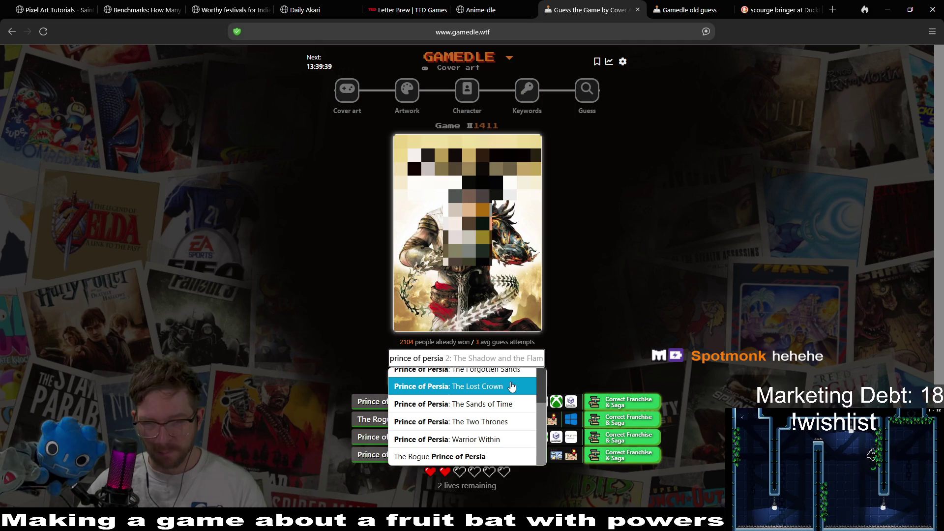
# Step: Guess Prince of Persia: The Forgotten Sands for the cover-art puzzle
pyautogui.click(644, 316)
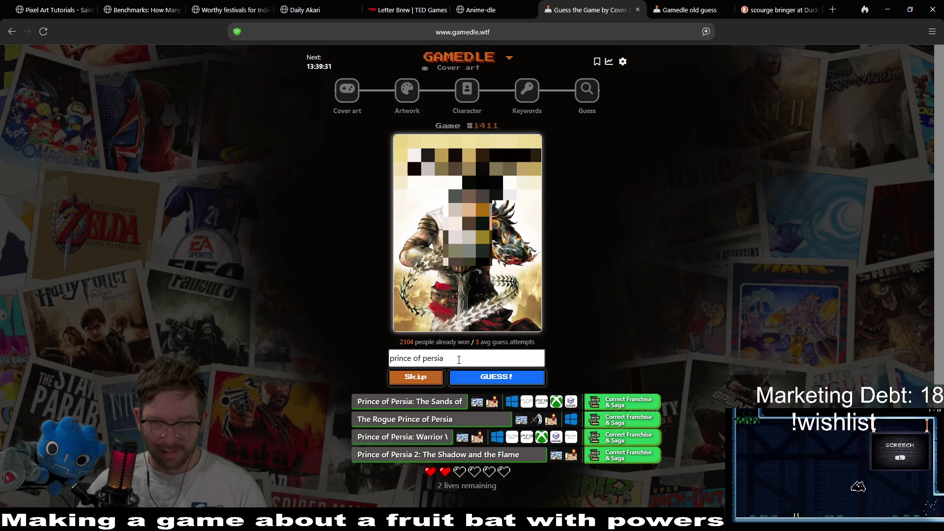
pyautogui.click(458, 359)
pyautogui.scroll(-2, 458, 432)
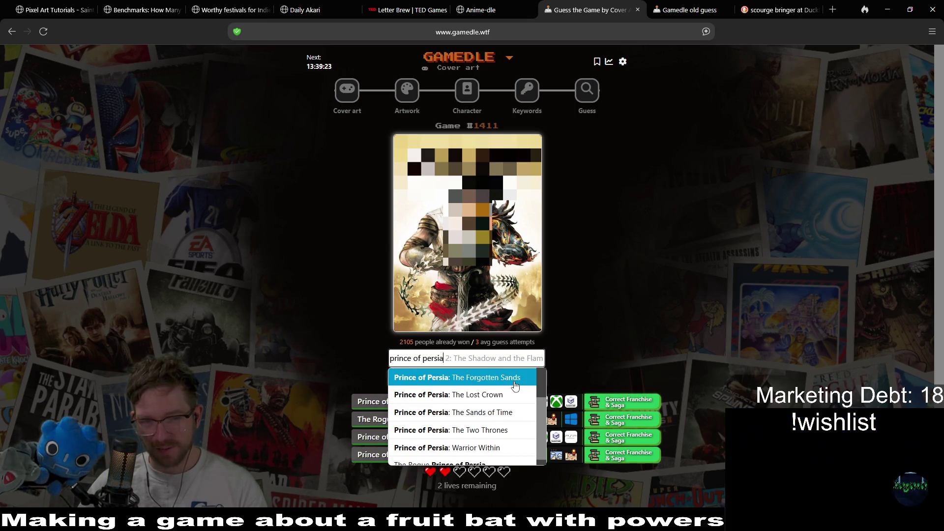
pyautogui.click(516, 378)
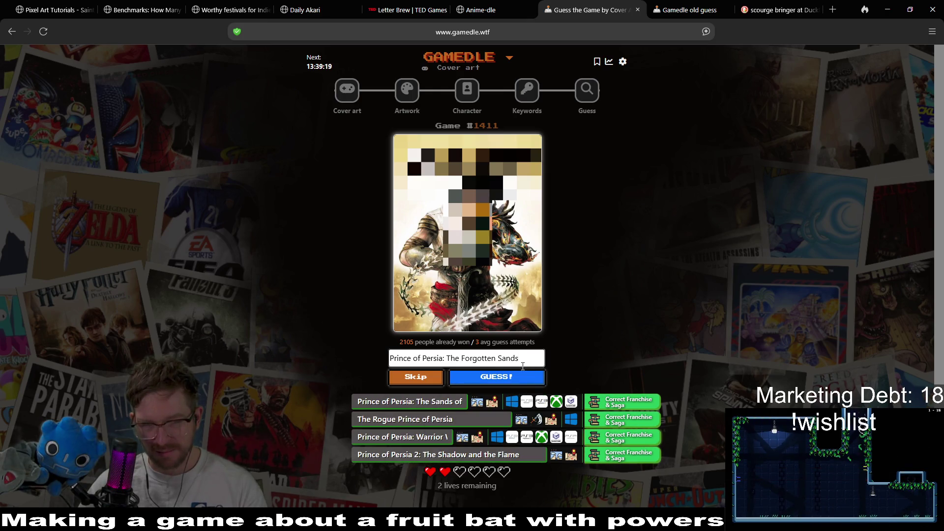
pyautogui.click(493, 379)
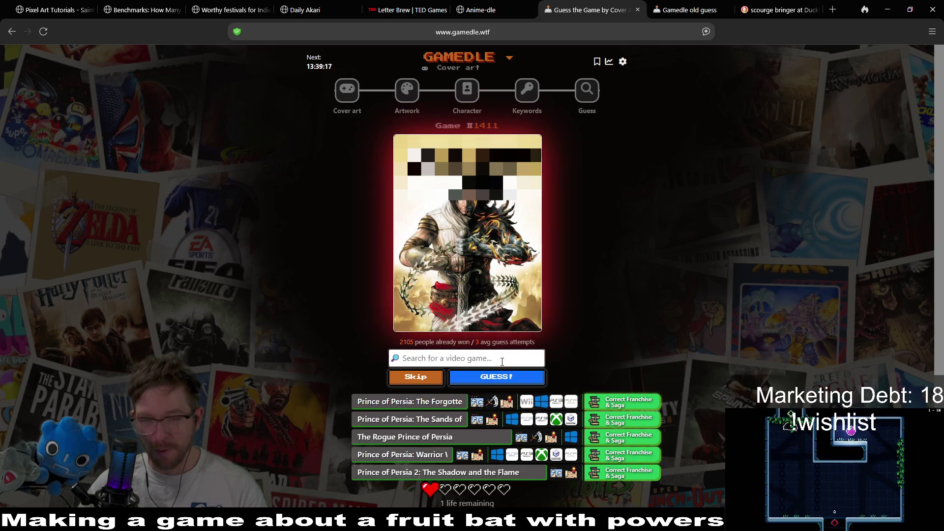
# Step: Search 'prince of persia' and select Prince of Persia: The Two Thrones as the next guess
pyautogui.write('p')
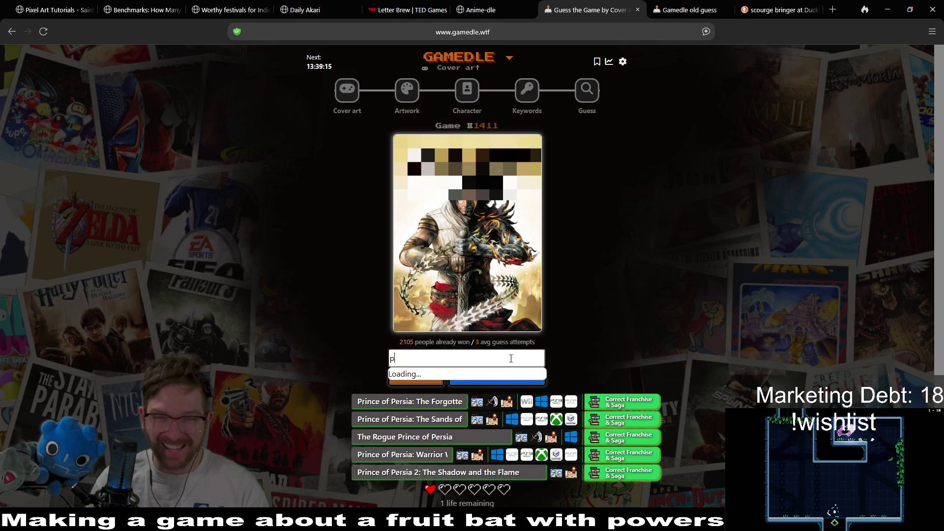
pyautogui.write('rince of persia')
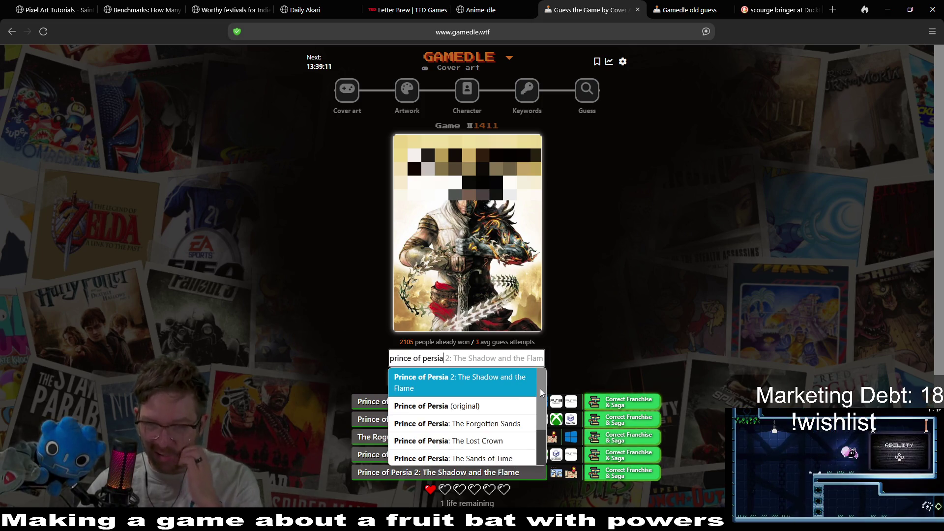
pyautogui.scroll(-1, 541, 403)
pyautogui.scroll(-2, 543, 405)
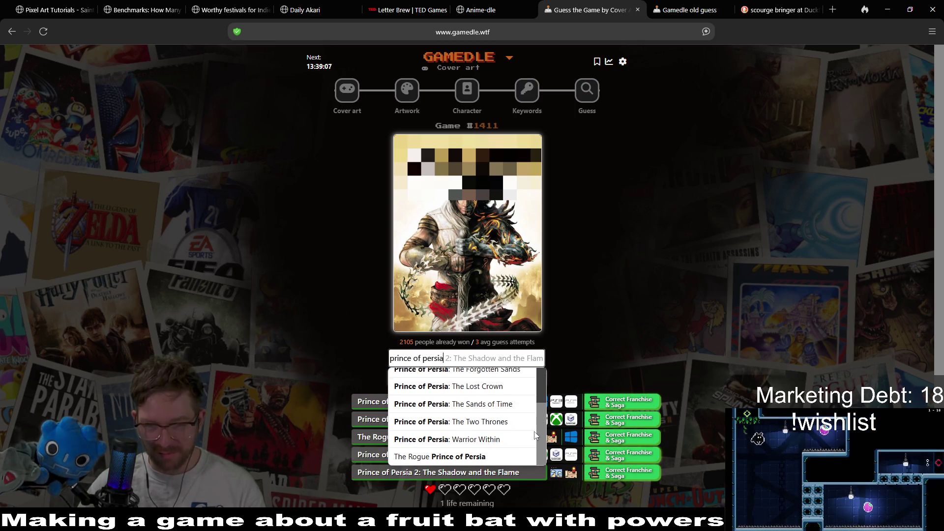
pyautogui.click(512, 422)
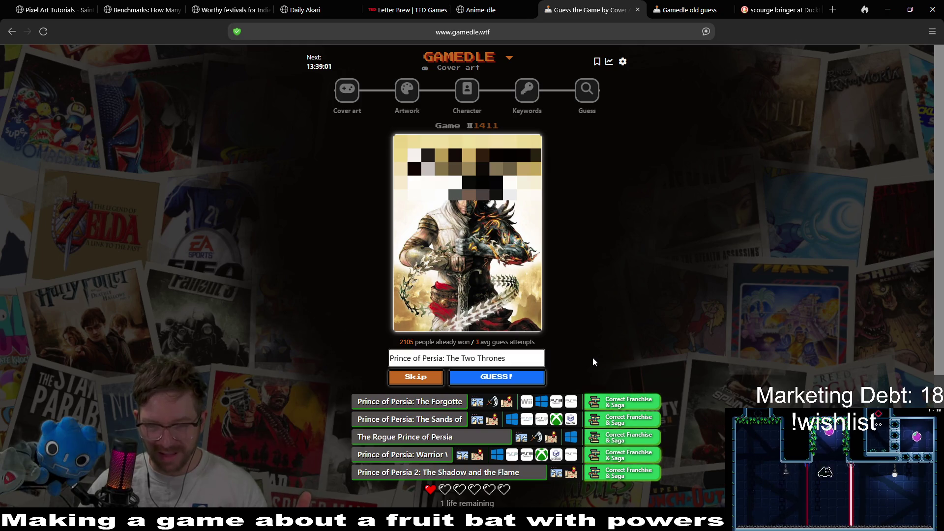
# Step: Submit The Two Thrones to solve the cover art, then open the Artwork round for game #1170
pyautogui.click(508, 379)
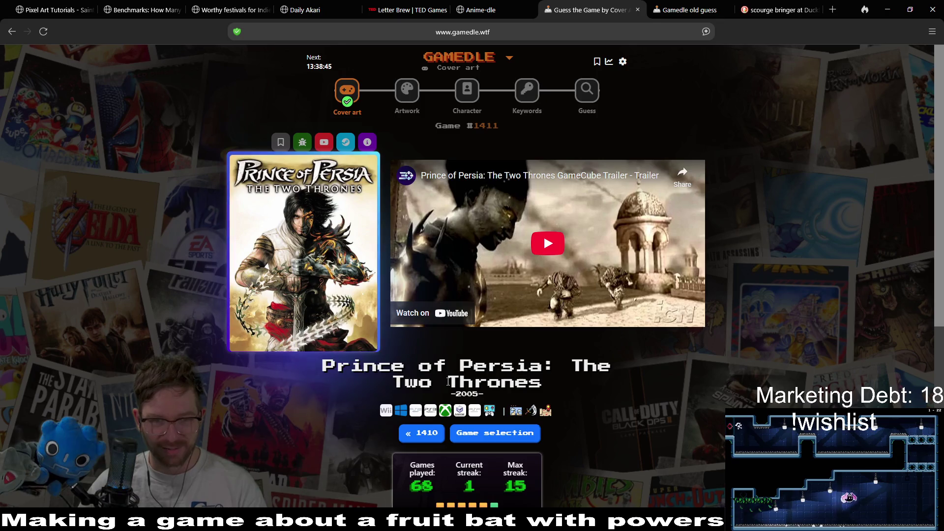
pyautogui.click(404, 99)
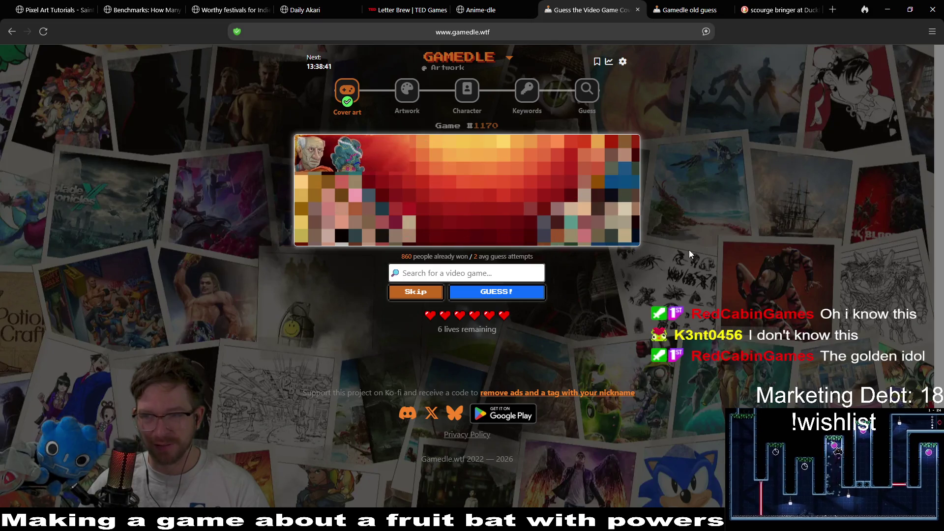
# Step: Search 'the golden id' and guess The Rise of the Golden Idol for game #1170
pyautogui.write('the golden id')
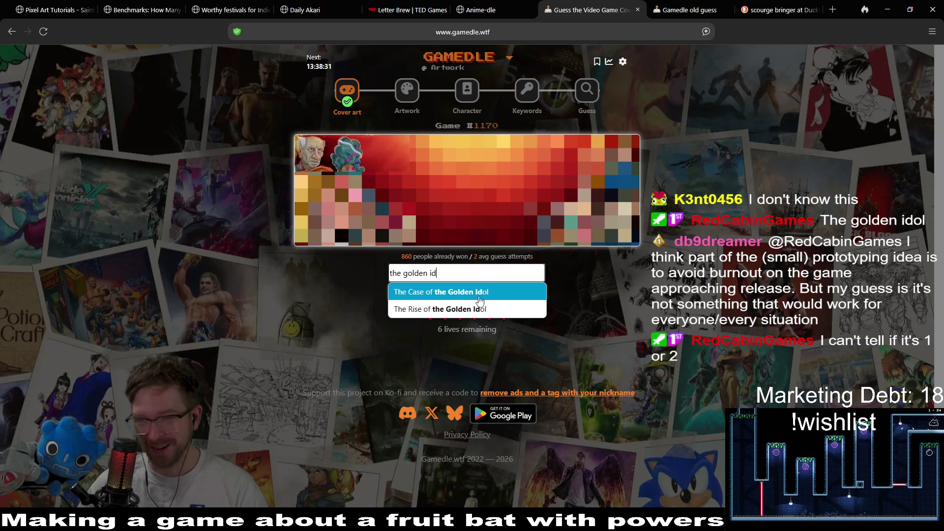
pyautogui.click(477, 310)
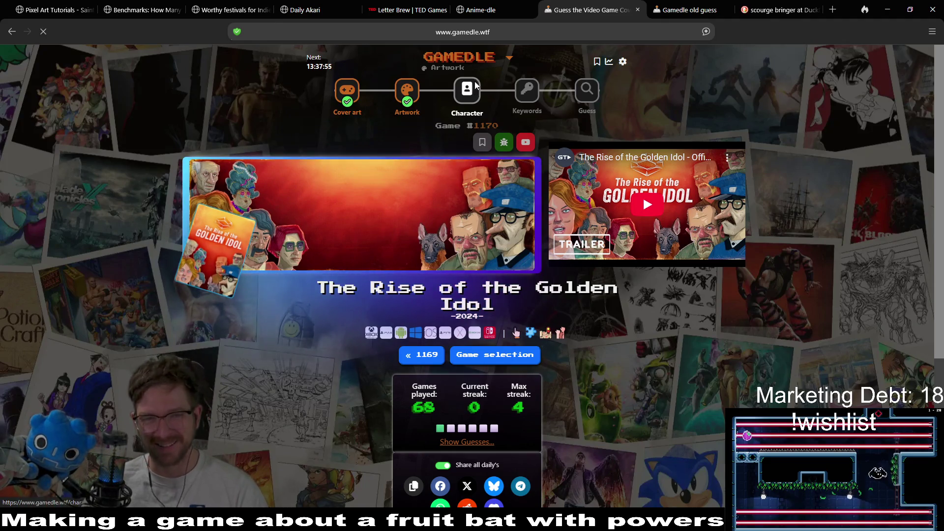
# Step: Open the Character round #263 and look over the mystery character image
pyautogui.click(473, 90)
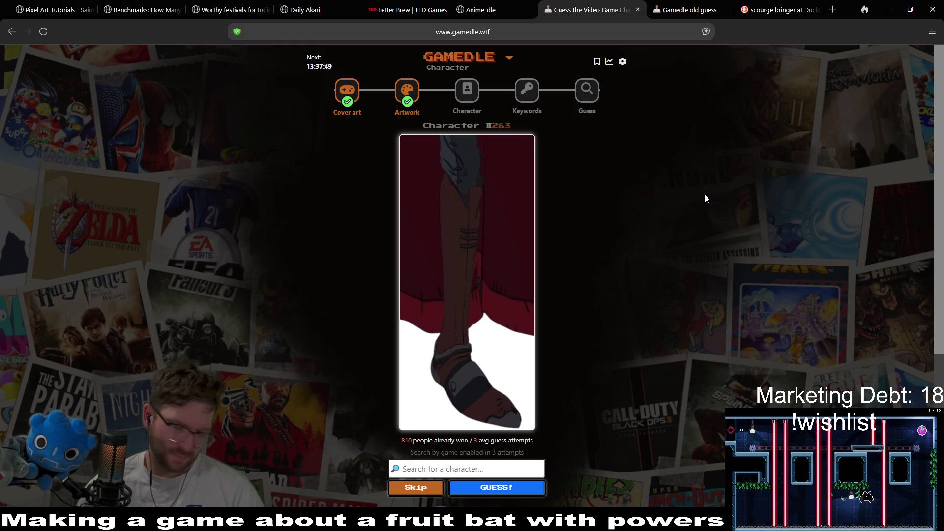
pyautogui.scroll(-5, 705, 196)
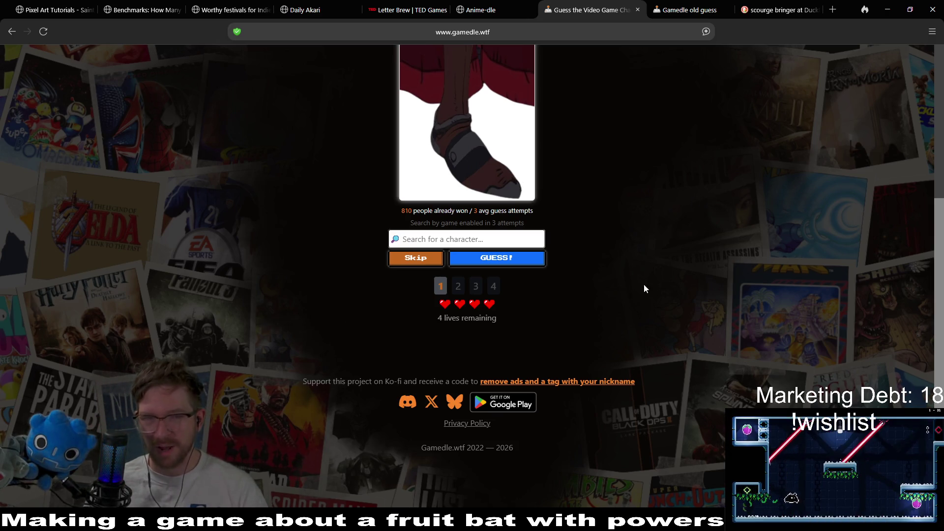
pyautogui.scroll(5, 602, 279)
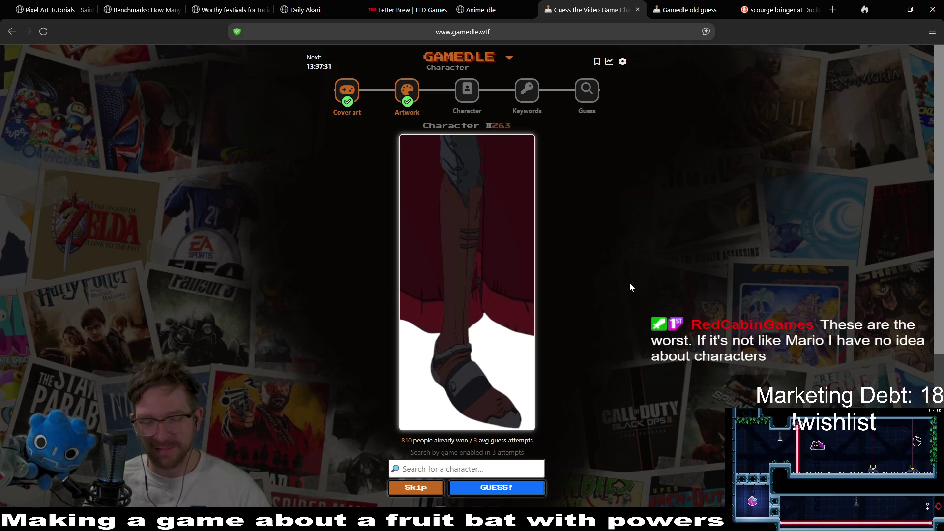
pyautogui.scroll(-5, 659, 276)
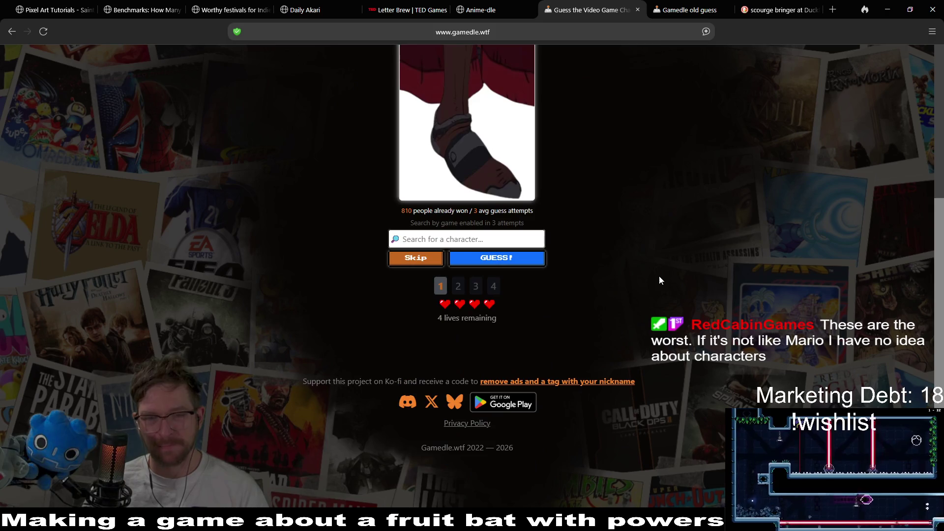
pyautogui.scroll(5, 607, 249)
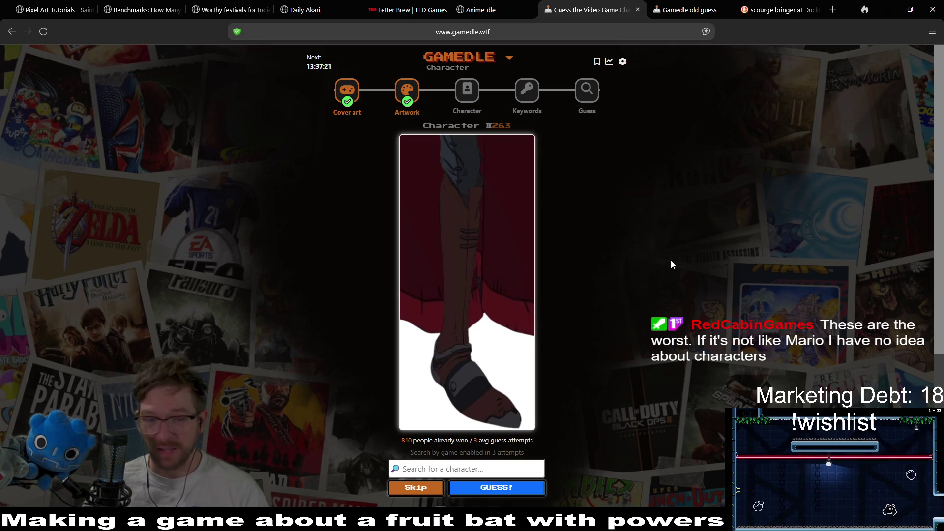
pyautogui.scroll(-1, 676, 241)
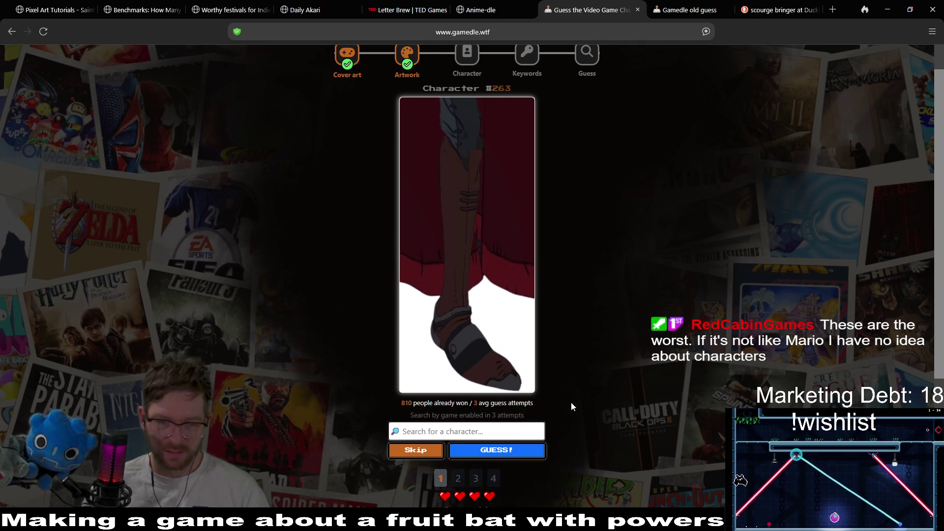
# Step: Search 'ca' and submit Alucard / Genya Arikado as the first character guess
pyautogui.click(502, 425)
pyautogui.write('ca')
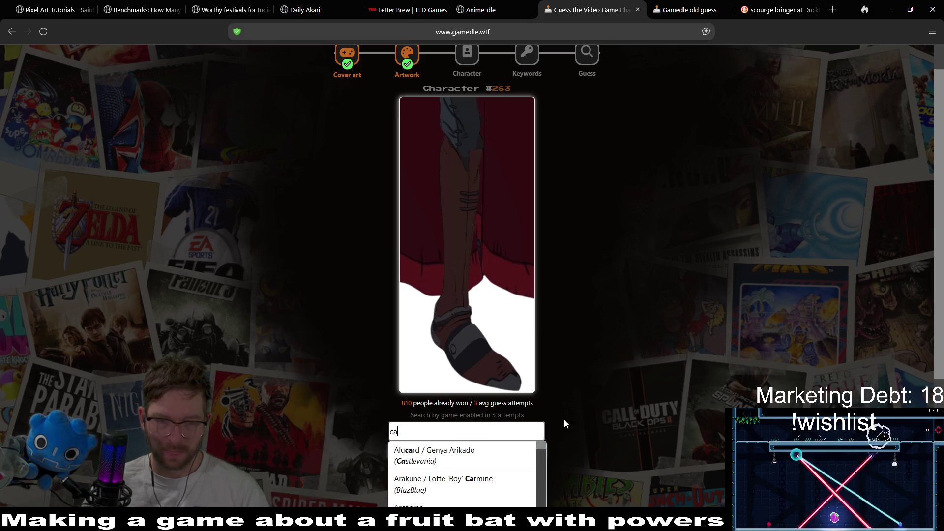
pyautogui.click(512, 452)
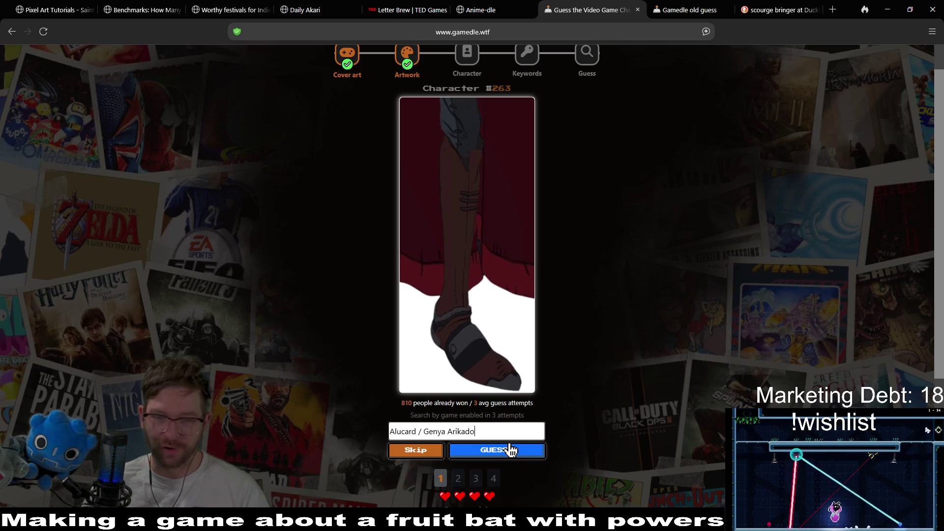
pyautogui.click(533, 459)
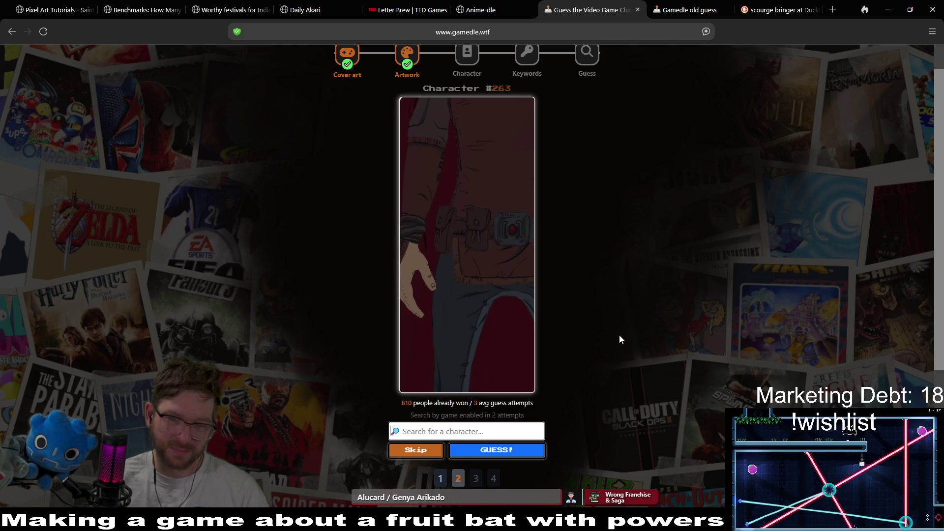
# Step: Drop a 'steve' search and submit Carl Clover as the character guess
pyautogui.write('steve')
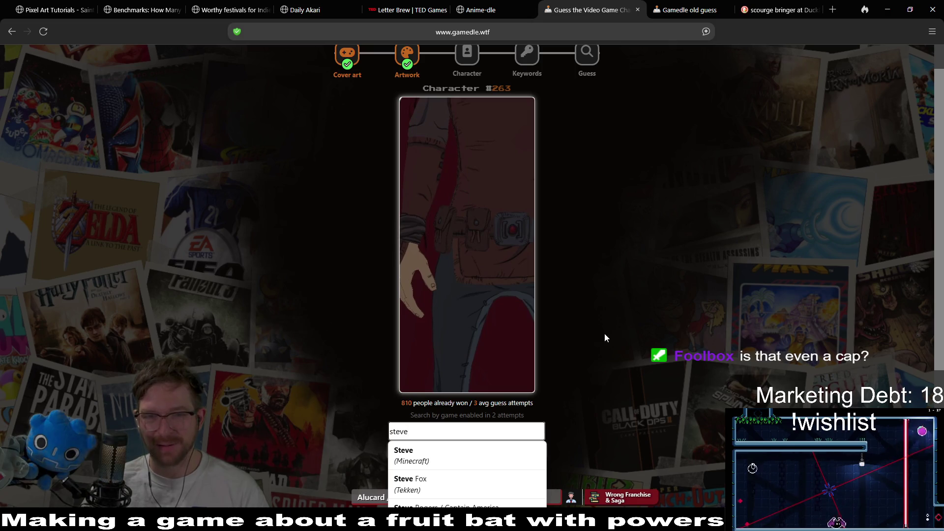
pyautogui.click(604, 333)
pyautogui.scroll(-1, 618, 277)
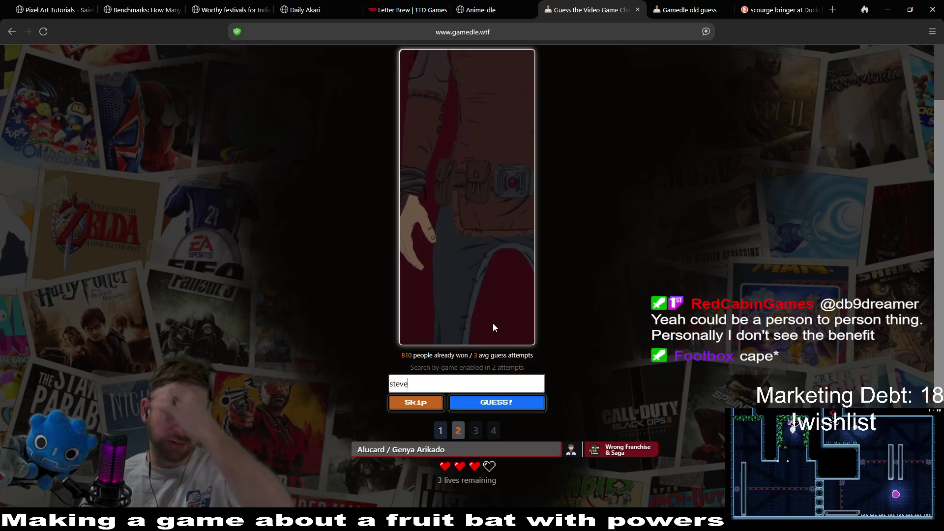
pyautogui.write('ca')
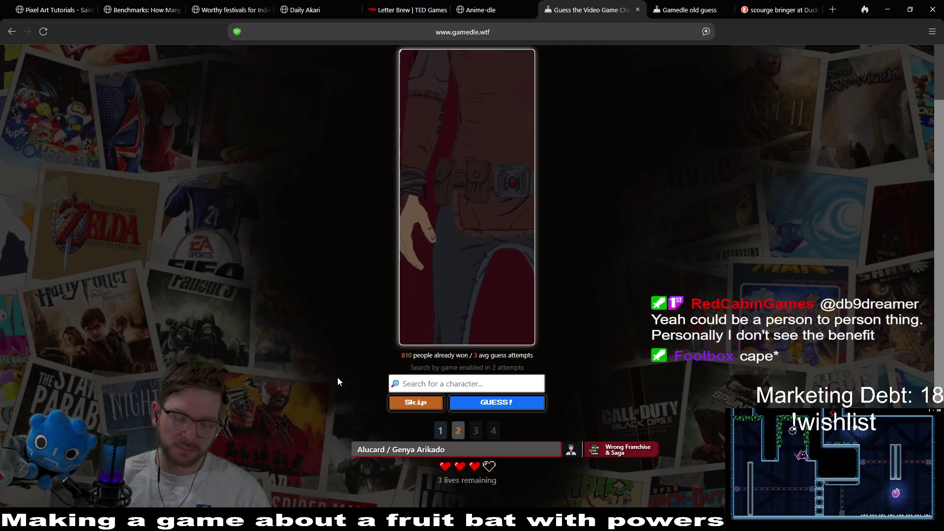
pyautogui.write('rl')
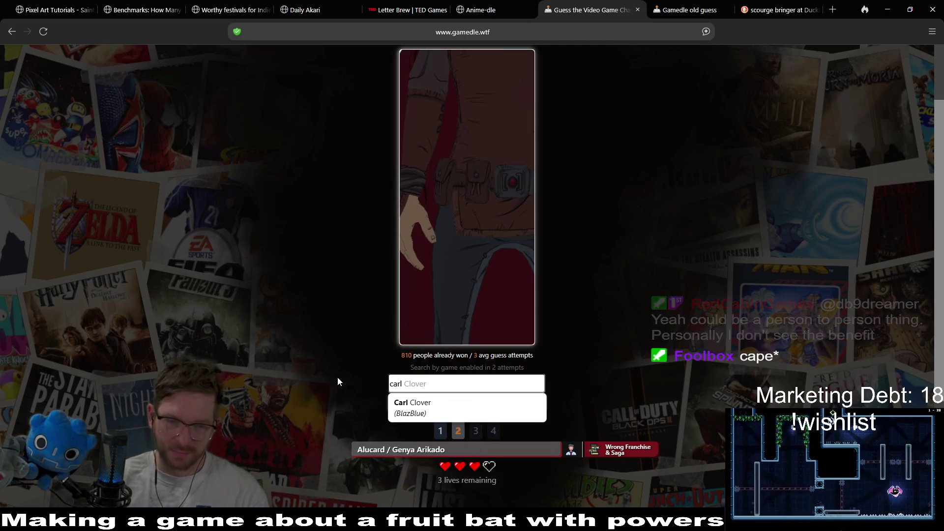
pyautogui.click(412, 404)
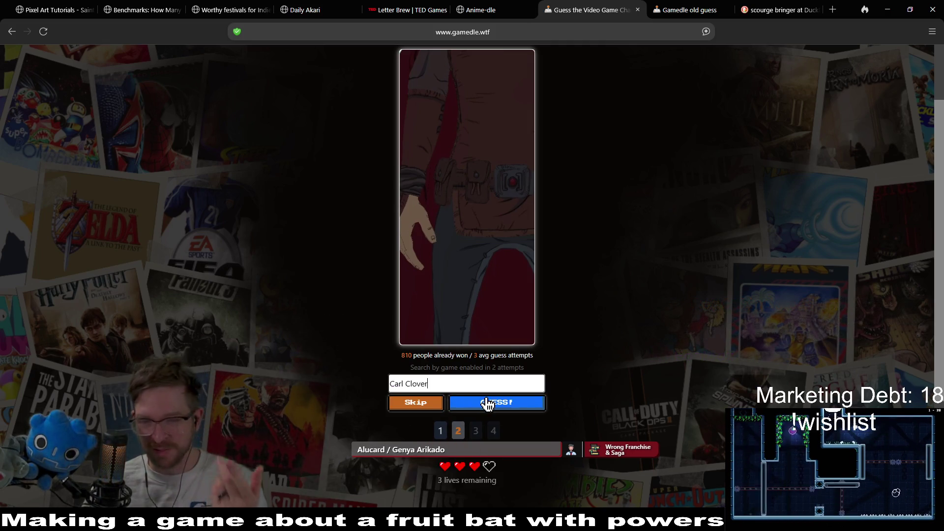
pyautogui.click(487, 403)
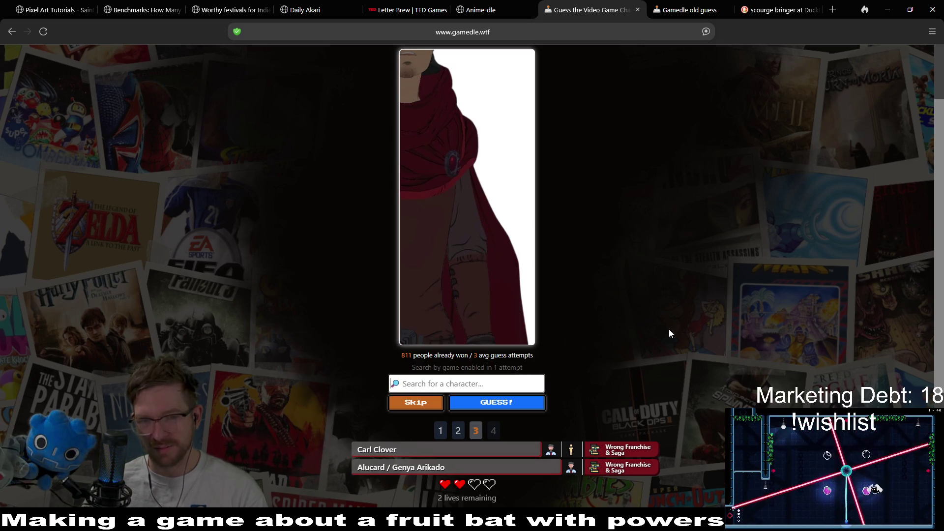
# Step: Search 'john' and submit Johnny Silverhand as the next character guess
pyautogui.write('john')
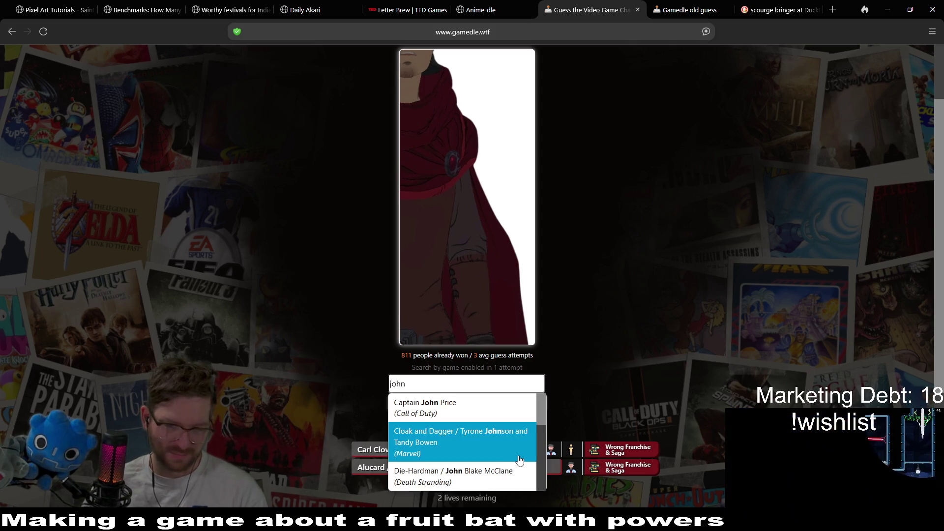
pyautogui.scroll(-1, 501, 453)
pyautogui.scroll(-3, 500, 453)
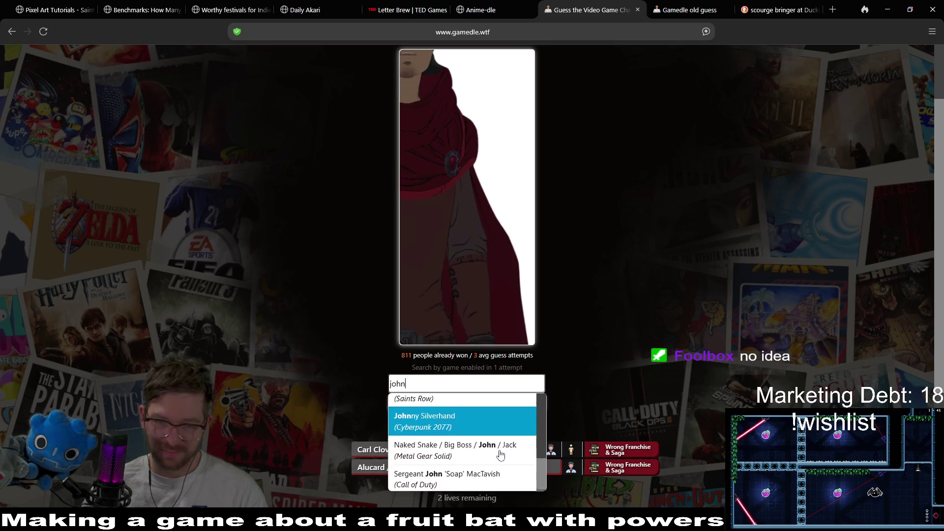
pyautogui.click(484, 418)
pyautogui.click(513, 406)
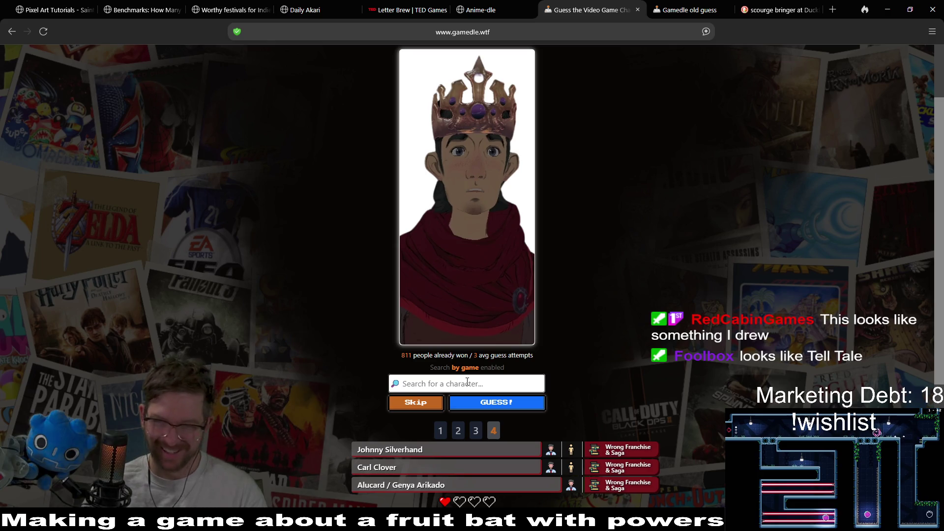
# Step: Search 'king' and submit Axel as the final character guess
pyautogui.scroll(-1, 658, 287)
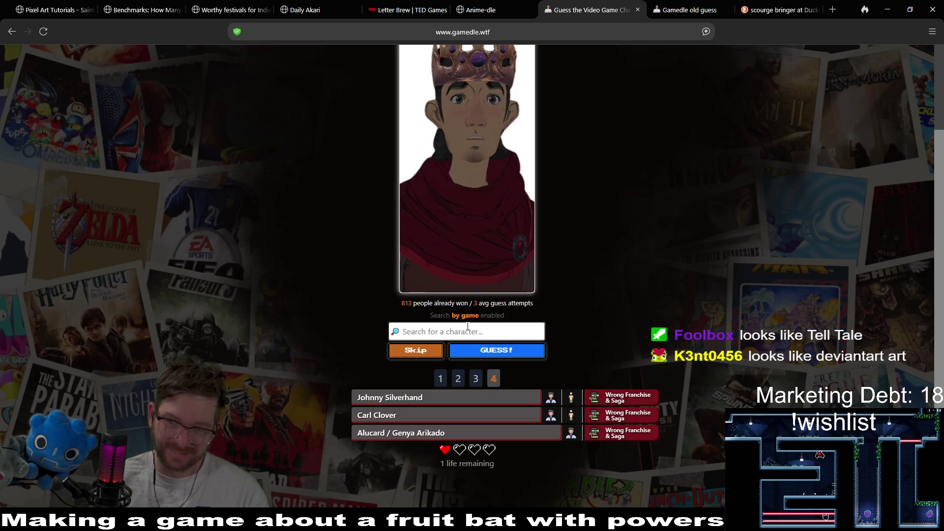
pyautogui.write('ze')
pyautogui.press('BackSpace')
pyautogui.press('BackSpace')
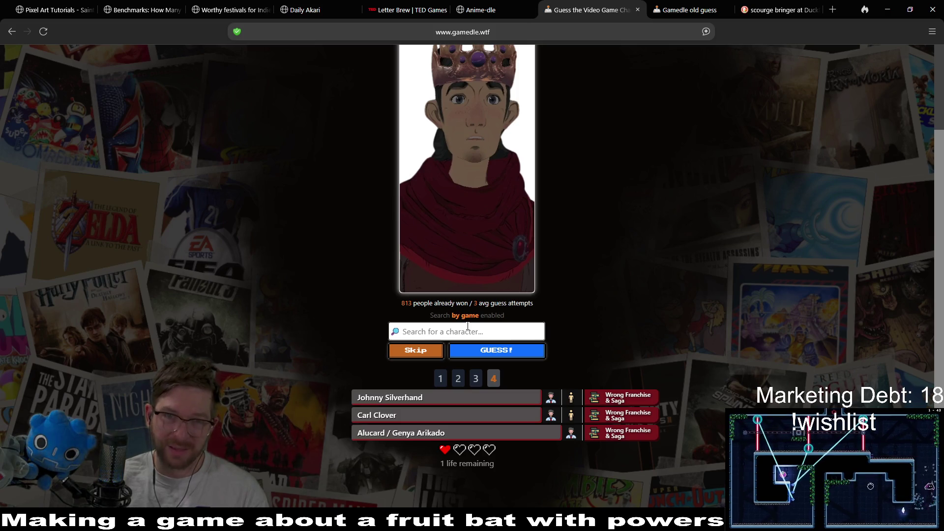
pyautogui.write('king')
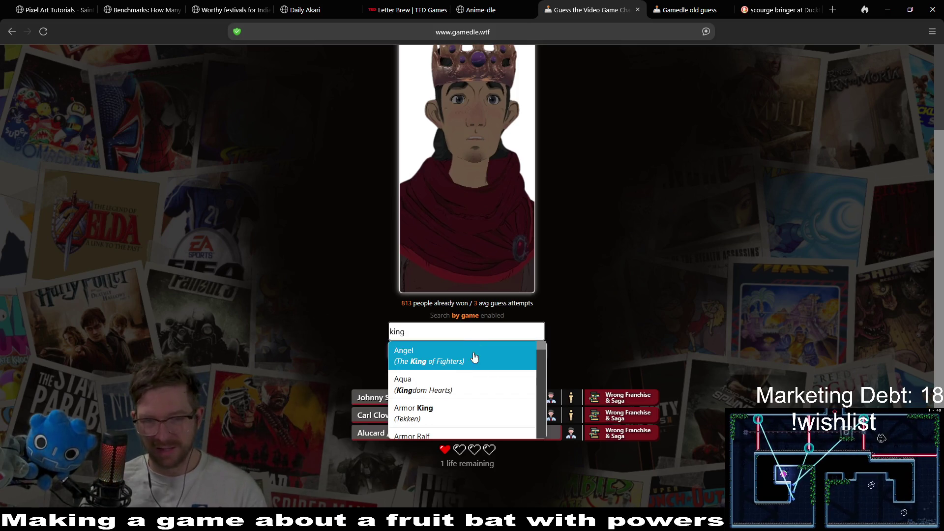
pyautogui.scroll(-2, 491, 385)
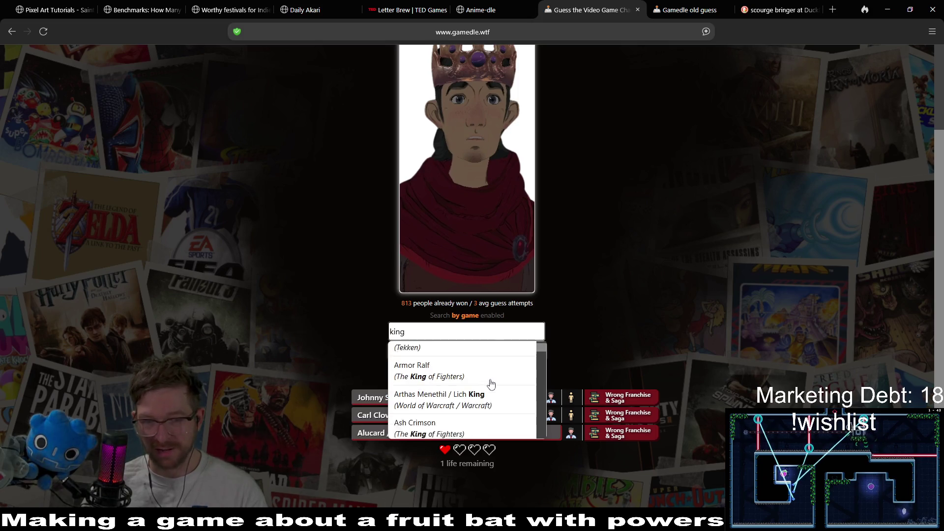
pyautogui.scroll(-2, 491, 385)
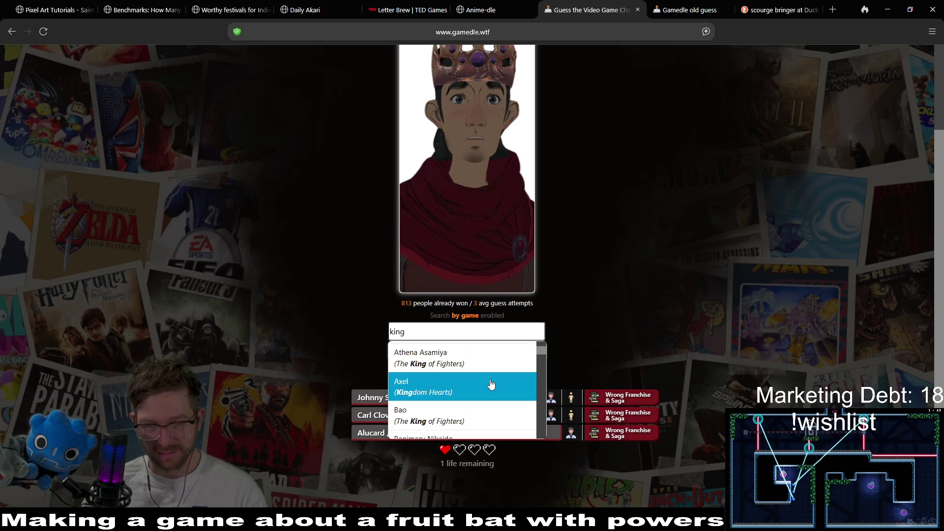
pyautogui.click(491, 384)
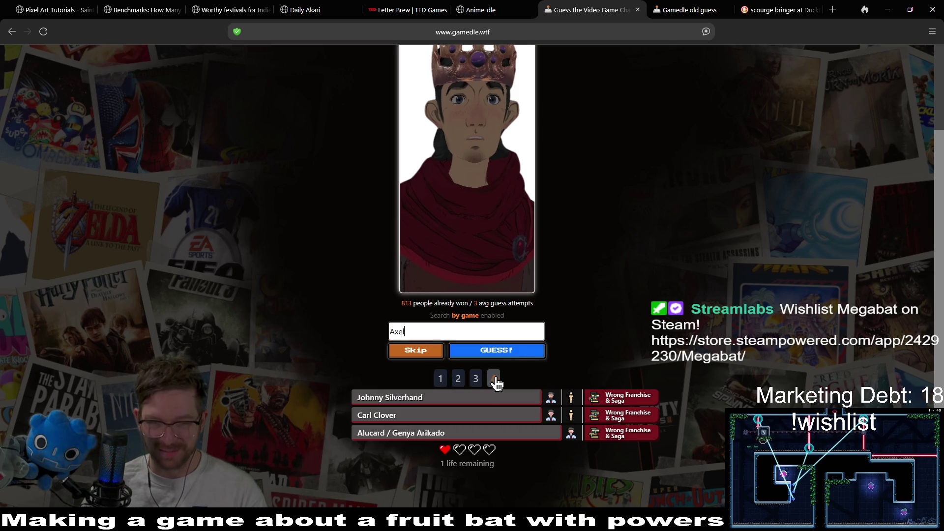
pyautogui.click(521, 352)
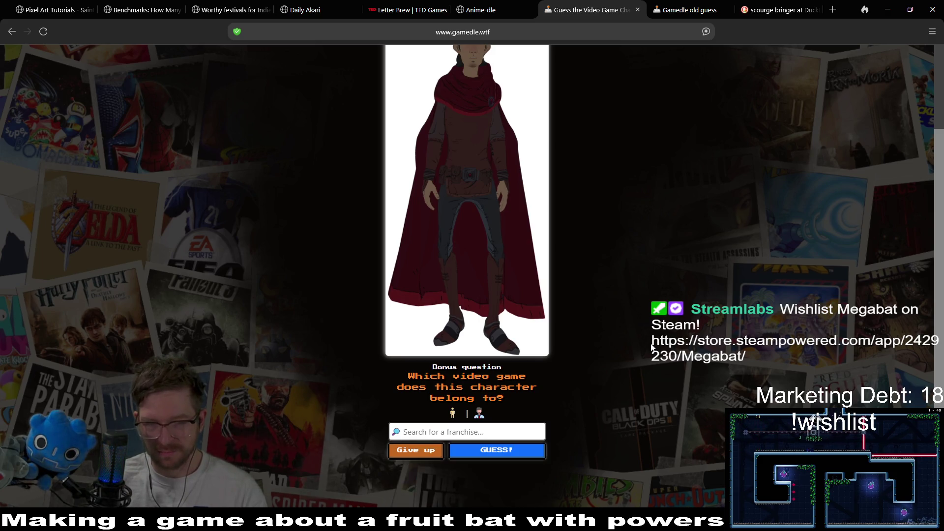
# Step: Answer the bonus franchise question with Game of Thrones after trying 'kingdom' and 'tell tale'
pyautogui.write('kingdom')
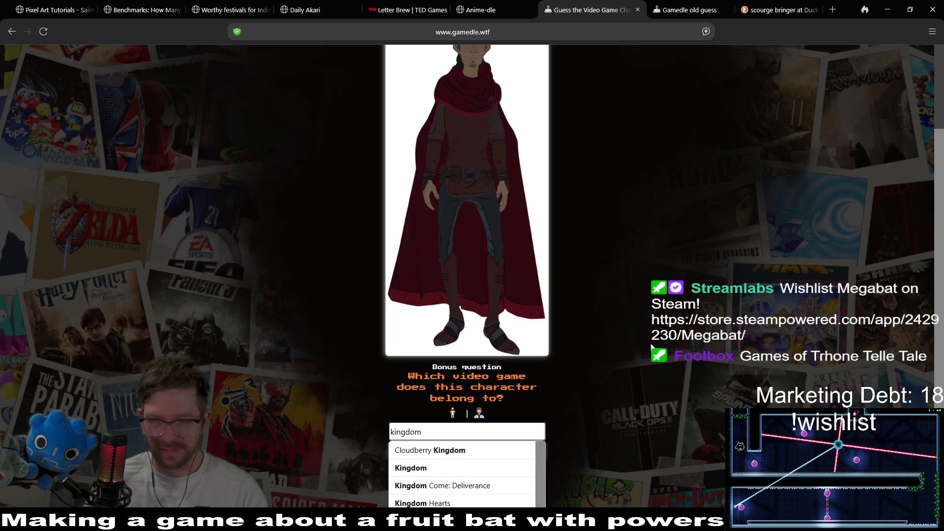
pyautogui.scroll(-3, 654, 347)
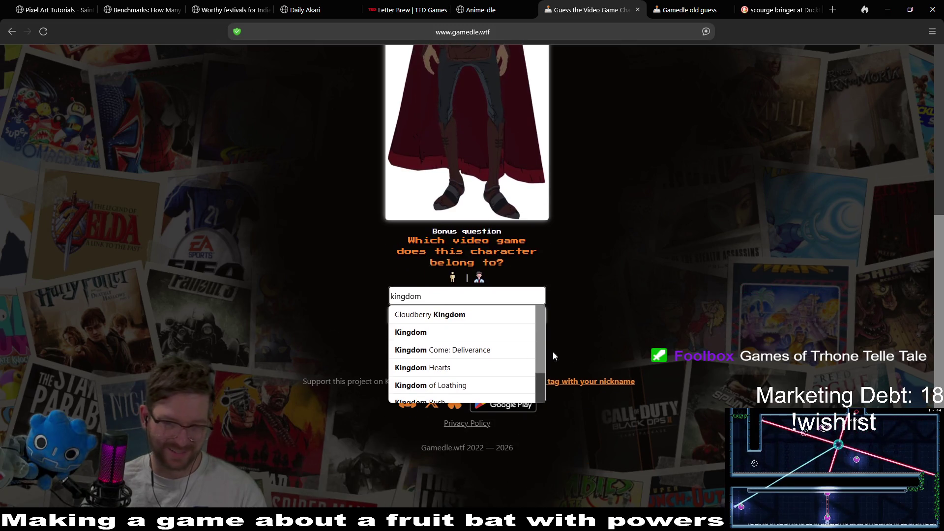
pyautogui.scroll(-1, 509, 350)
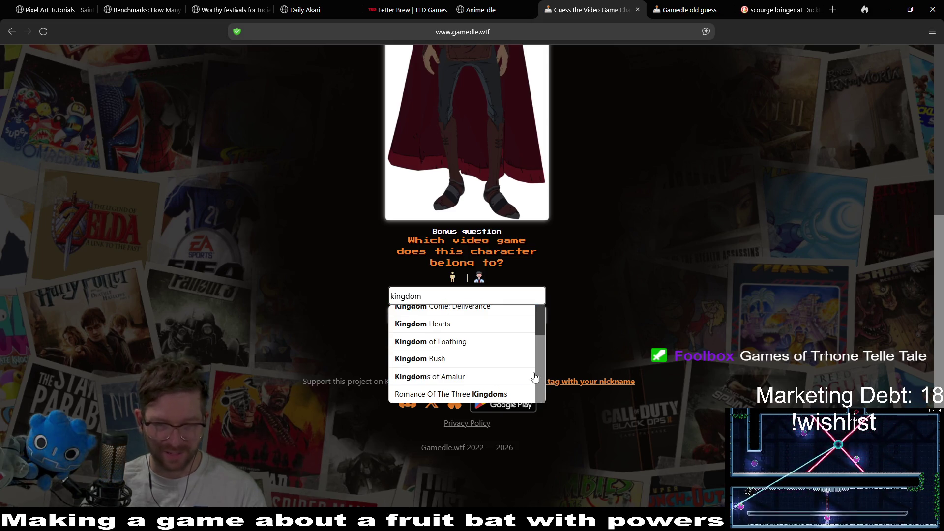
pyautogui.scroll(2, 487, 376)
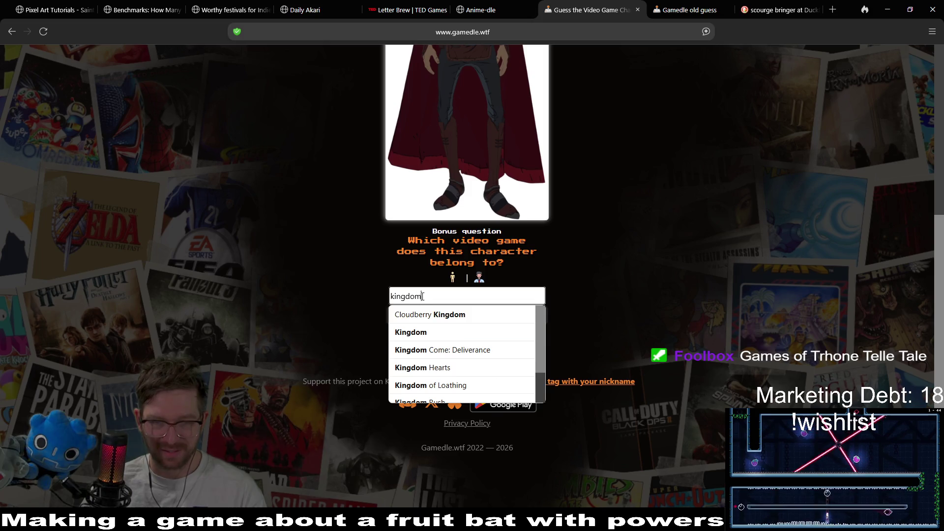
pyautogui.write('tell tale')
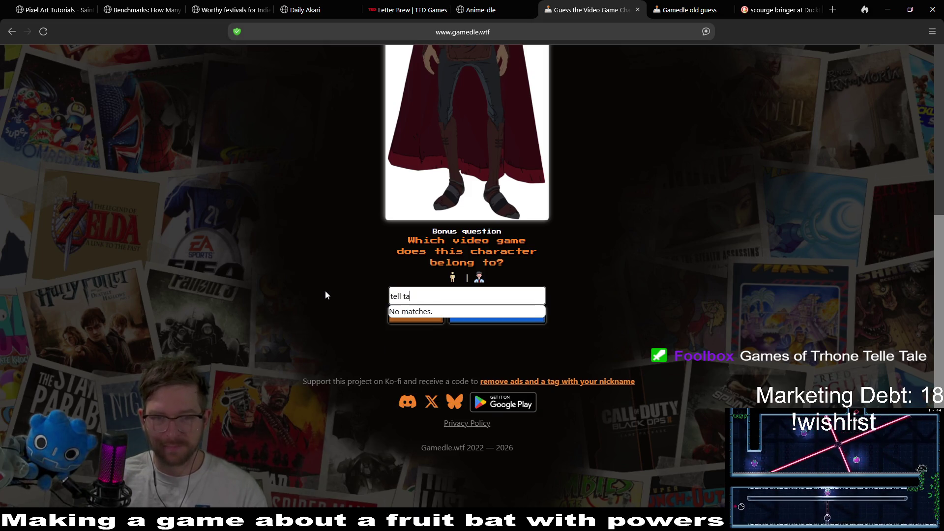
pyautogui.hotkey('ctrl', 'a')
pyautogui.press('BackSpace')
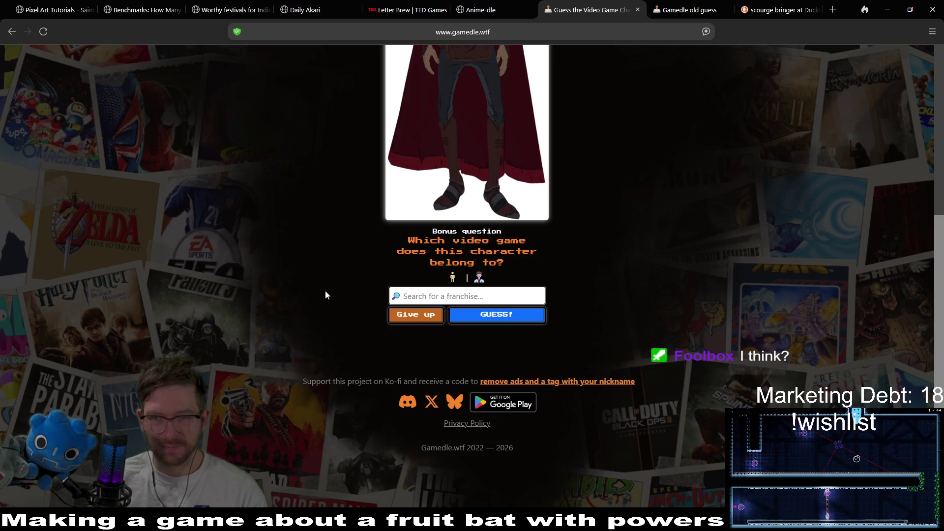
pyautogui.write('game o')
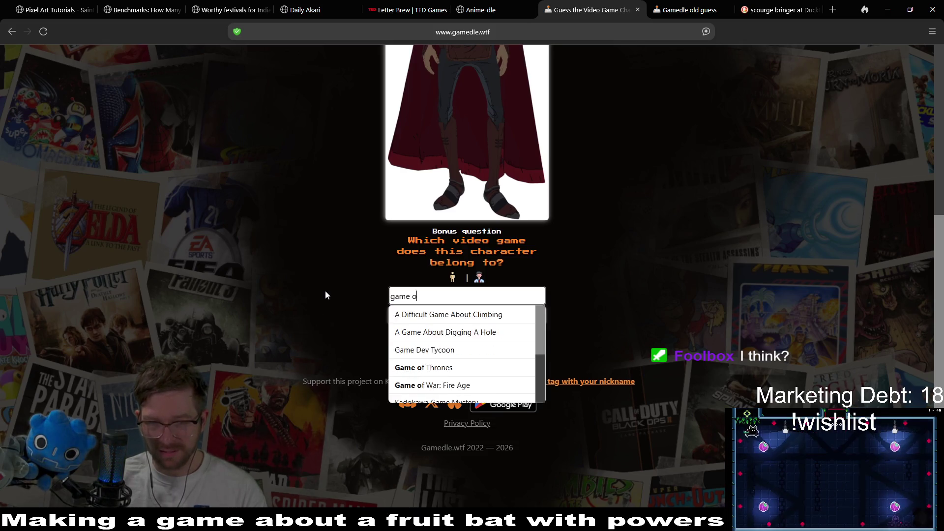
pyautogui.write('f')
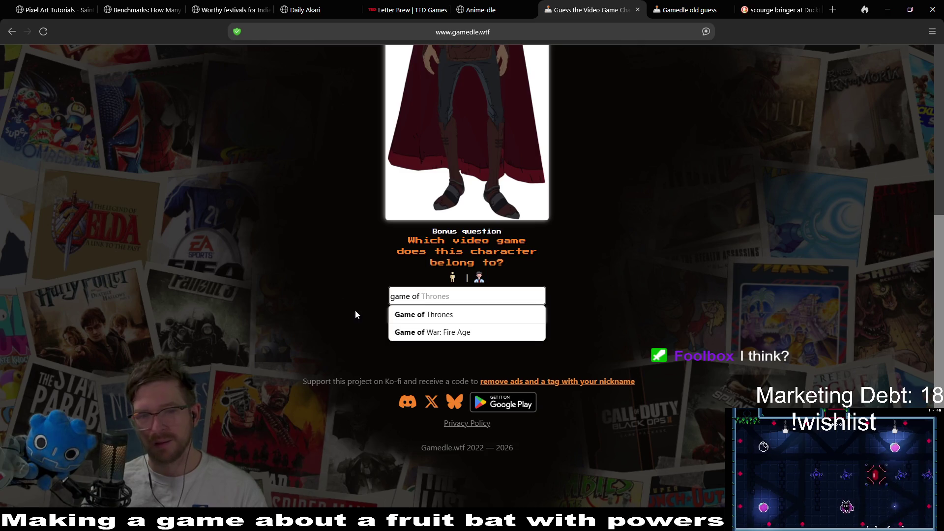
pyautogui.click(449, 318)
pyautogui.click(513, 322)
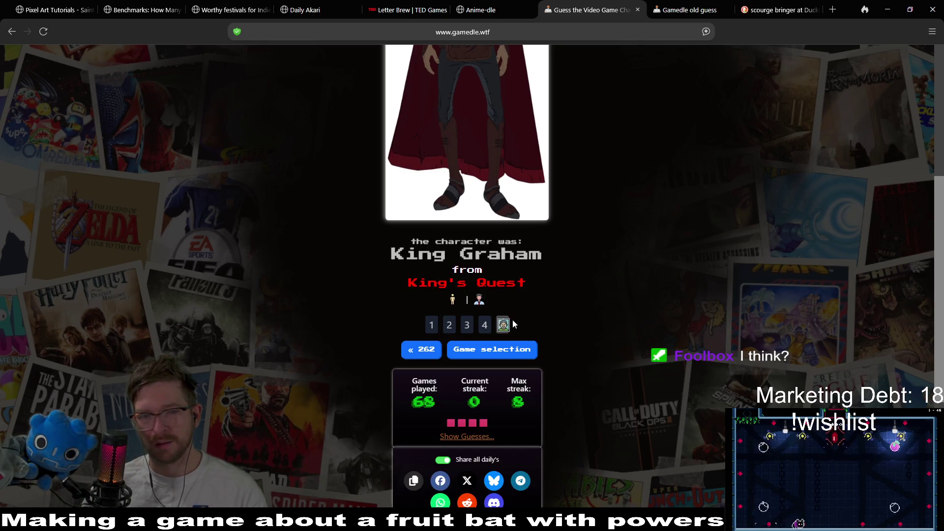
pyautogui.scroll(5, 668, 342)
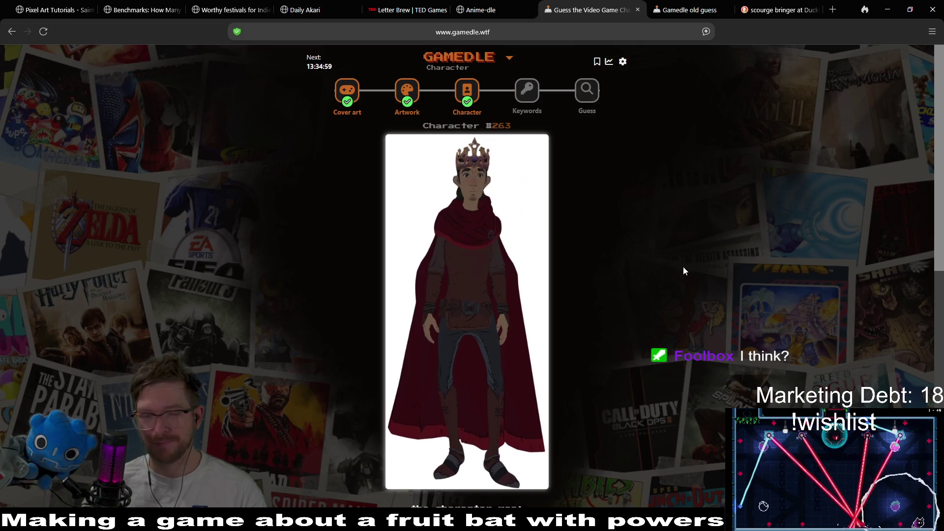
# Step: Solve Keywords with Please, Don't Touch Anything, then open the final Guess round for game #1224
pyautogui.click(527, 101)
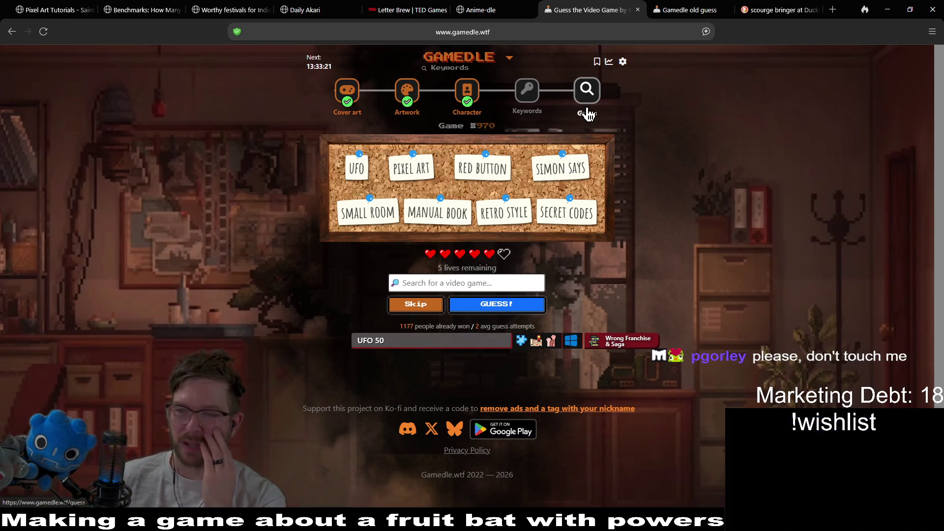
pyautogui.click(473, 287)
pyautogui.write('p')
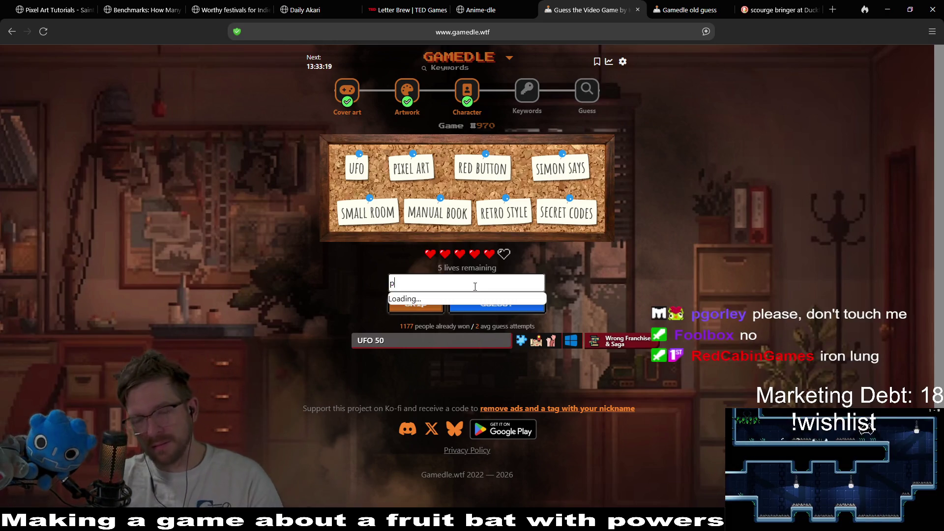
pyautogui.write('lease d')
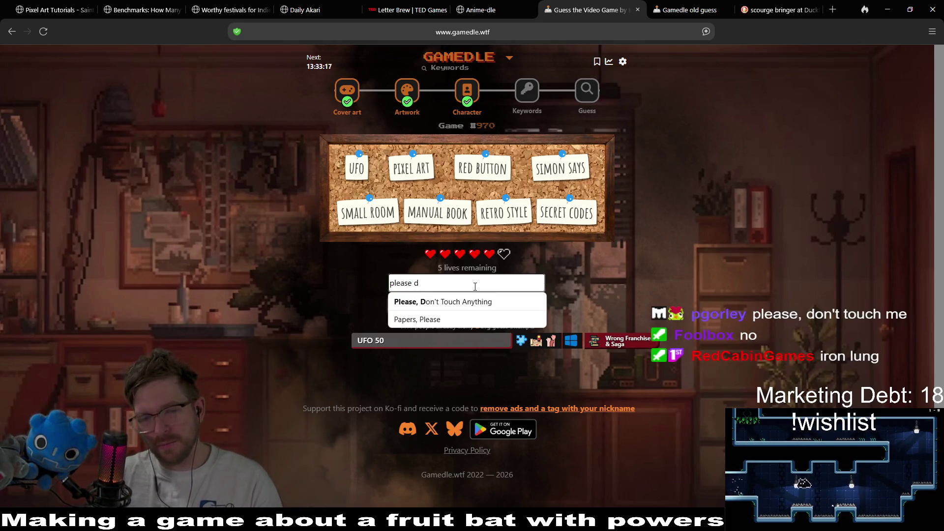
pyautogui.click(497, 302)
pyautogui.click(497, 306)
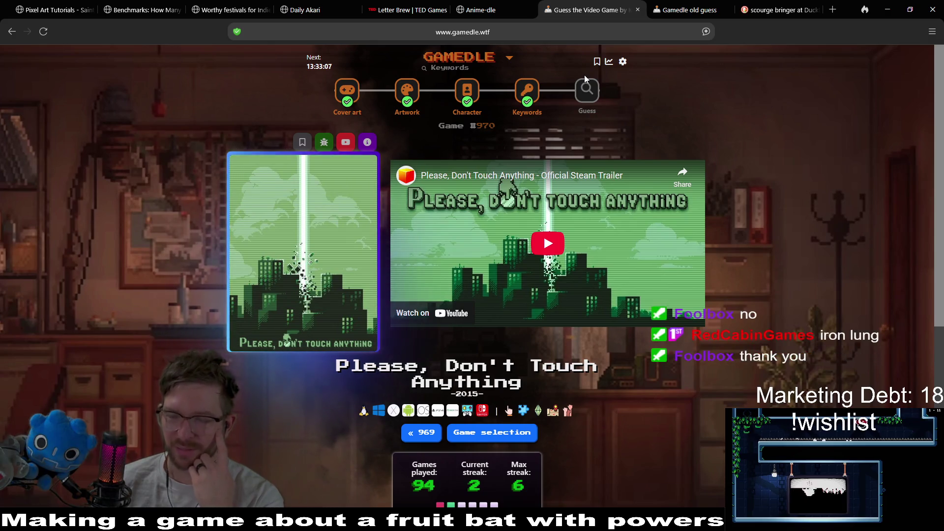
pyautogui.click(592, 89)
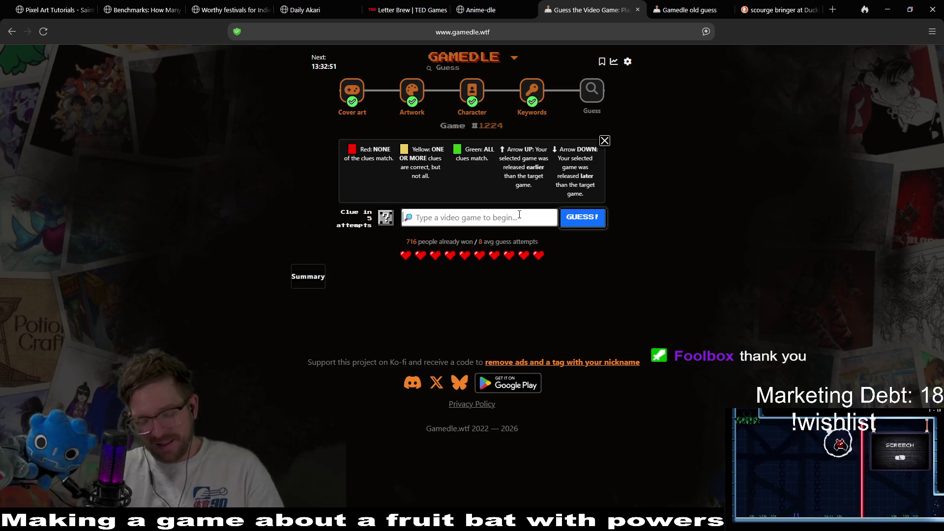
# Step: Guess Stellar Blade, then Baba Is You, in the final round
pyautogui.write('stellar blade')
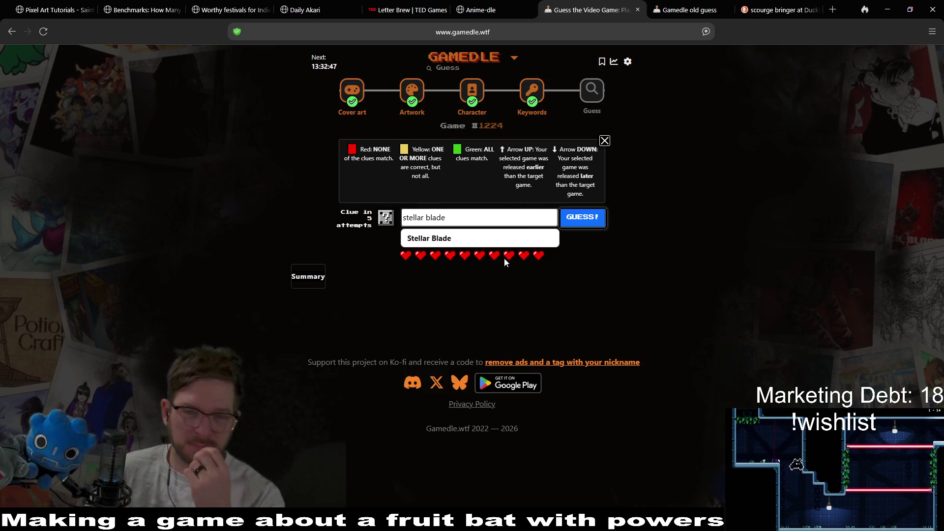
pyautogui.click(507, 237)
pyautogui.click(576, 219)
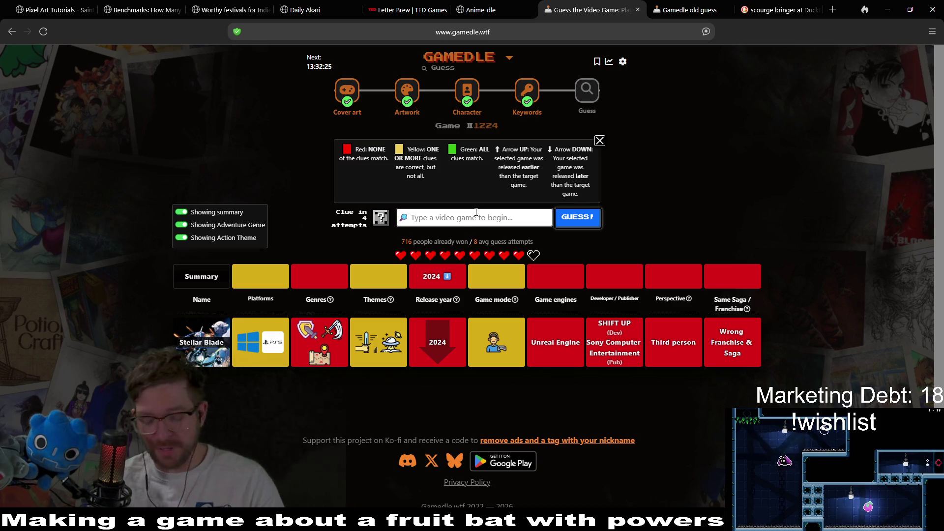
pyautogui.write('baba is you')
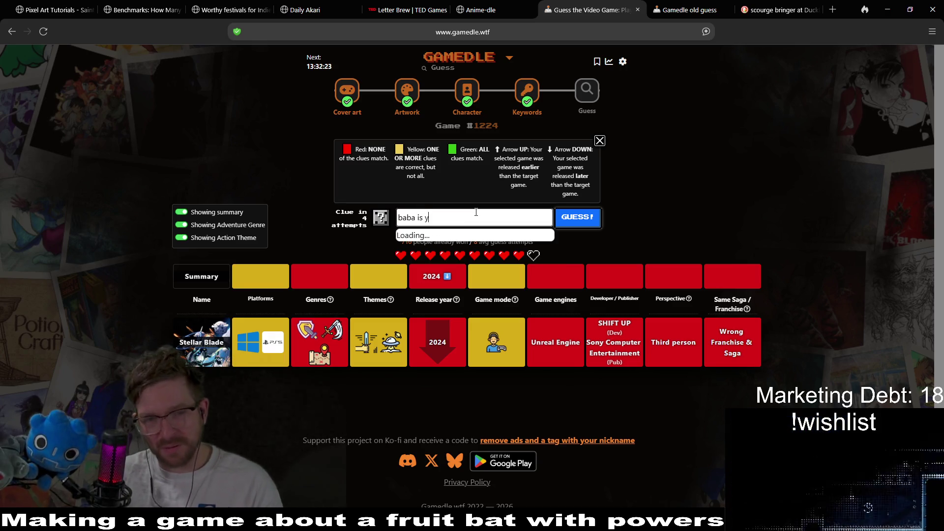
pyautogui.click(465, 239)
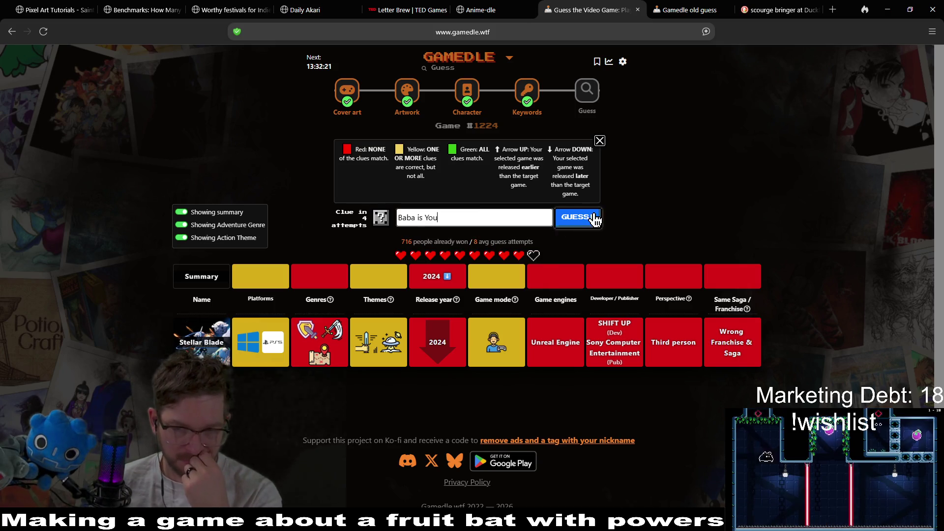
pyautogui.click(593, 217)
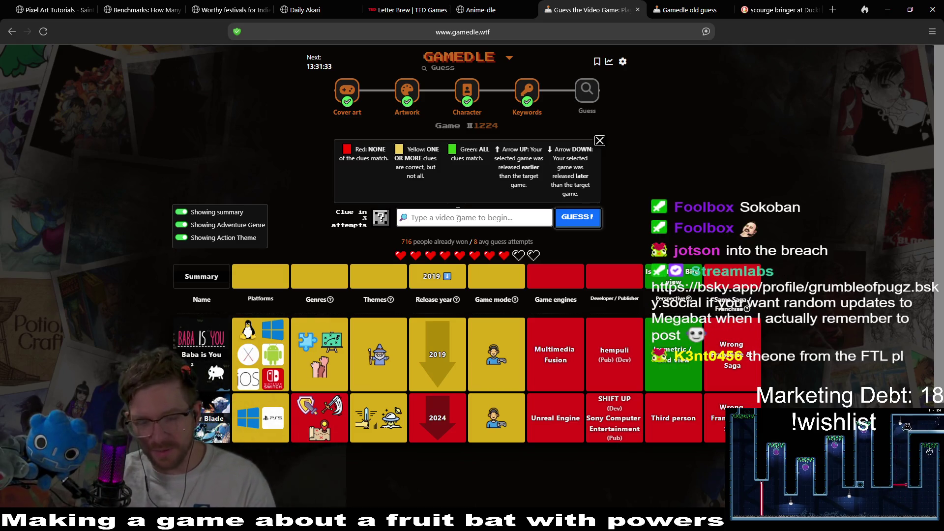
# Step: Guess Into the Breach (2018) and review the clue comparison rows
pyautogui.write('into ')
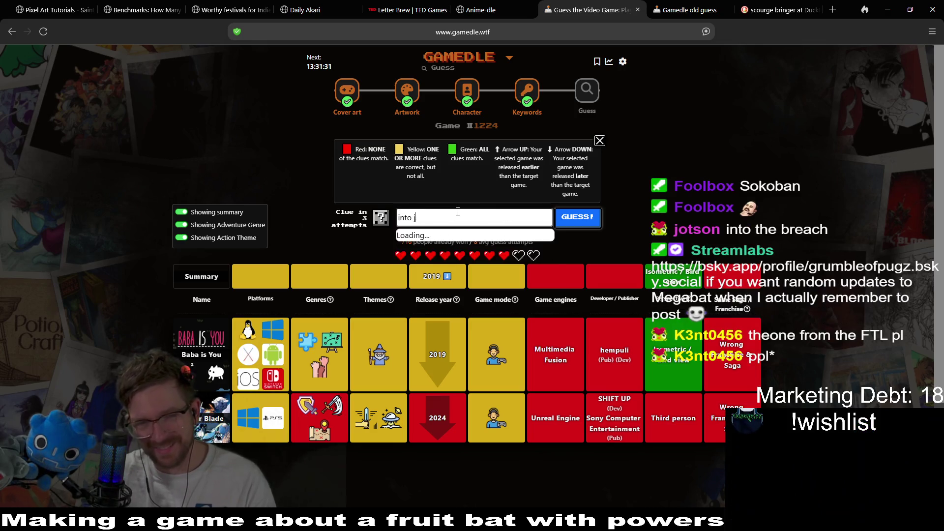
pyautogui.write('thech')
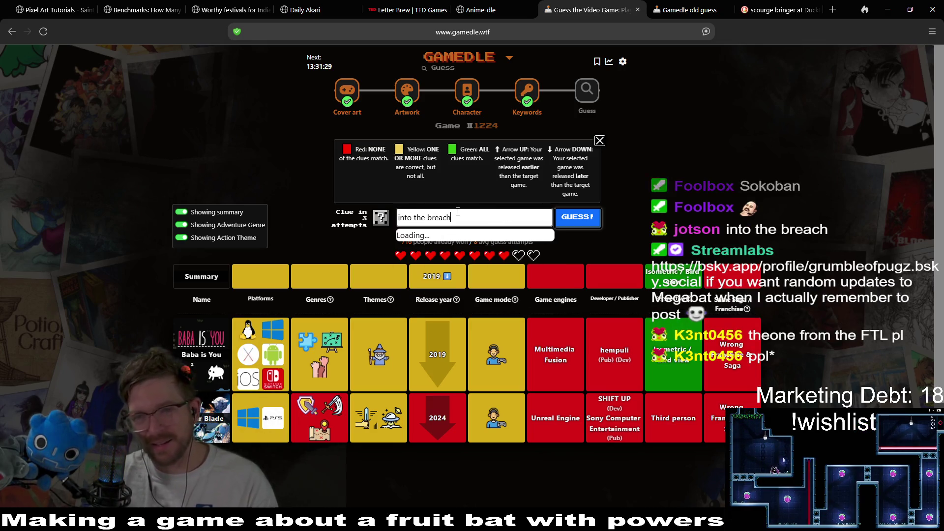
pyautogui.click(473, 240)
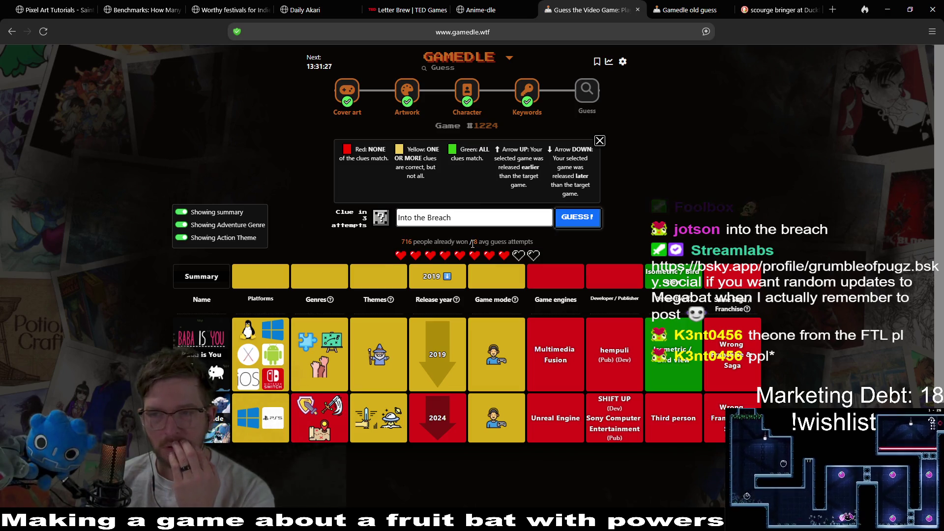
pyautogui.click(597, 220)
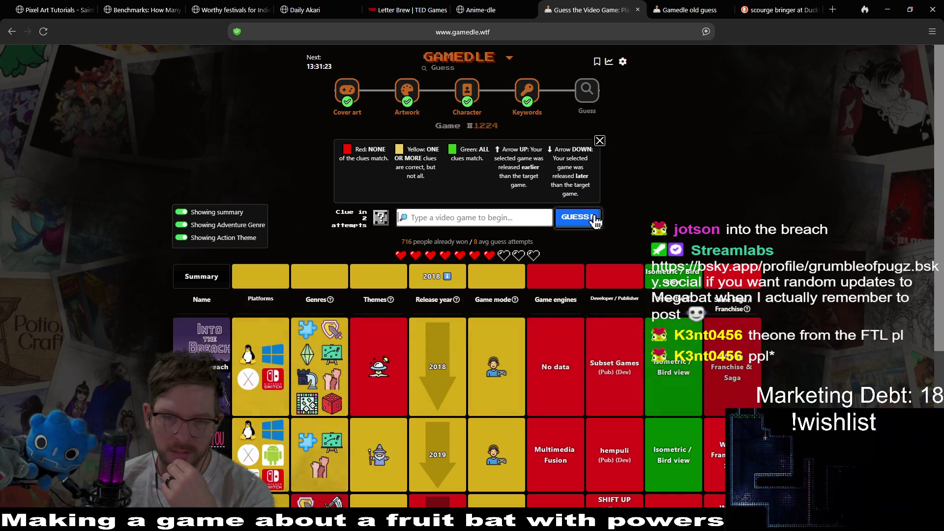
pyautogui.moveTo(379, 369)
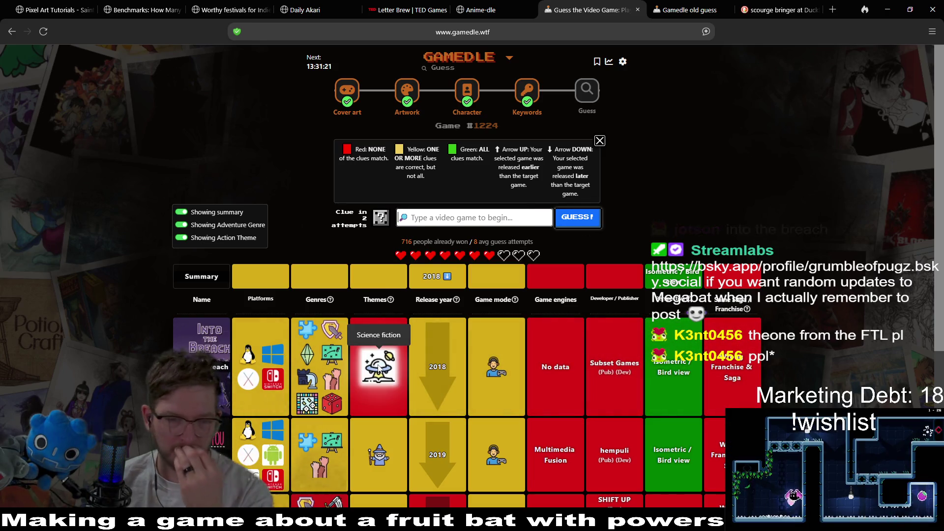
pyautogui.moveTo(385, 463)
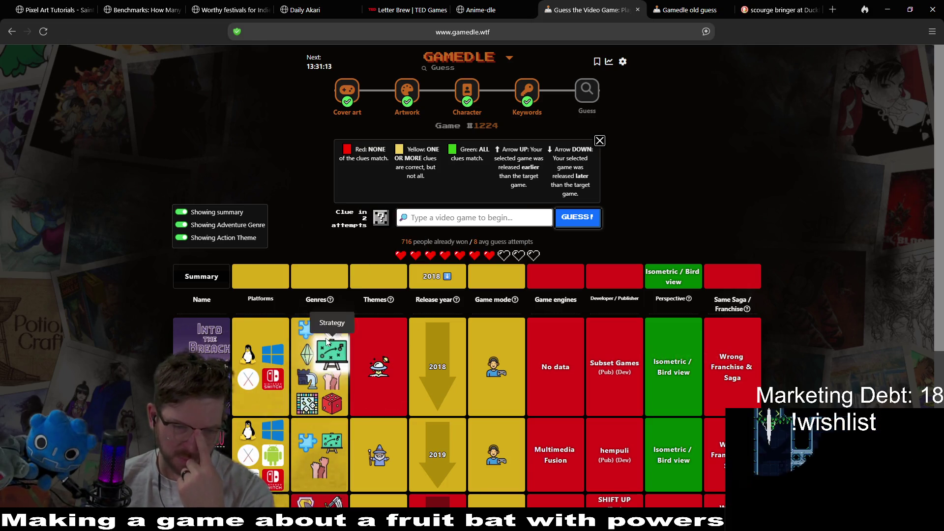
pyautogui.moveTo(347, 364)
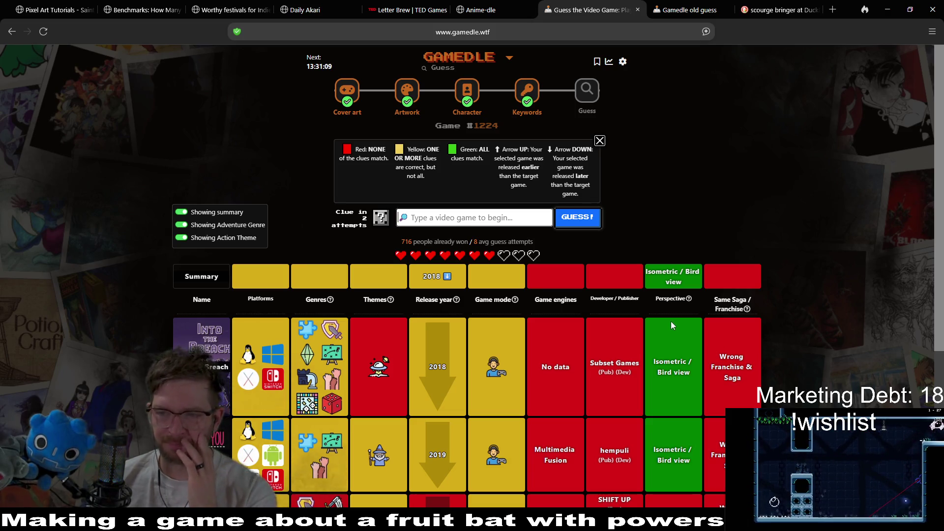
pyautogui.moveTo(675, 314)
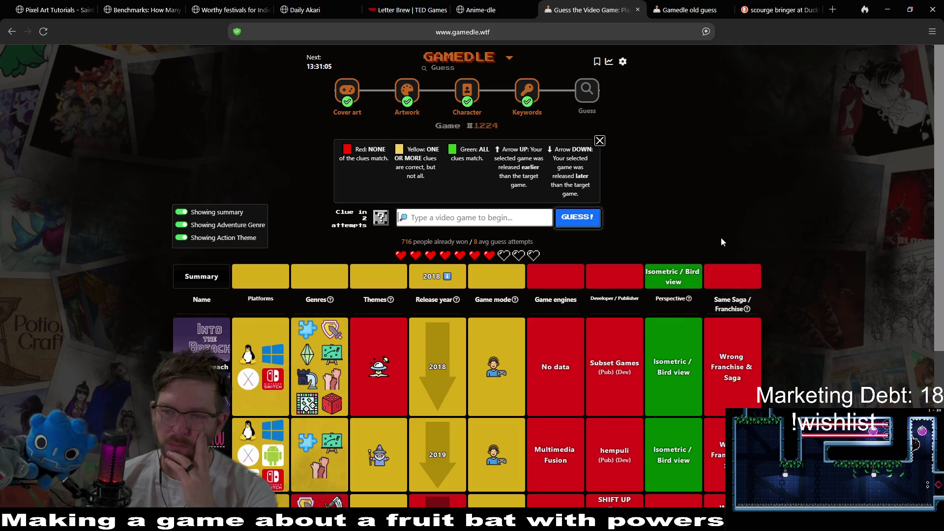
pyautogui.scroll(-5, 722, 242)
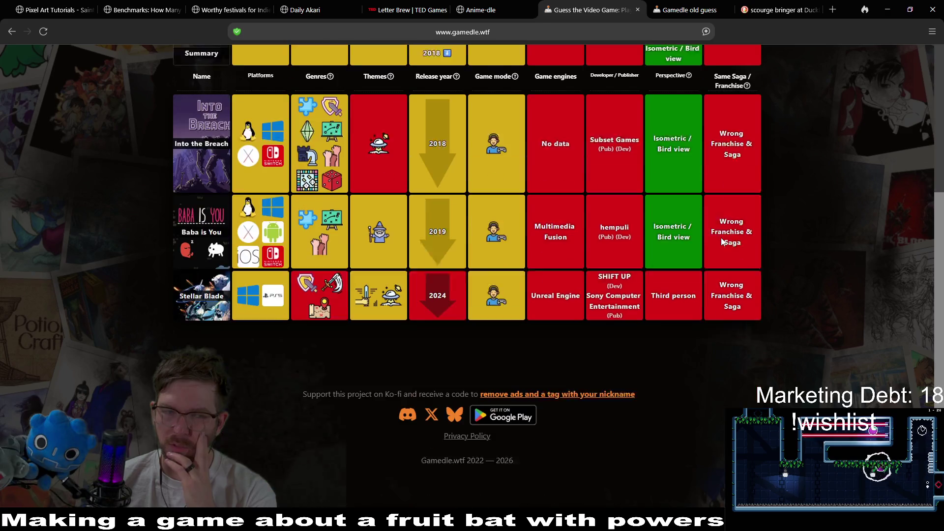
pyautogui.scroll(5, 760, 257)
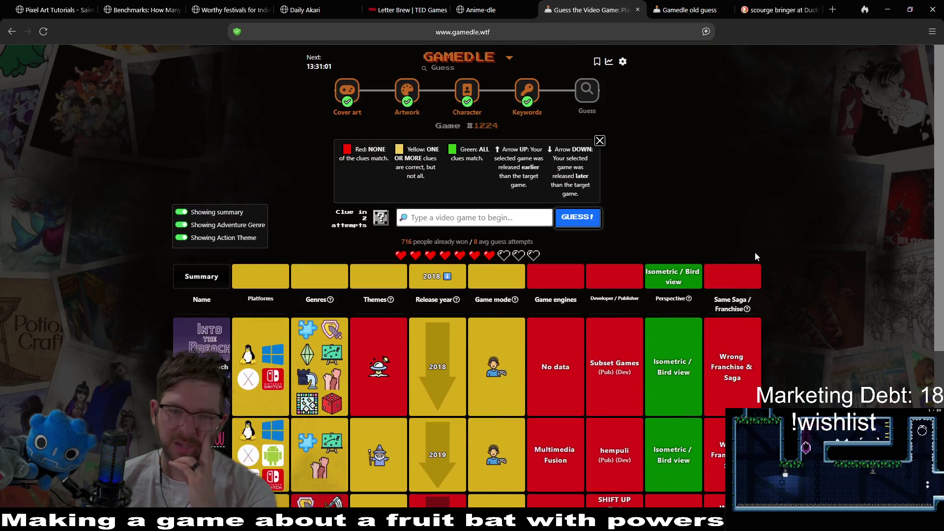
# Step: Search 'FTL' and submit FTL: Faster Than Light as a guess
pyautogui.click(453, 218)
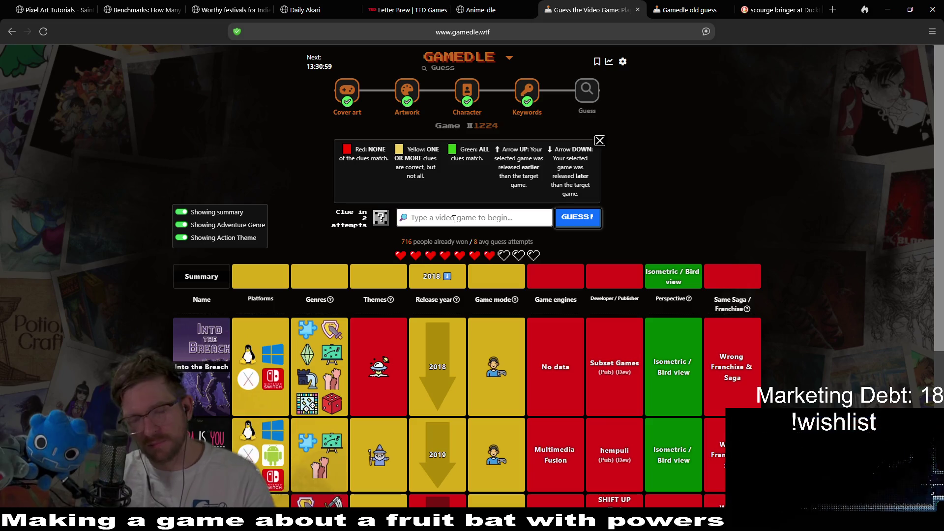
pyautogui.write('FTL')
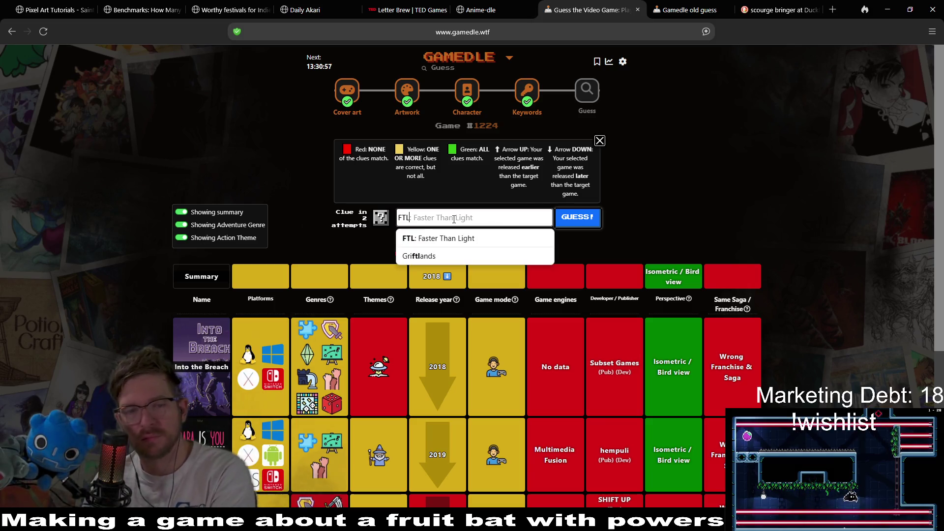
pyautogui.click(433, 238)
pyautogui.click(599, 217)
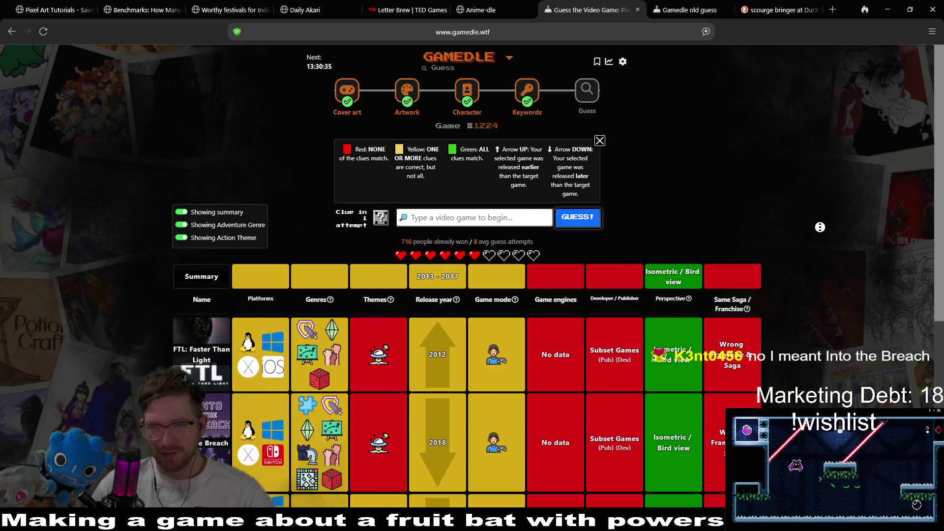
# Step: Start a next guess with 'xcom', then erase it from the guess field
pyautogui.scroll(-1, 820, 227)
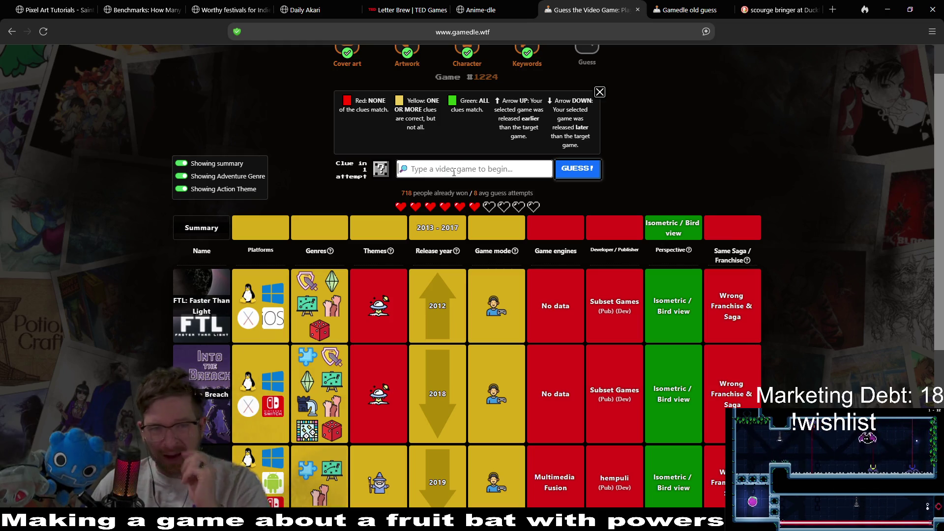
pyautogui.click(457, 167)
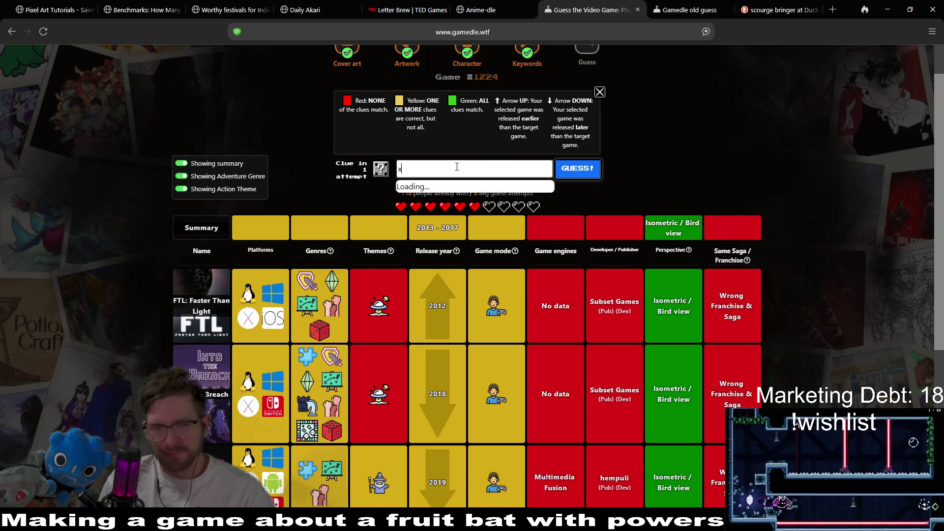
pyautogui.write('xcom')
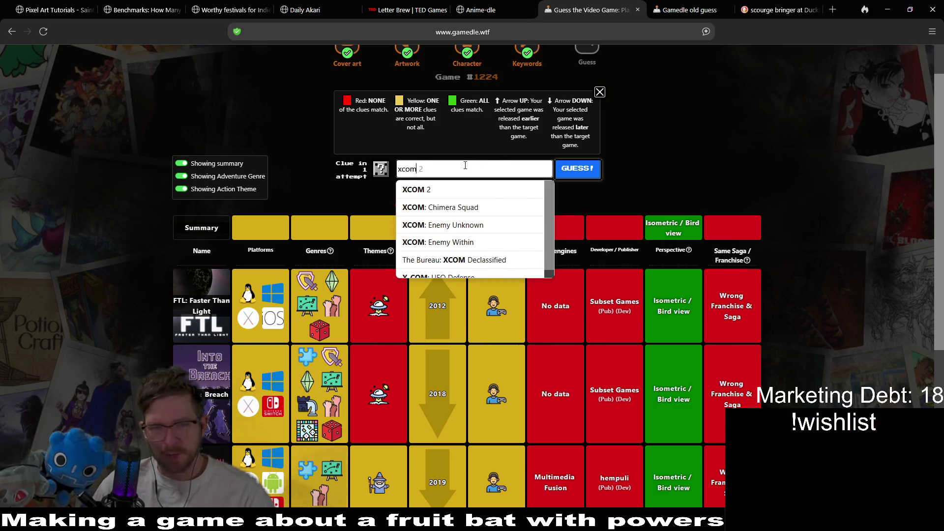
pyautogui.press('BackSpace')
pyautogui.press('BackSpace')
pyautogui.press('BackSpace')
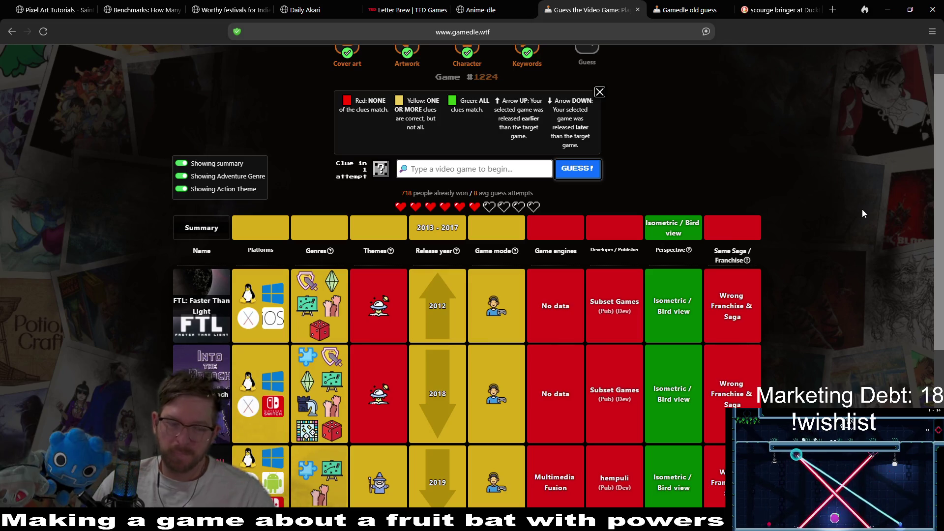
# Step: Guess Fire Emblem Echoes: Shadows of Valentia from the 'fire embl' suggestions, narrowing release year to 2013–2016
pyautogui.scroll(1, 862, 213)
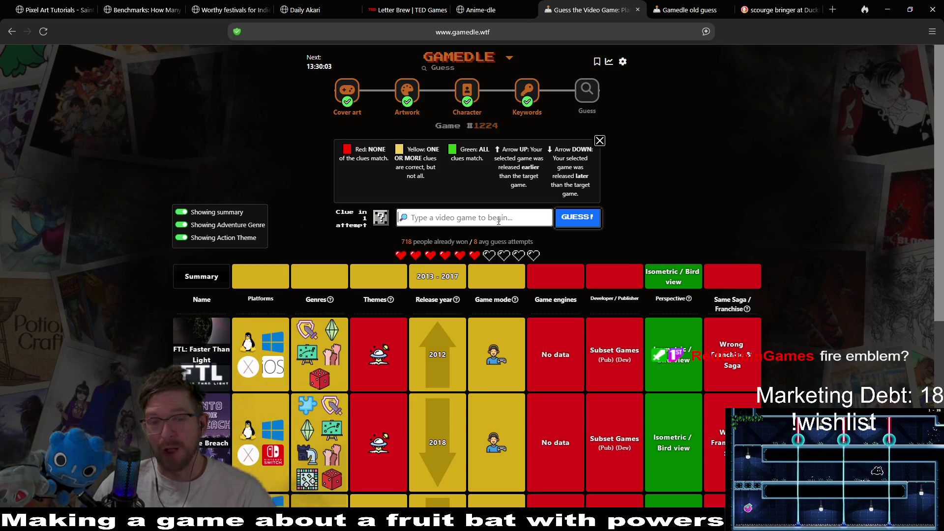
pyautogui.write('fir')
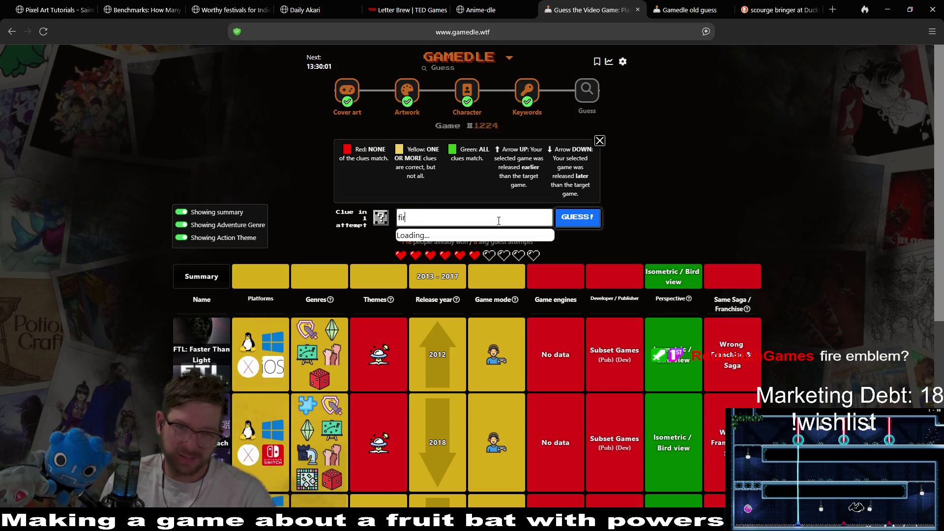
pyautogui.write('e em')
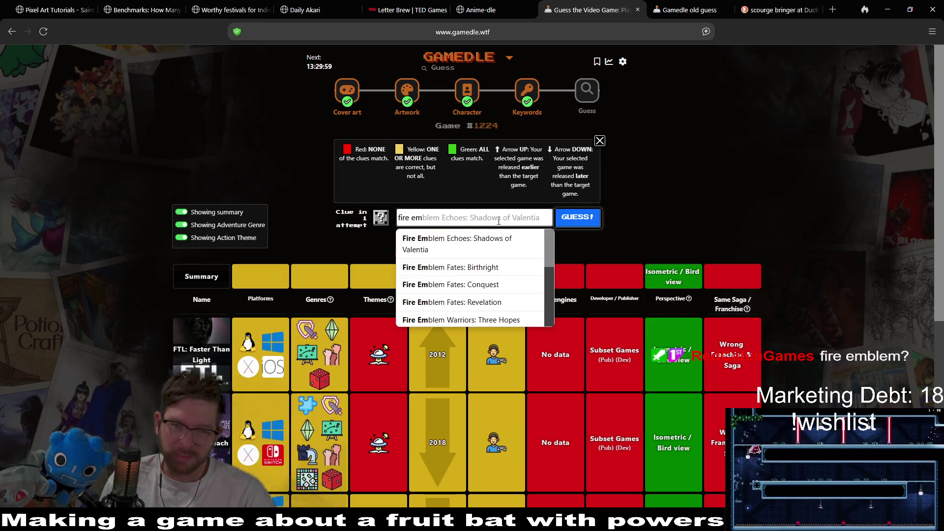
pyautogui.write('bl')
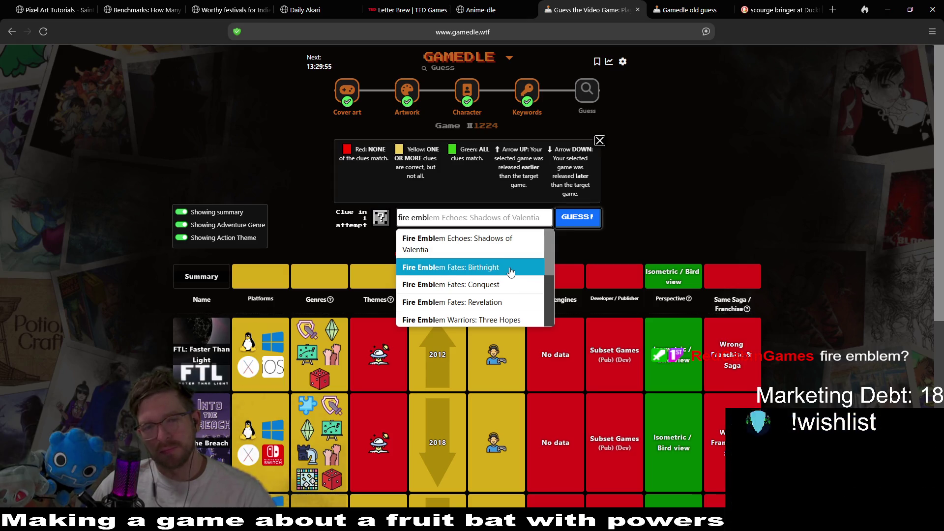
pyautogui.click(515, 243)
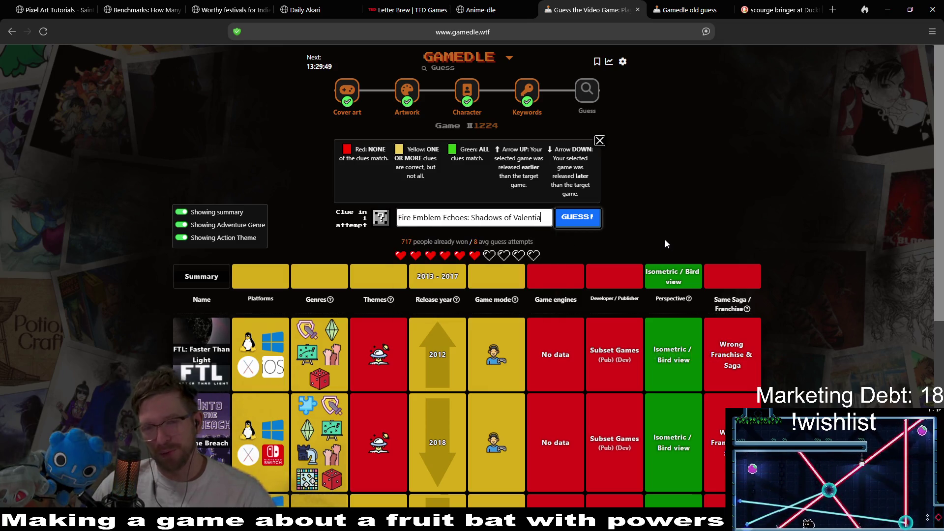
pyautogui.click(570, 224)
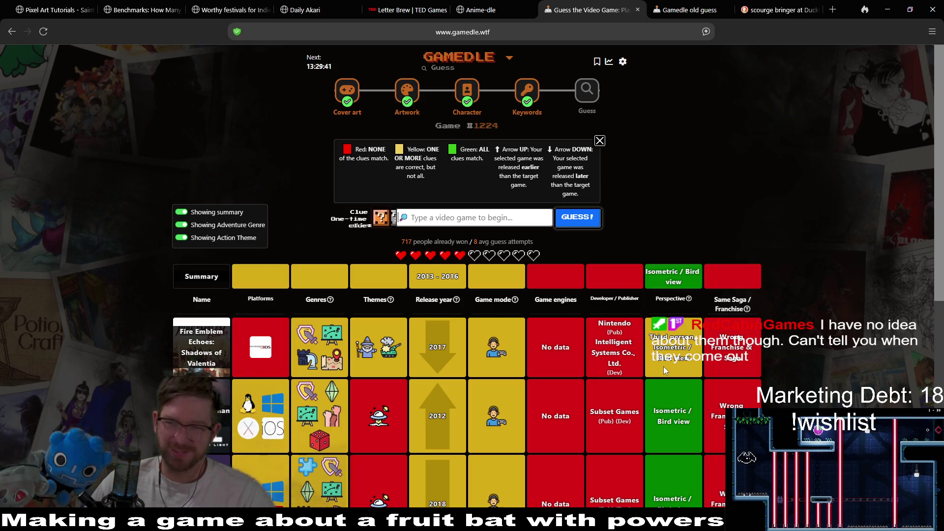
pyautogui.moveTo(496, 348)
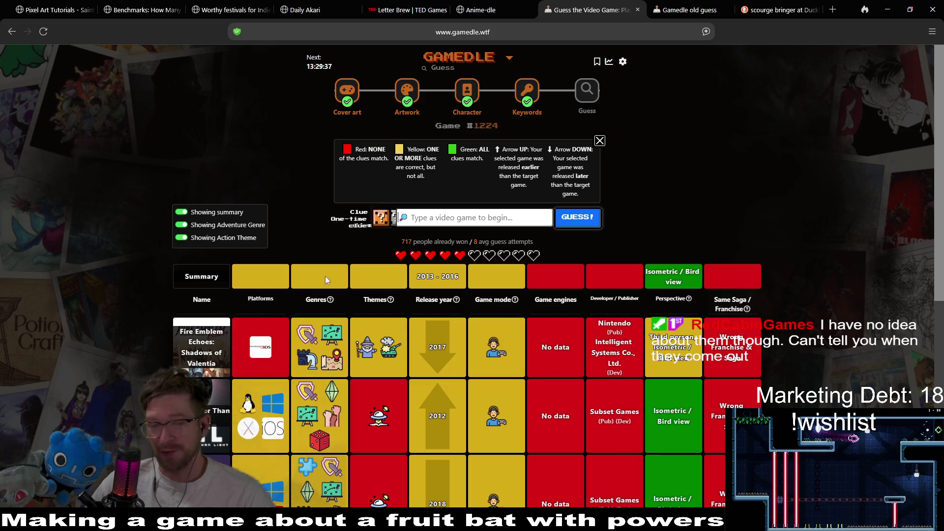
# Step: Spend the one-time clue, then guess Advance Wars 2: Black Hole Rising via 'adva'
pyautogui.click(380, 217)
pyautogui.click(484, 329)
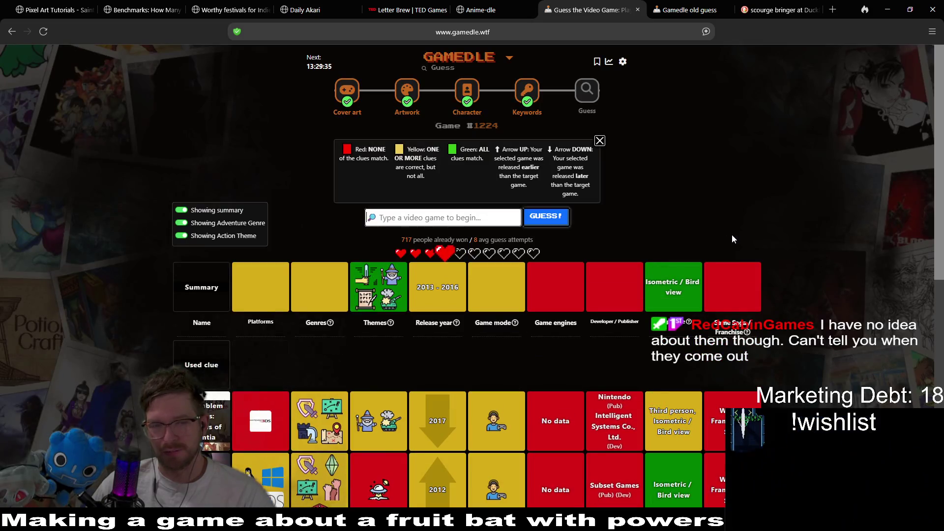
pyautogui.moveTo(387, 310)
pyautogui.moveTo(373, 275)
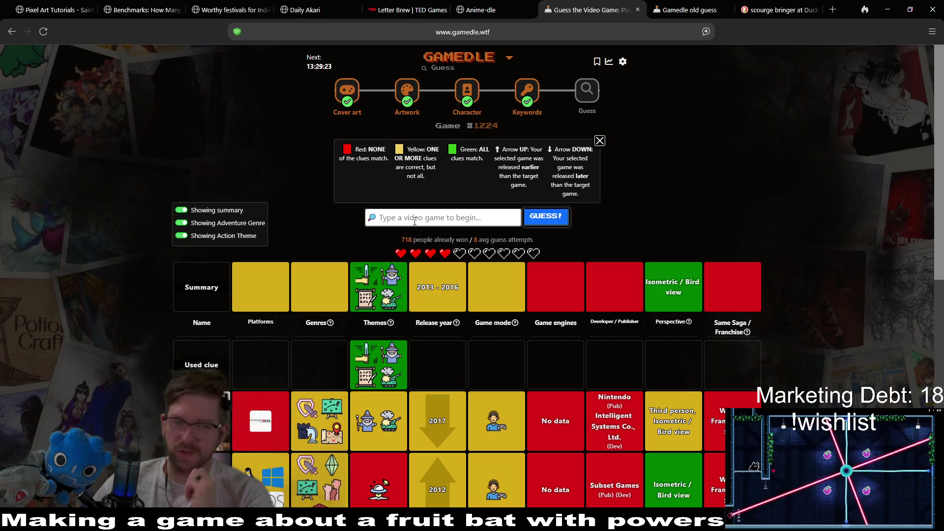
pyautogui.write('adv')
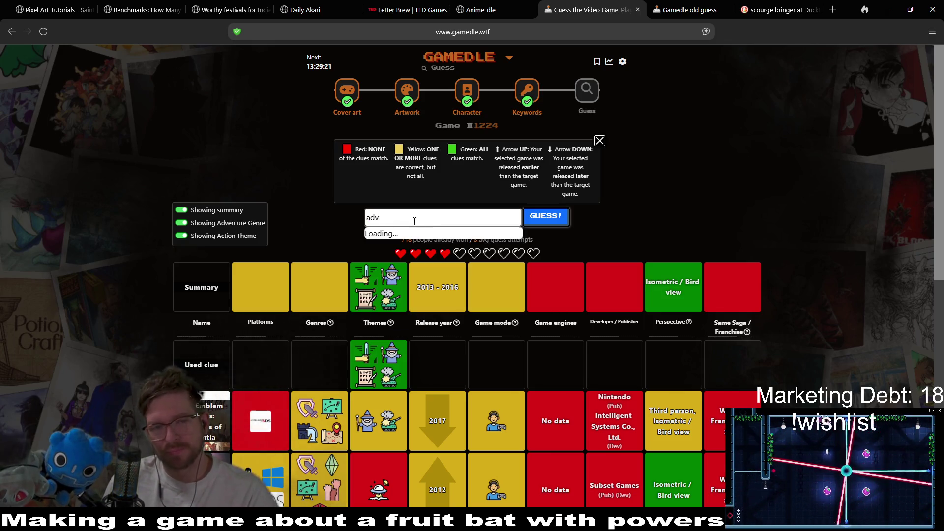
pyautogui.write('a')
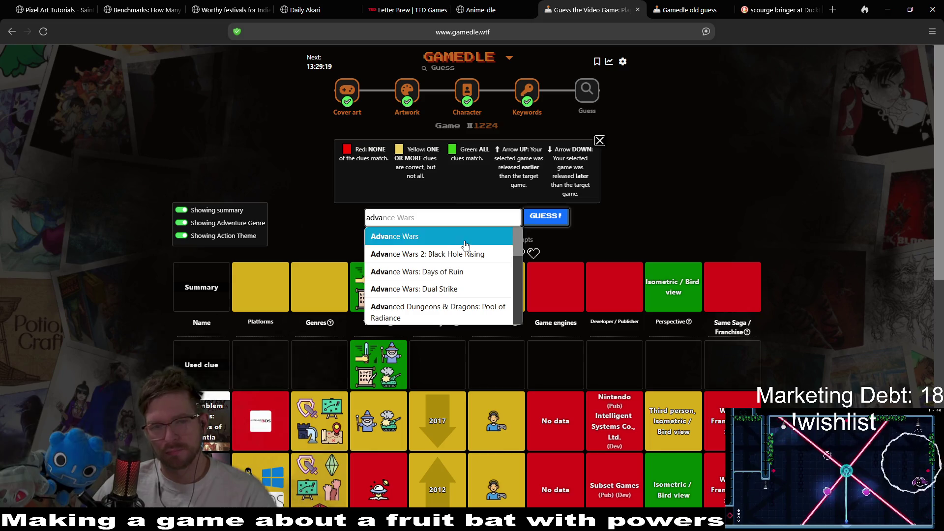
pyautogui.click(473, 257)
pyautogui.click(552, 219)
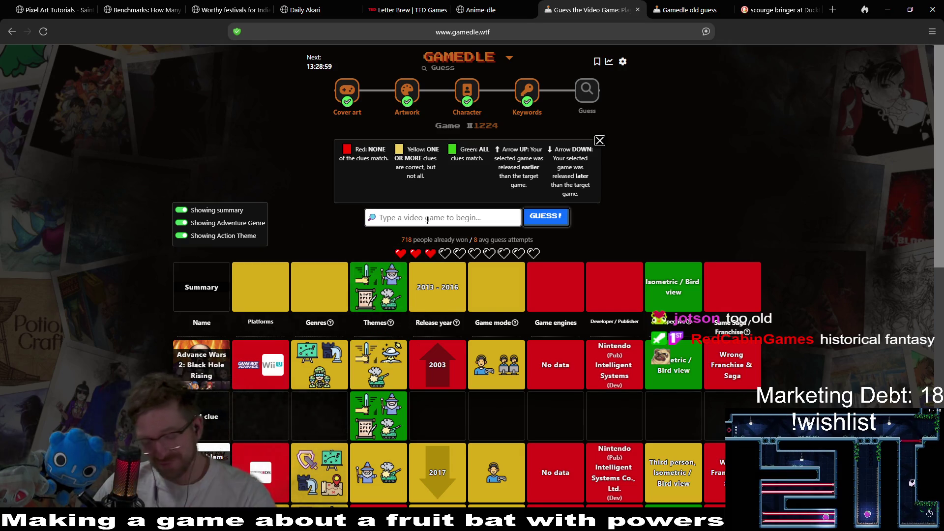
# Step: Guess Total War: Shogun 2 (2011) from the 'total war' suggestions
pyautogui.write('total wa')
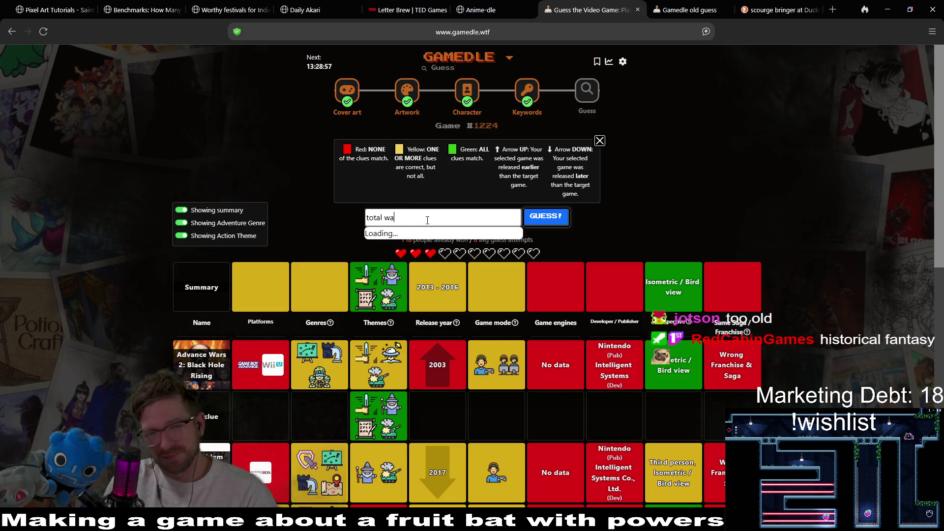
pyautogui.write('r')
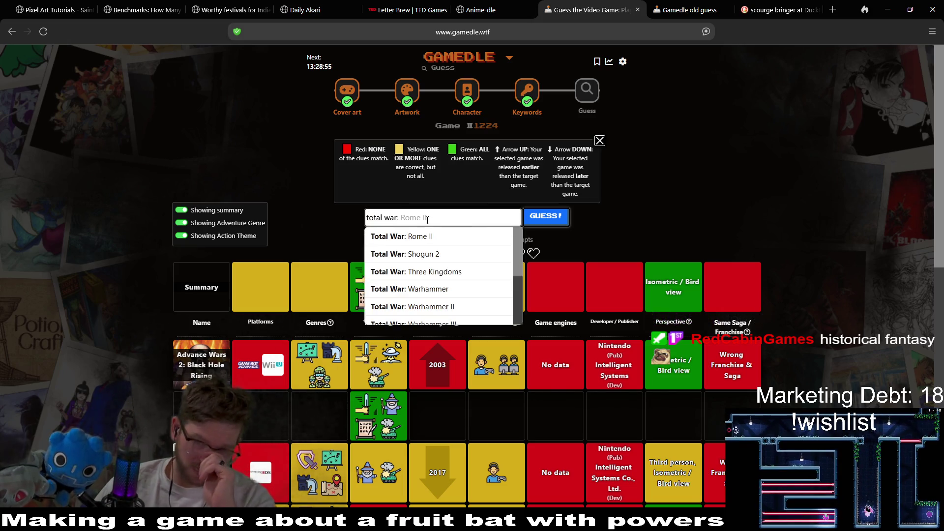
pyautogui.click(442, 263)
pyautogui.click(538, 225)
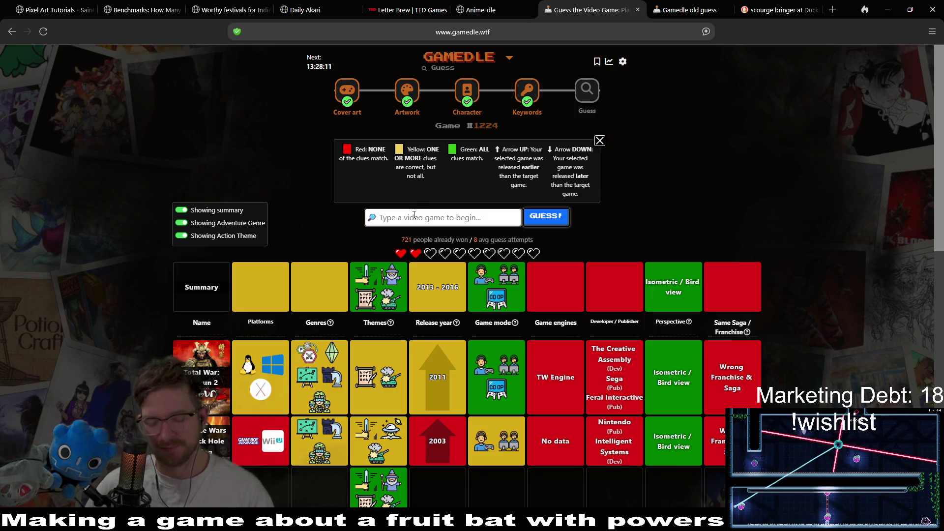
# Step: Search 'tact' and guess Final Fantasy Tactics Advance from the scrolled suggestion list
pyautogui.write('tac')
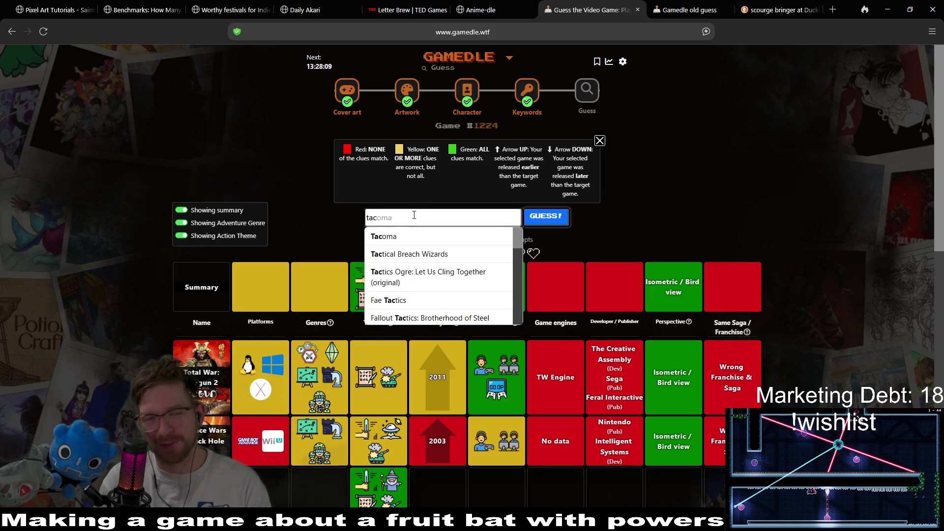
pyautogui.write('t')
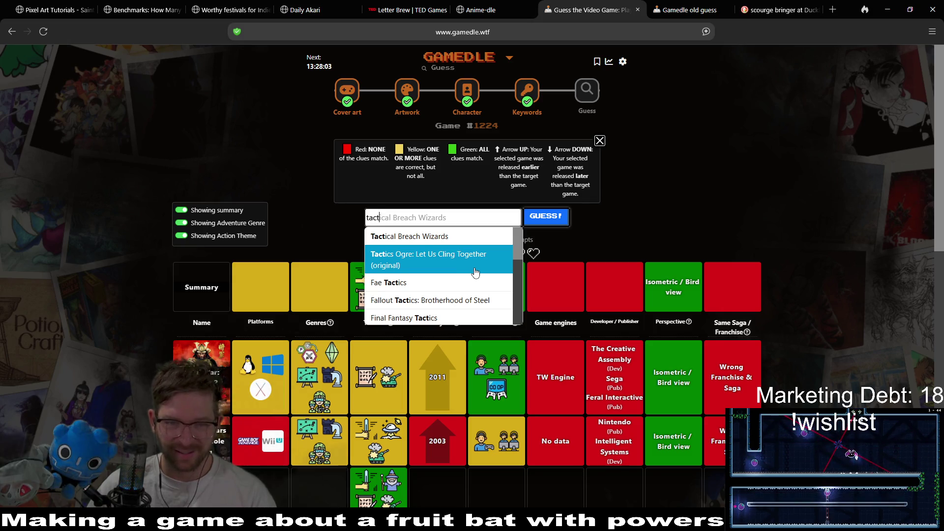
pyautogui.scroll(-2, 471, 272)
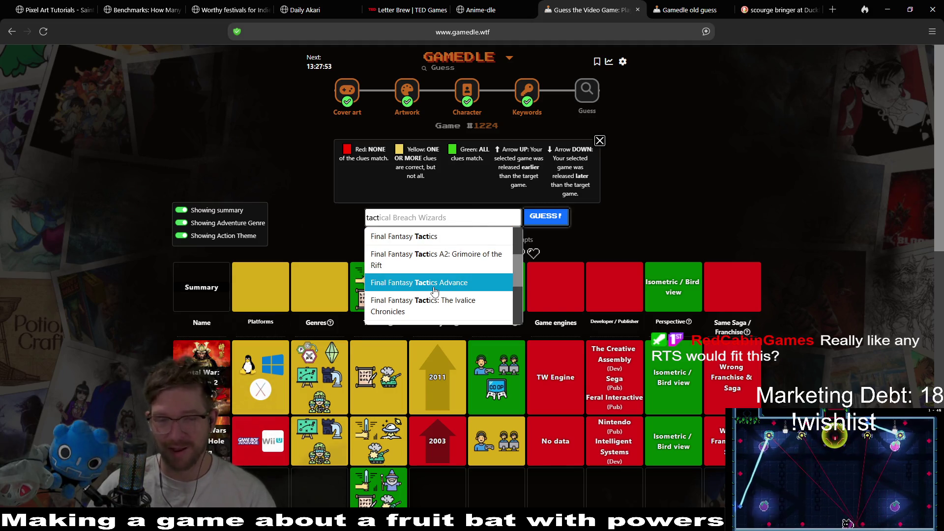
pyautogui.scroll(-2, 433, 290)
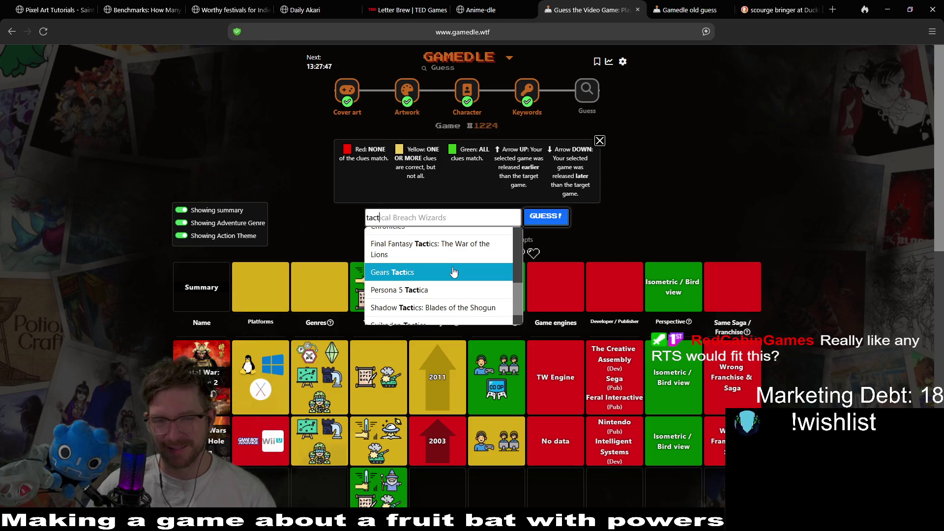
pyautogui.scroll(-1, 454, 272)
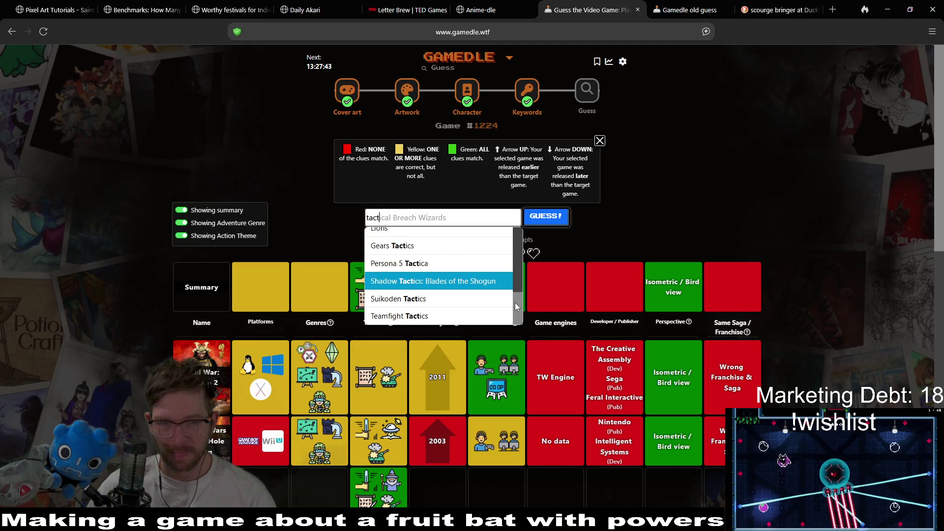
pyautogui.scroll(1, 515, 300)
pyautogui.scroll(-1, 514, 307)
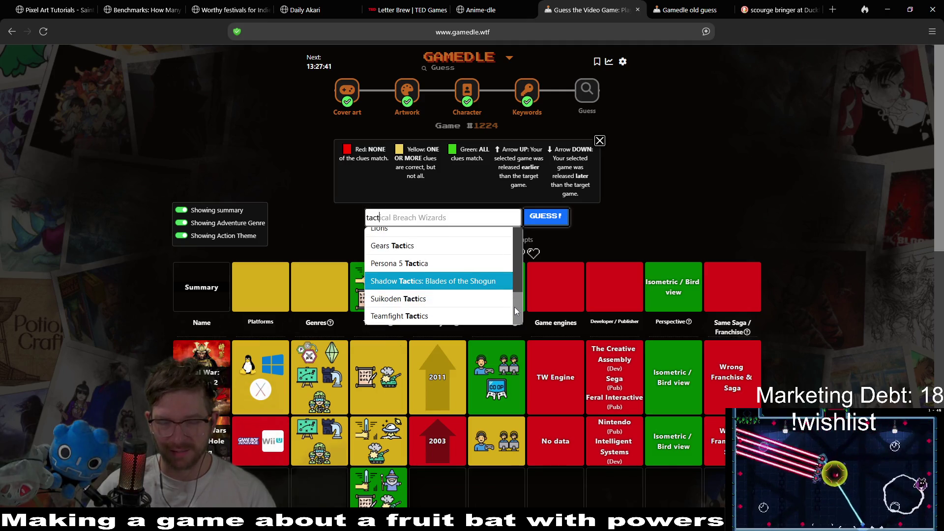
pyautogui.moveTo(514, 307)
pyautogui.mouseDown()
pyautogui.moveTo(524, 231)
pyautogui.moveTo(508, 281)
pyautogui.moveTo(509, 264)
pyautogui.mouseUp()
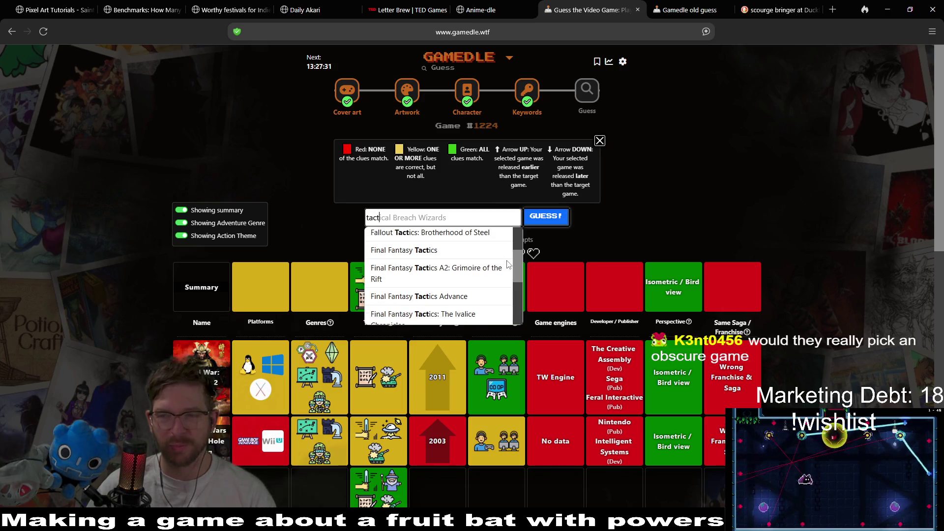
pyautogui.moveTo(508, 264)
pyautogui.mouseDown()
pyautogui.moveTo(502, 315)
pyautogui.moveTo(515, 266)
pyautogui.mouseUp()
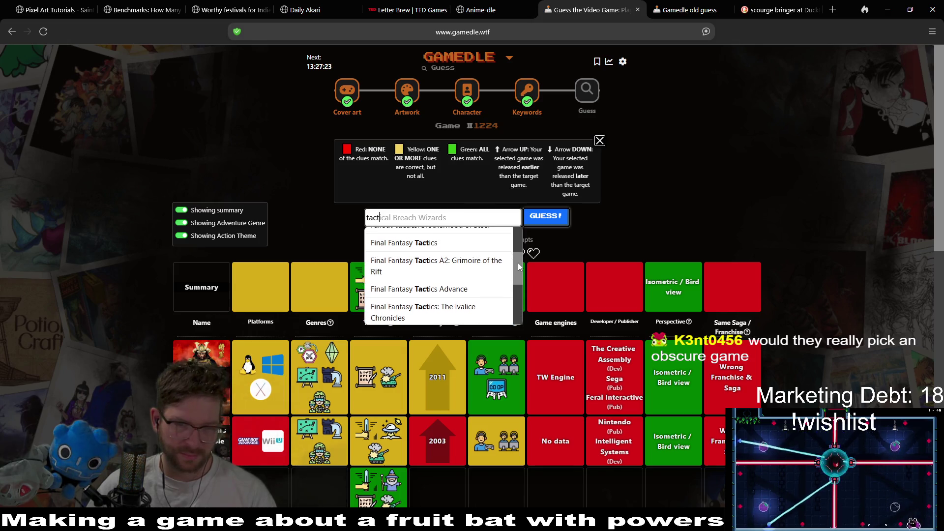
pyautogui.click(485, 289)
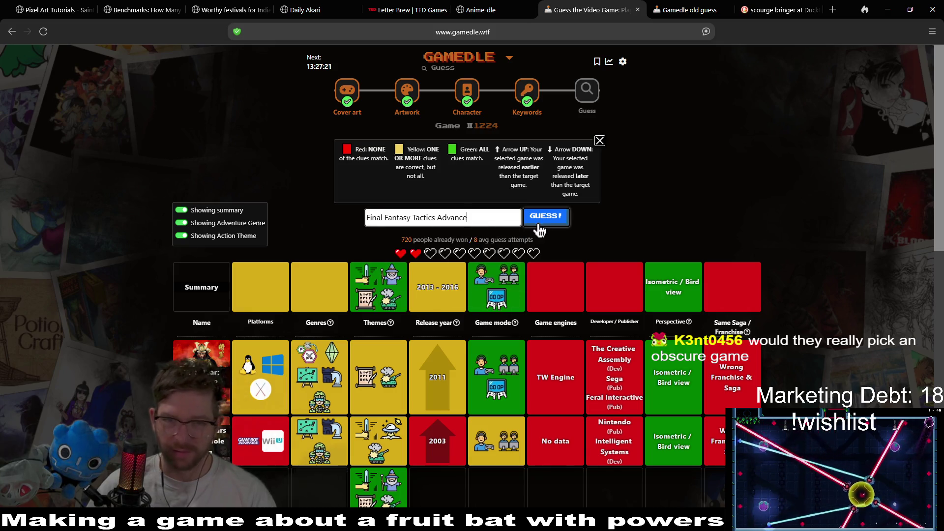
pyautogui.click(540, 229)
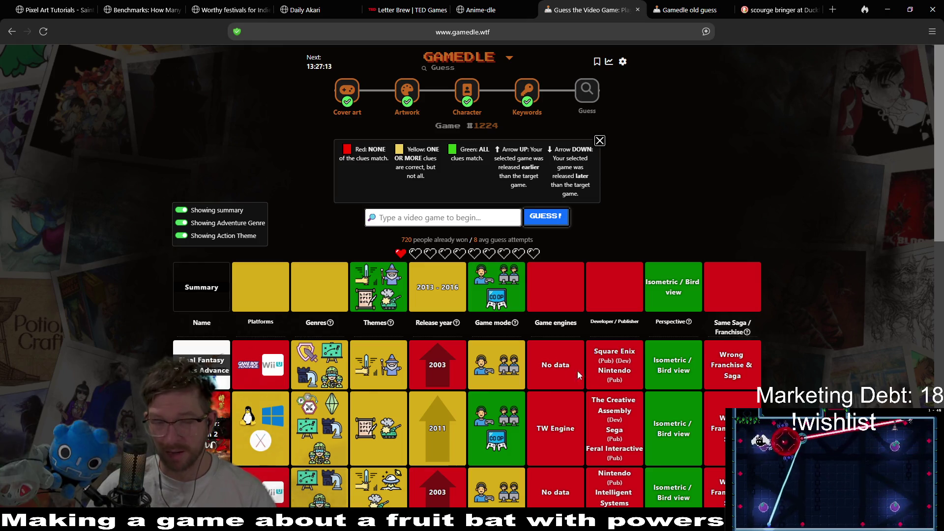
# Step: Guess Fae Tactics via 'tactics', ending the game with Stronghold Crusader II revealed
pyautogui.click(474, 220)
pyautogui.write('tat')
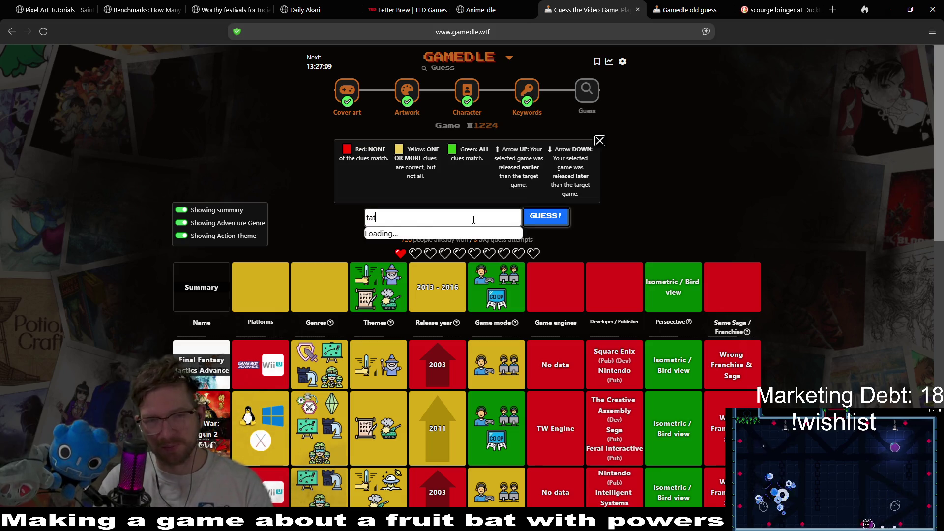
pyautogui.press('BackSpace')
pyautogui.press('BackSpace')
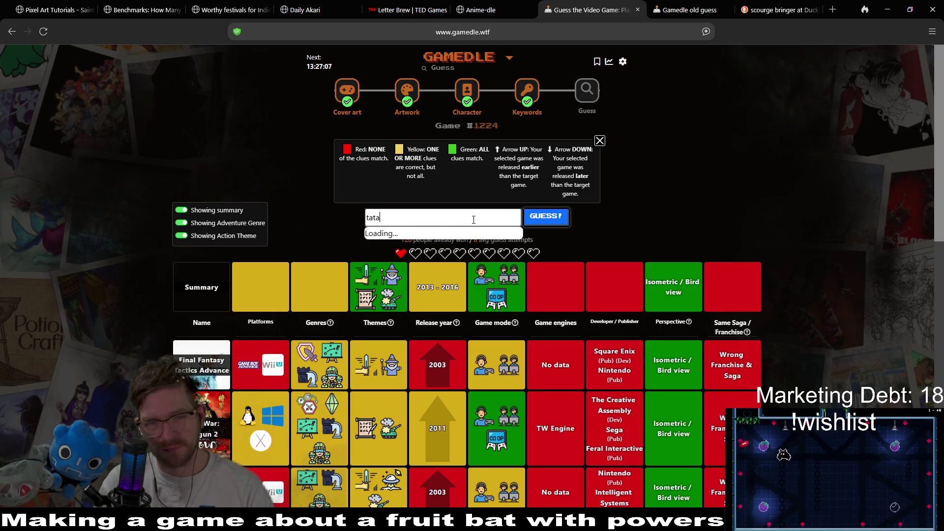
pyautogui.write('ctics')
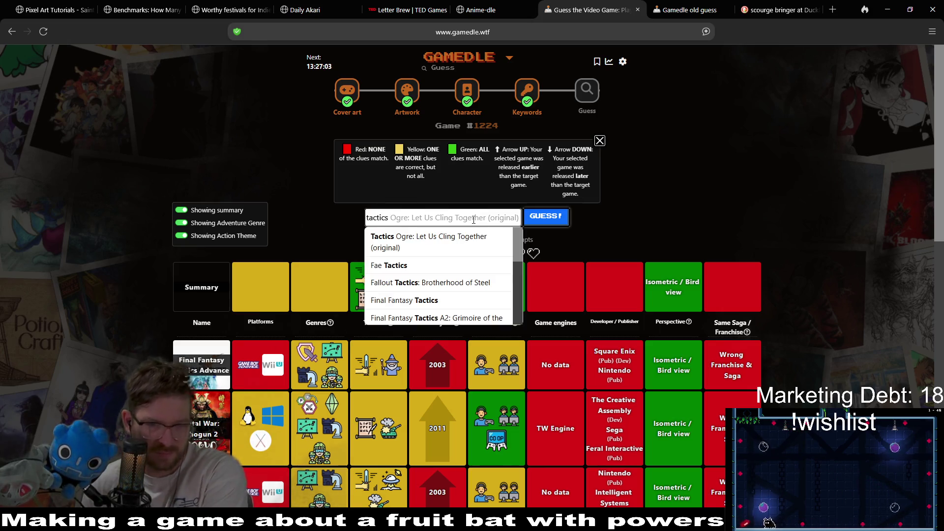
pyautogui.click(464, 266)
pyautogui.click(546, 216)
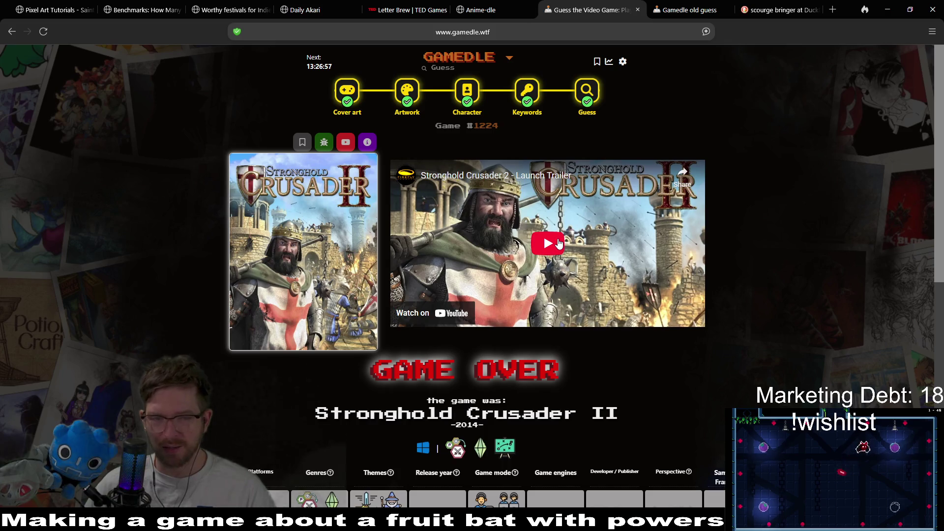
# Step: Play the Stronghold Crusader II trailer to 0:55, switch to cover art mode, then minimize the browser
pyautogui.click(559, 243)
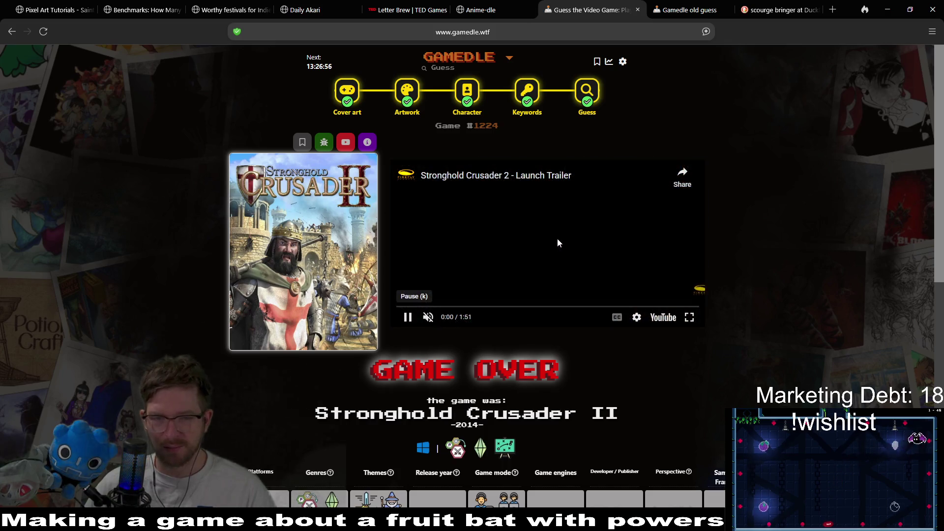
pyautogui.click(483, 307)
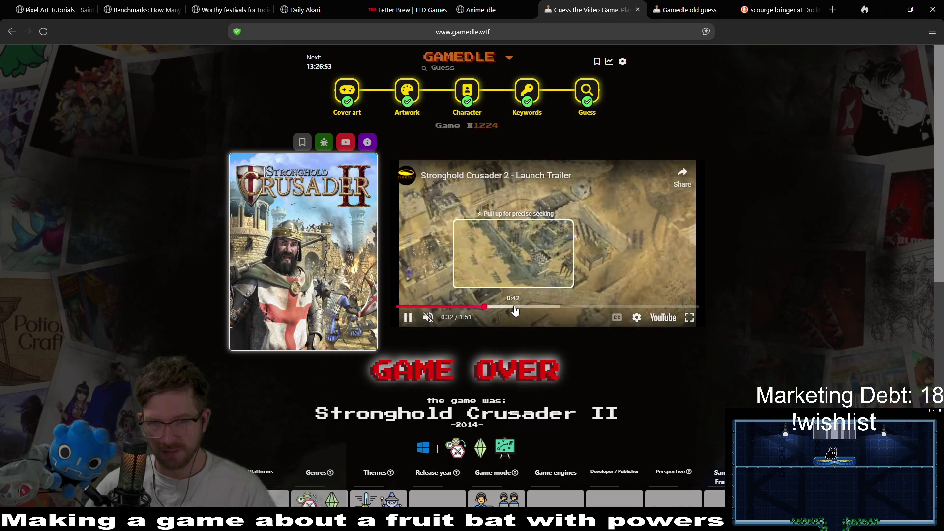
pyautogui.click(547, 307)
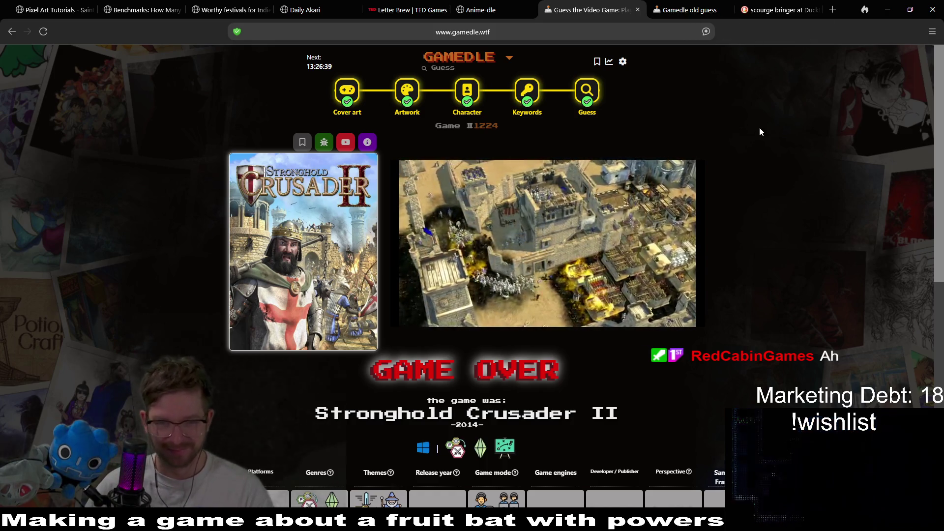
pyautogui.click(350, 99)
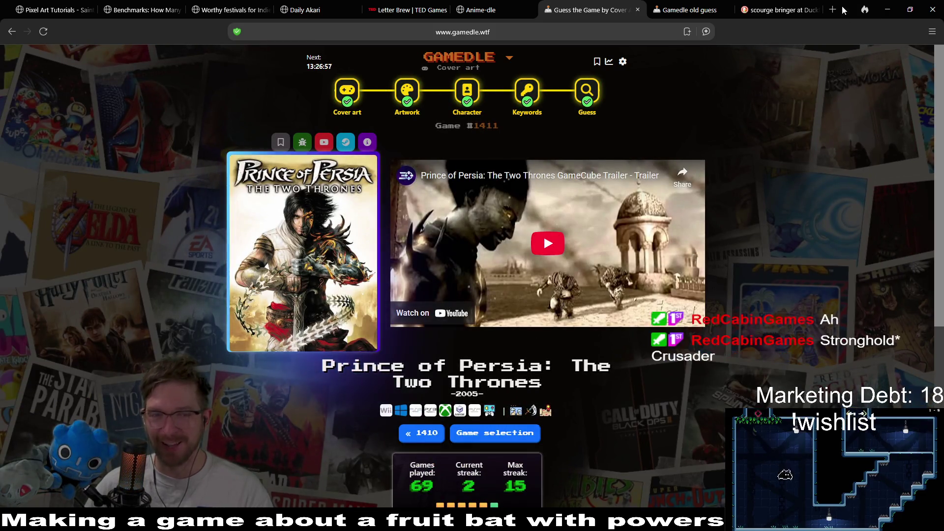
pyautogui.click(888, 9)
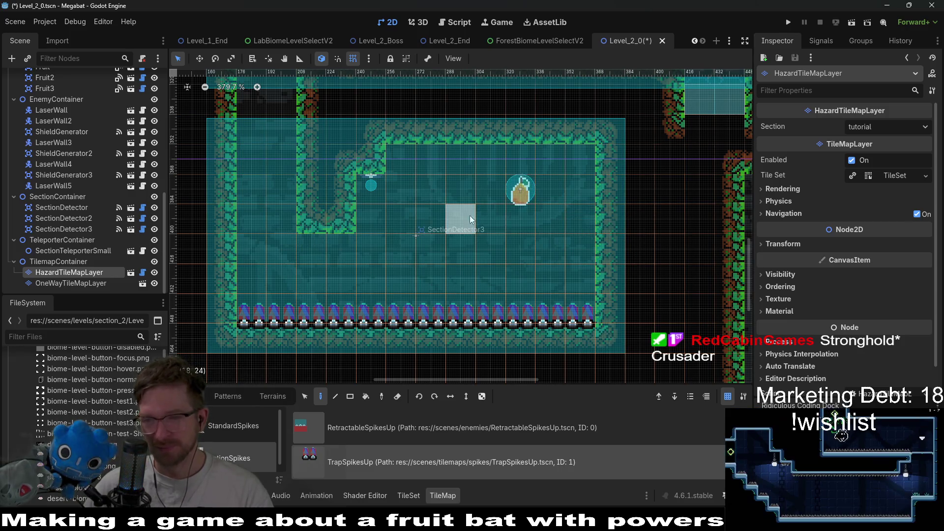
# Step: Select WorldTileMapLayer and switch the TileMap panel to terrain painting
pyautogui.scroll(3, 460, 246)
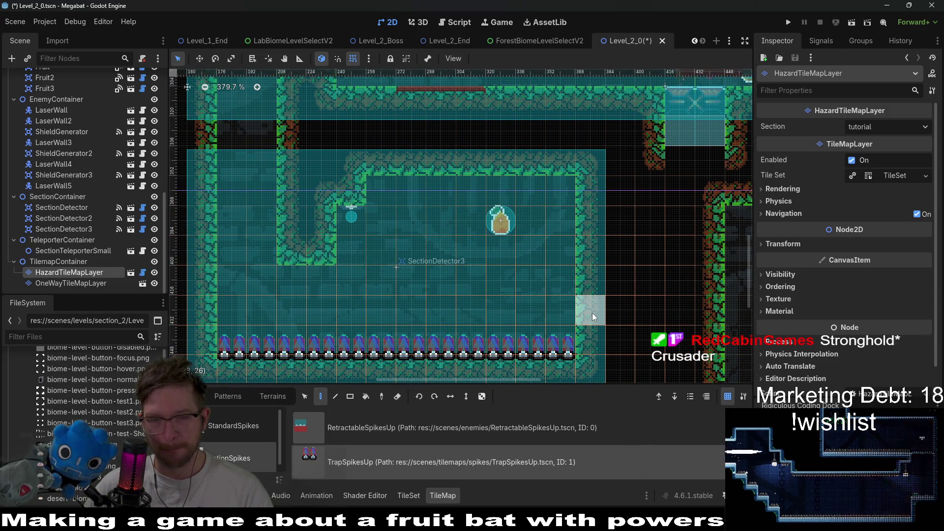
pyautogui.scroll(3, 554, 299)
pyautogui.scroll(-3, 554, 299)
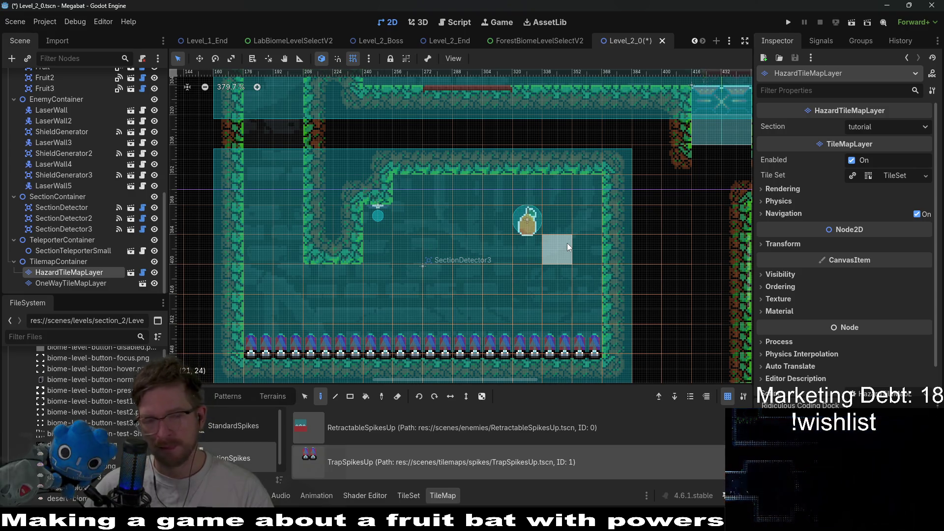
pyautogui.scroll(10, 68, 148)
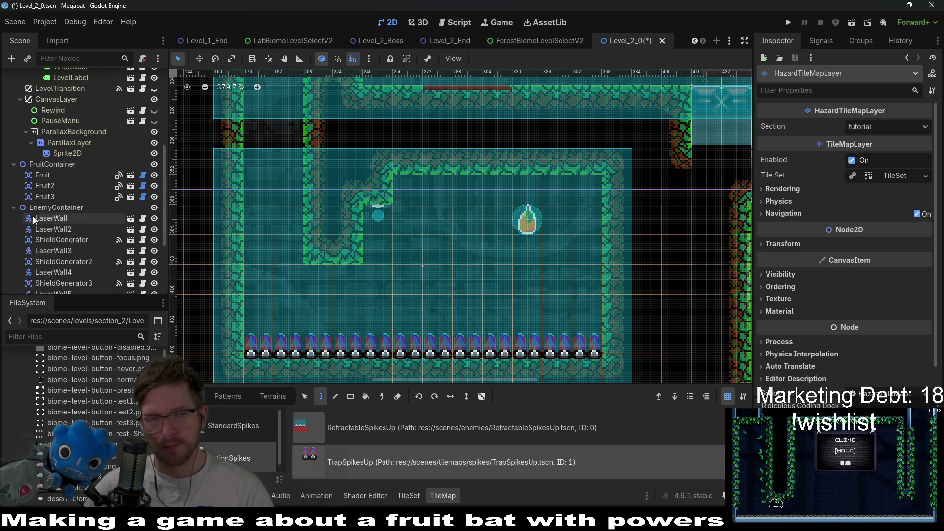
pyautogui.click(68, 133)
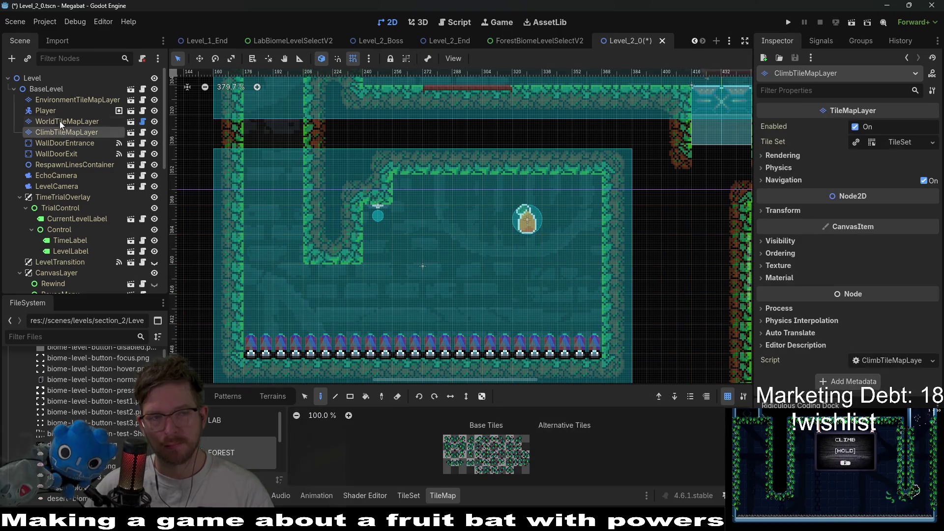
pyautogui.click(67, 121)
pyautogui.click(273, 397)
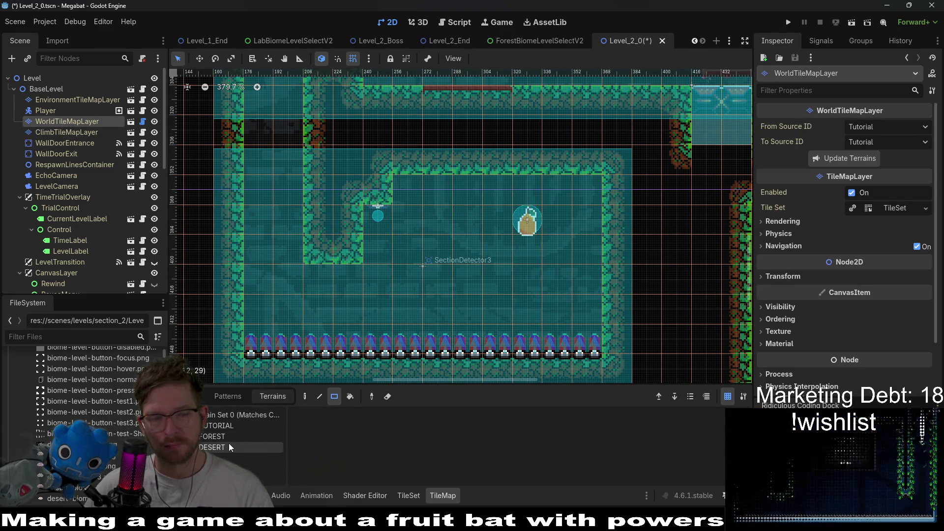
# Step: Paint Forest wall rectangles: a new wall column and a straight vertical wall to the top
pyautogui.moveTo(334, 295)
pyautogui.mouseDown()
pyautogui.moveTo(348, 281)
pyautogui.moveTo(356, 288)
pyautogui.moveTo(378, 241)
pyautogui.moveTo(384, 182)
pyautogui.moveTo(430, 195)
pyautogui.mouseUp()
pyautogui.click(400, 216)
pyautogui.moveTo(378, 287); pyautogui.dragTo(441, 214)
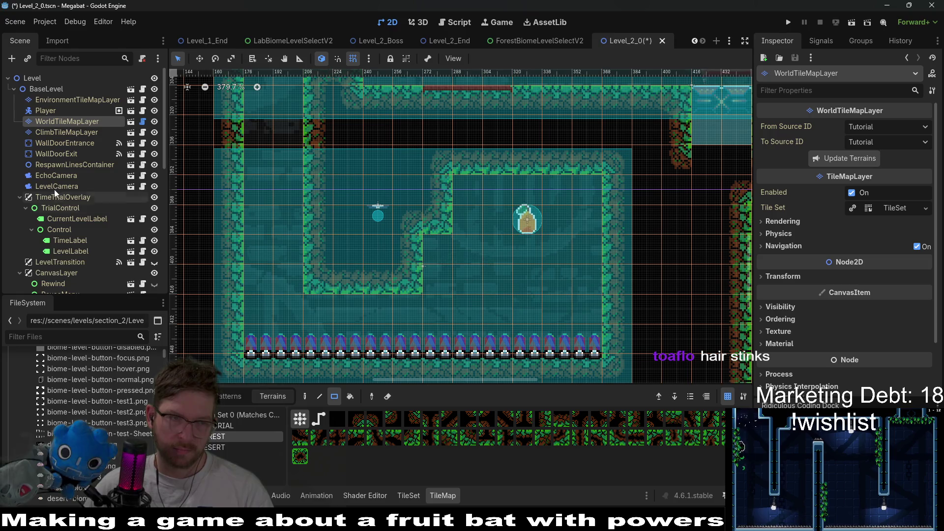
pyautogui.scroll(-6, 57, 192)
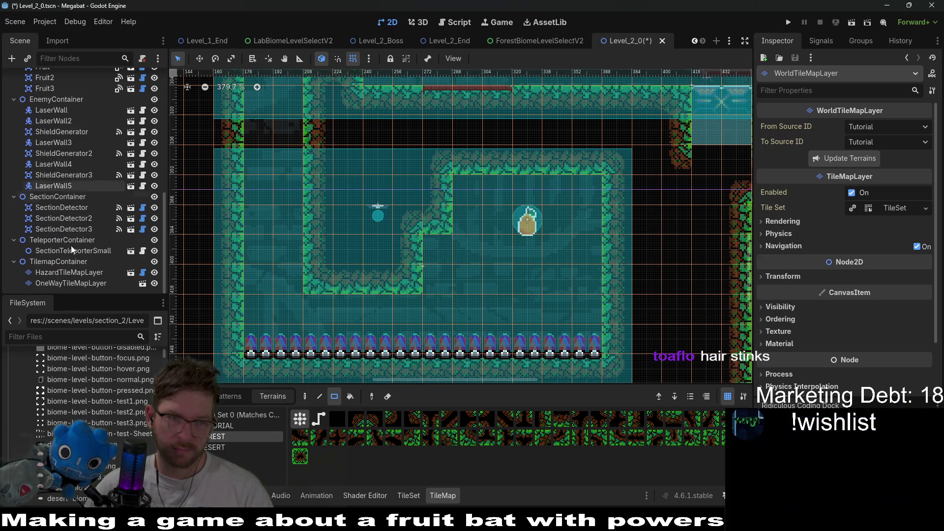
pyautogui.scroll(-1, 68, 262)
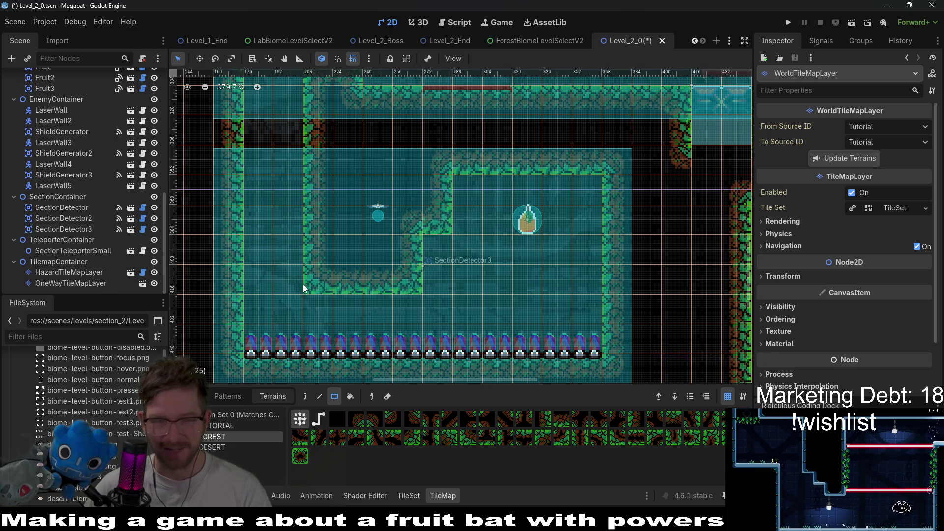
pyautogui.scroll(3, 88, 221)
pyautogui.scroll(-1, 85, 197)
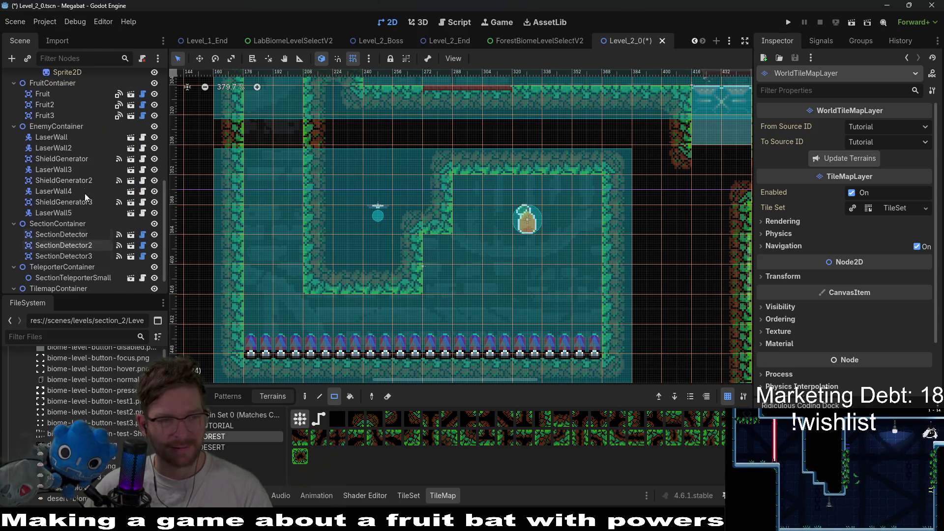
# Step: Drag ShieldGenerator3 with the Move tool to 360, 384 beside the fruit, resetting Rotation to 0°
pyautogui.click(85, 202)
pyautogui.press('w')
pyautogui.moveTo(389, 226)
pyautogui.mouseDown()
pyautogui.moveTo(545, 221)
pyautogui.moveTo(550, 195)
pyautogui.mouseUp()
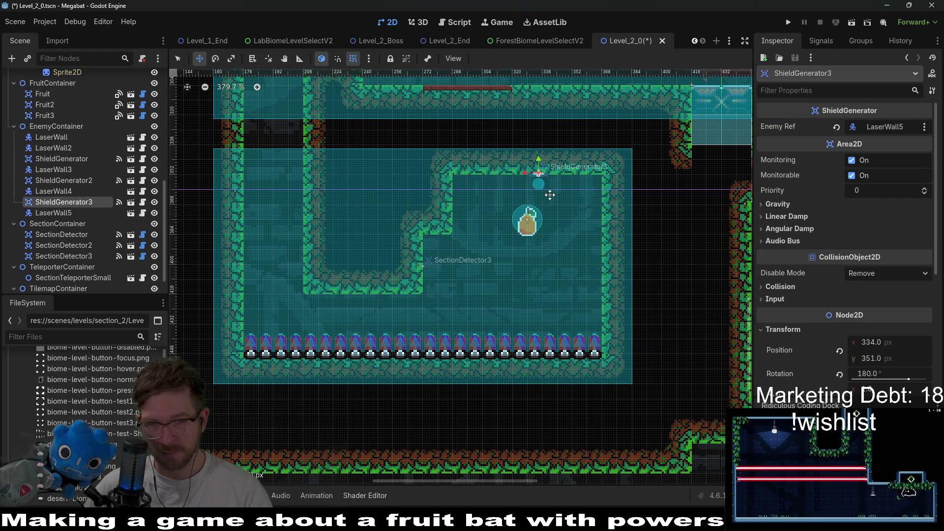
pyautogui.scroll(6, 552, 196)
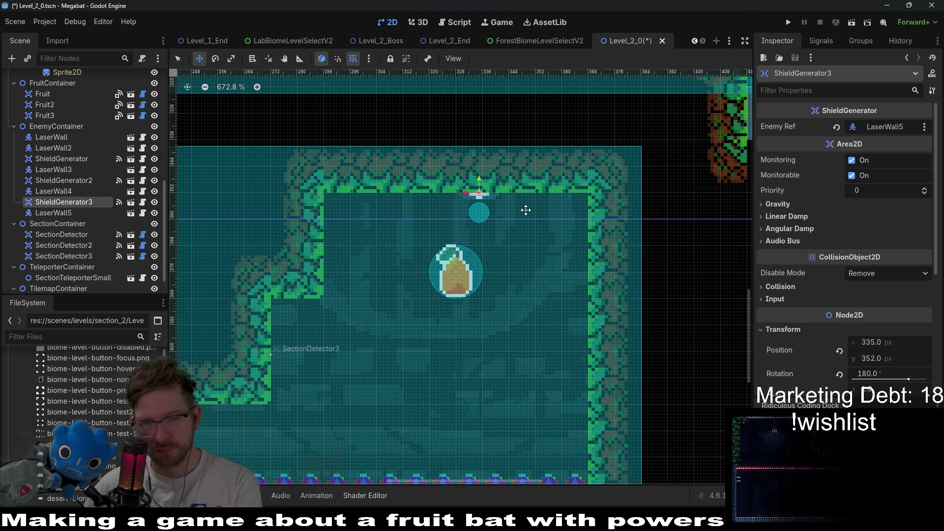
pyautogui.moveTo(487, 208); pyautogui.dragTo(569, 285)
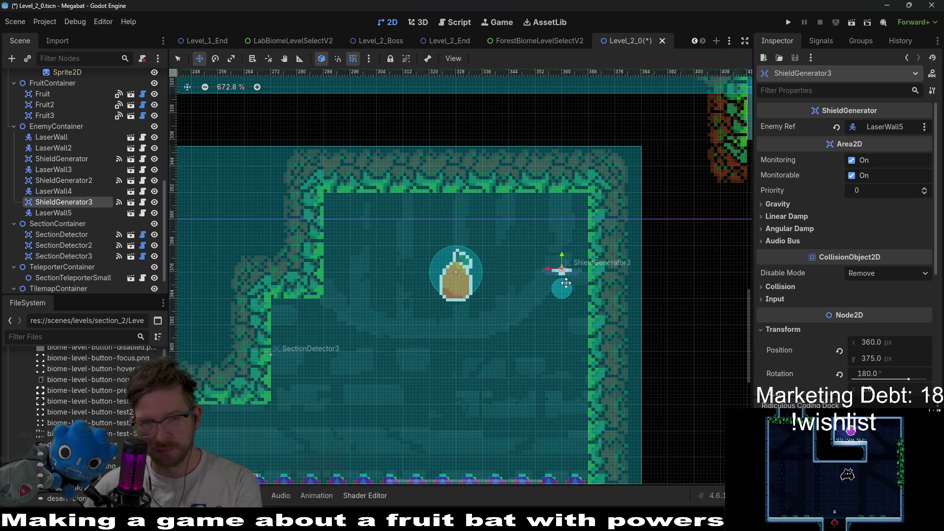
pyautogui.scroll(-3, 852, 353)
pyautogui.click(839, 265)
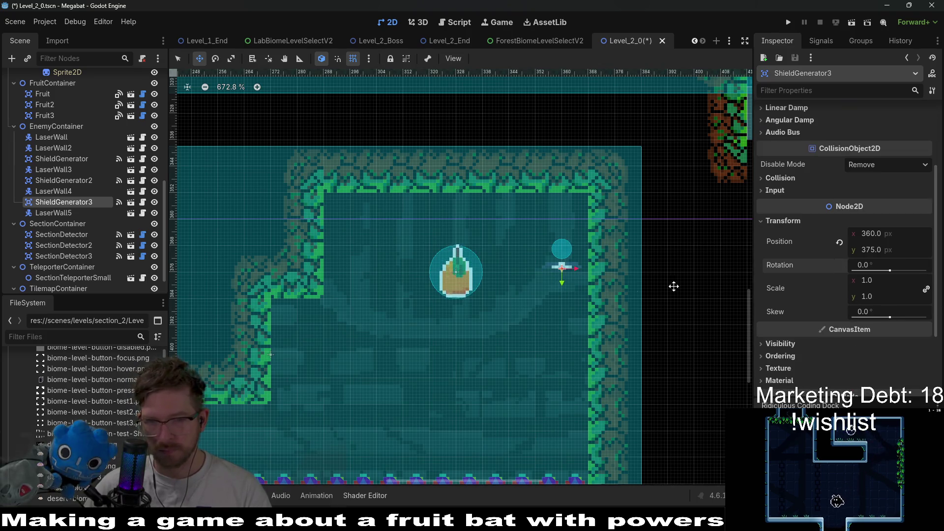
pyautogui.moveTo(568, 266); pyautogui.dragTo(592, 301)
pyautogui.scroll(-5, 592, 300)
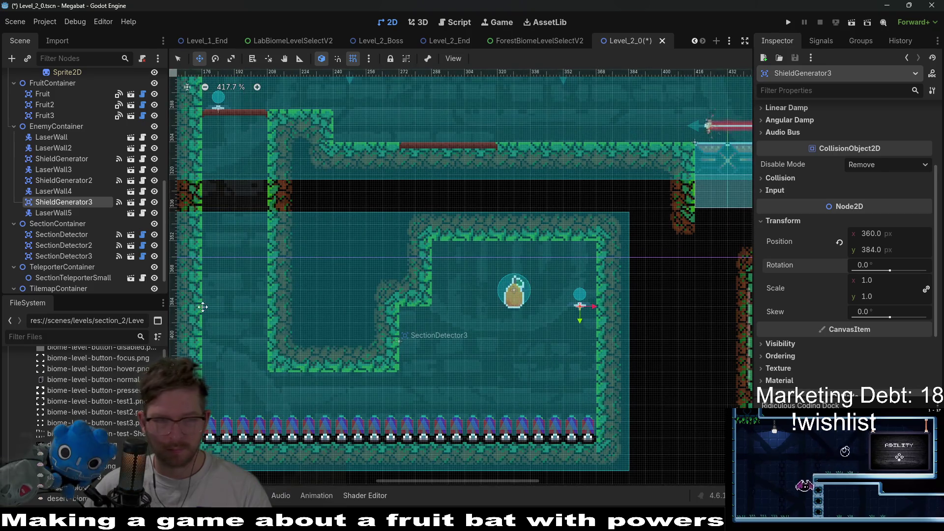
pyautogui.scroll(-2, 84, 279)
pyautogui.scroll(10, 83, 279)
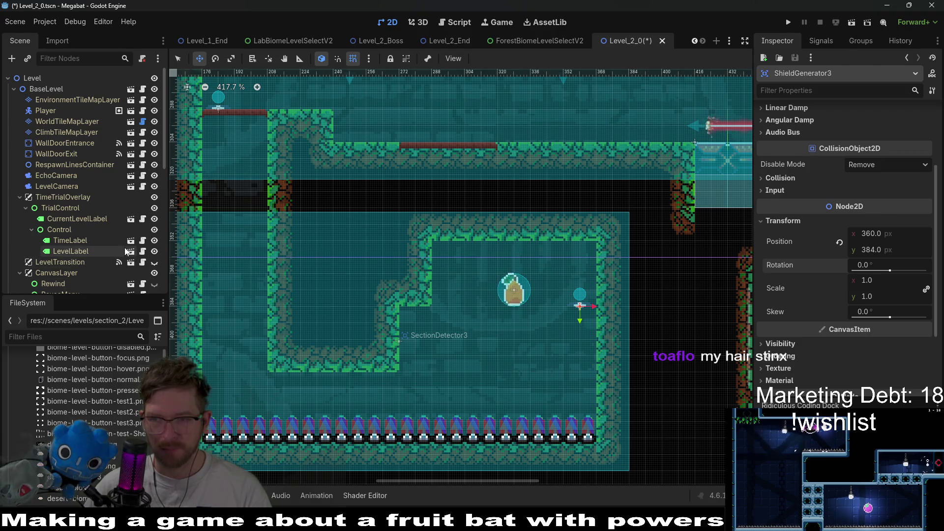
# Step: Paint a vertical FOREST-terrain wall column on WorldTileMapLayer below ShieldGenerator3
pyautogui.click(68, 122)
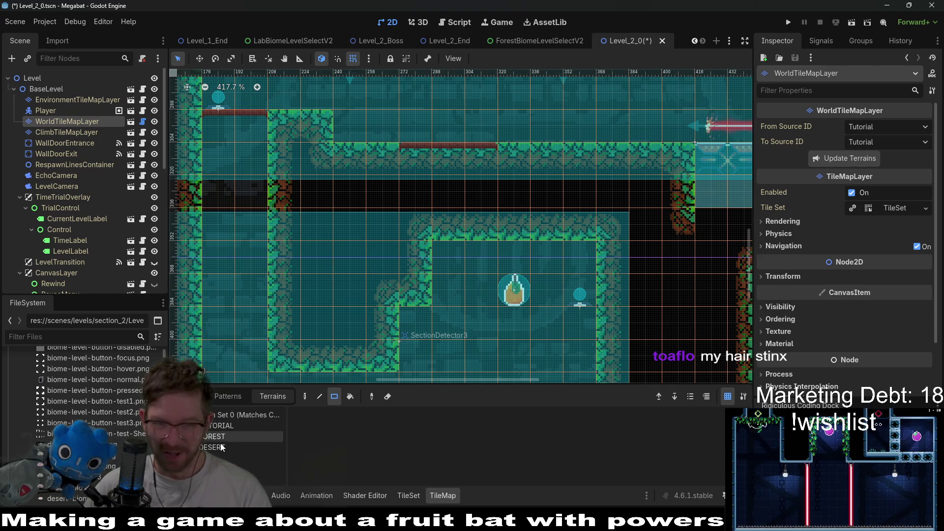
pyautogui.click(222, 437)
pyautogui.scroll(-3, 542, 337)
pyautogui.moveTo(541, 337)
pyautogui.mouseDown()
pyautogui.moveTo(559, 339)
pyautogui.moveTo(561, 231)
pyautogui.mouseUp()
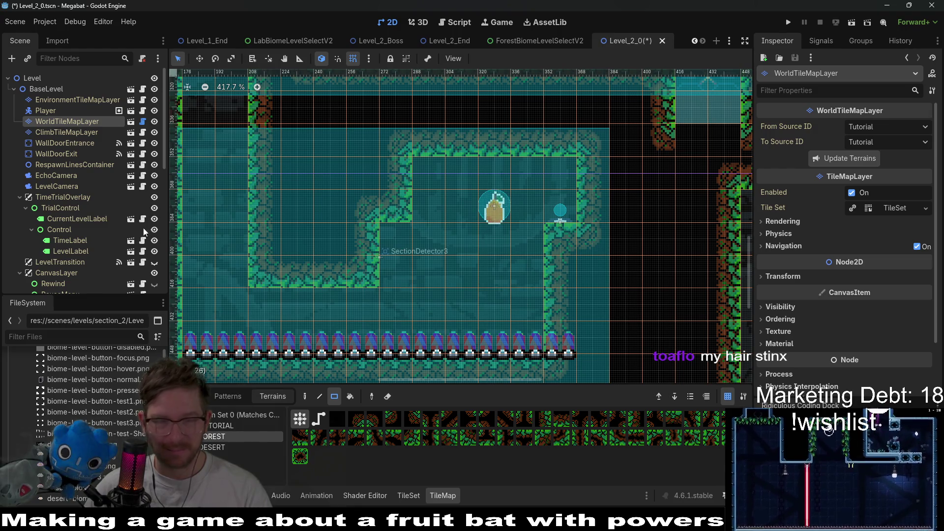
pyautogui.scroll(-5, 60, 191)
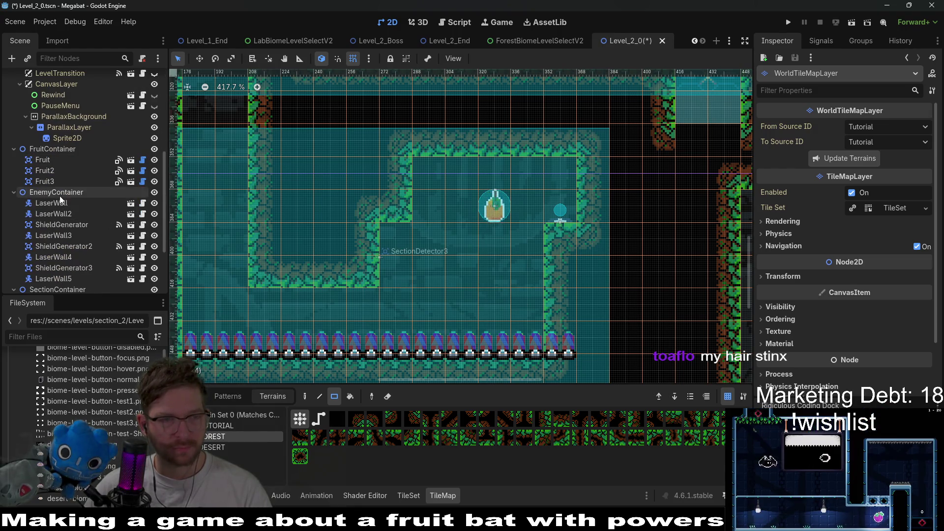
pyautogui.scroll(-2, 60, 196)
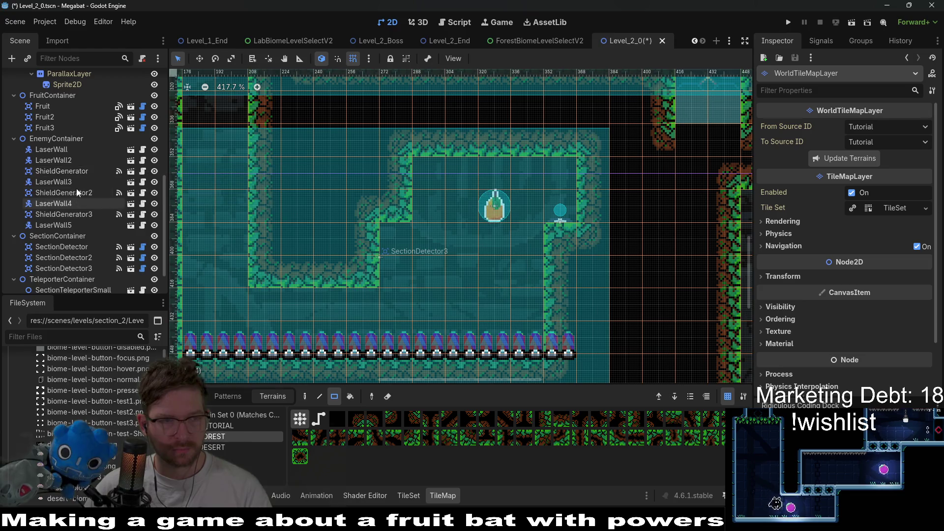
pyautogui.scroll(-2, 67, 278)
# Step: Select HazardTileMapLayer and scroll through the level to inspect it
pyautogui.click(69, 272)
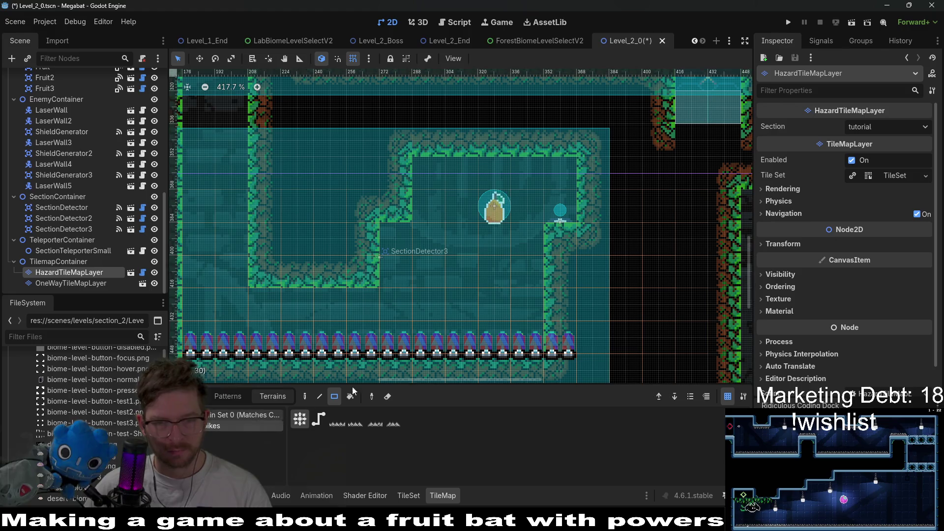
pyautogui.scroll(-3, 525, 279)
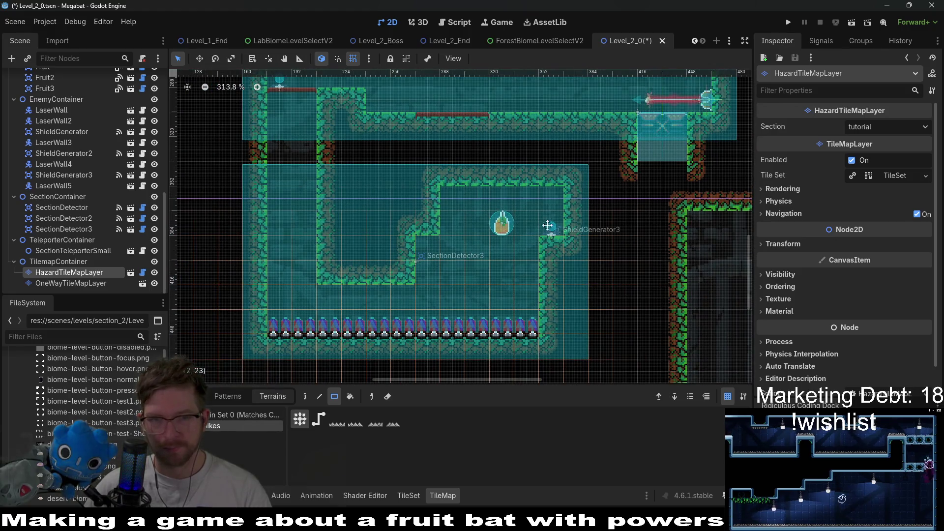
pyautogui.scroll(2, 510, 295)
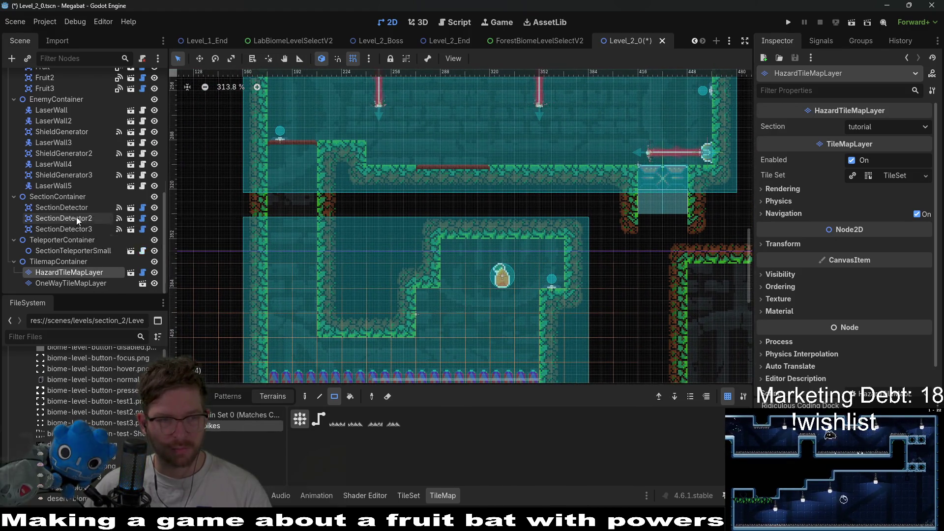
pyautogui.scroll(5, 77, 221)
pyautogui.scroll(3, 77, 221)
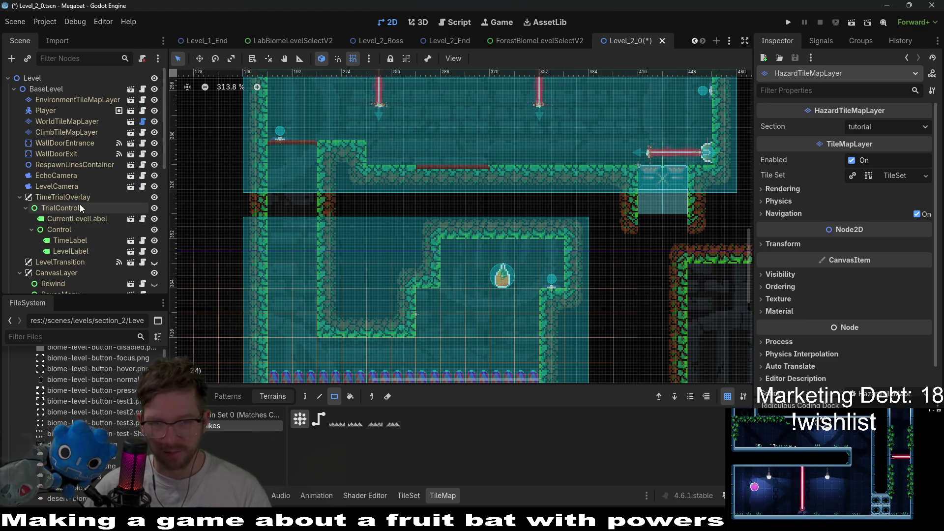
pyautogui.scroll(-7, 75, 251)
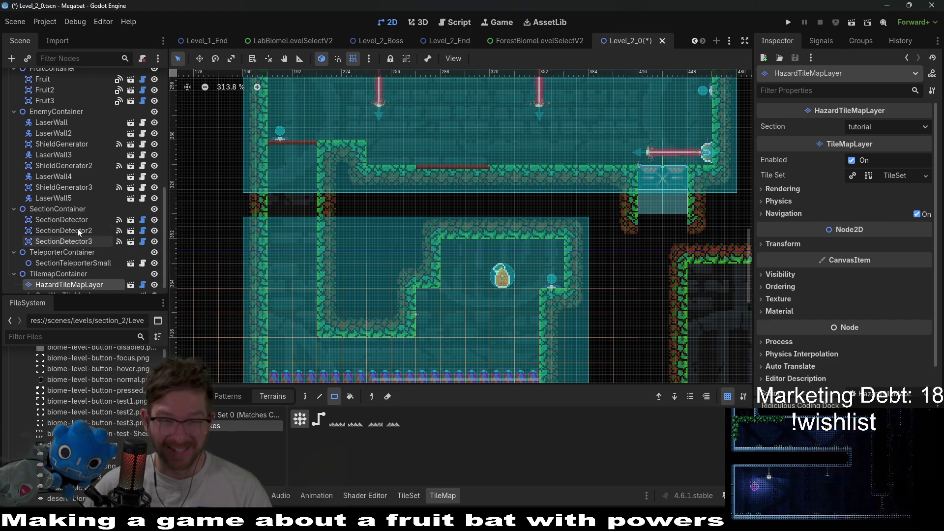
pyautogui.scroll(5, 77, 229)
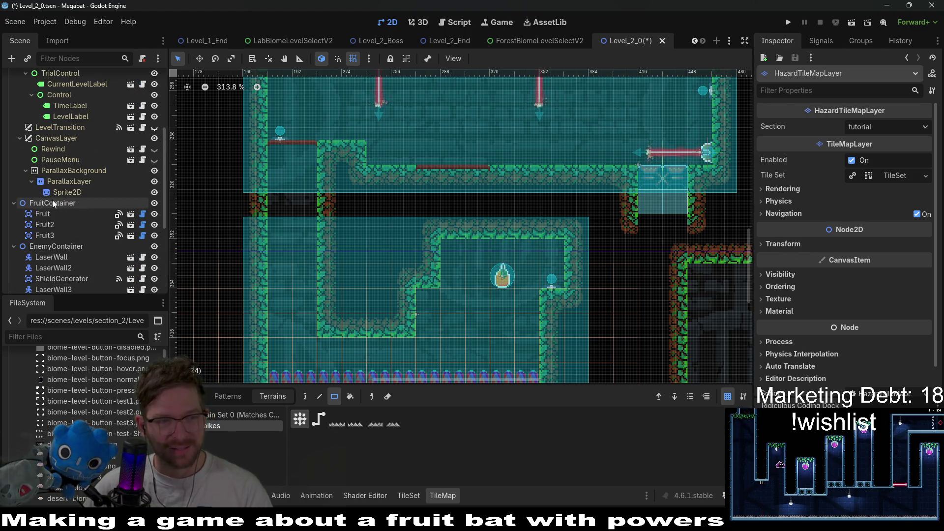
pyautogui.click(61, 232)
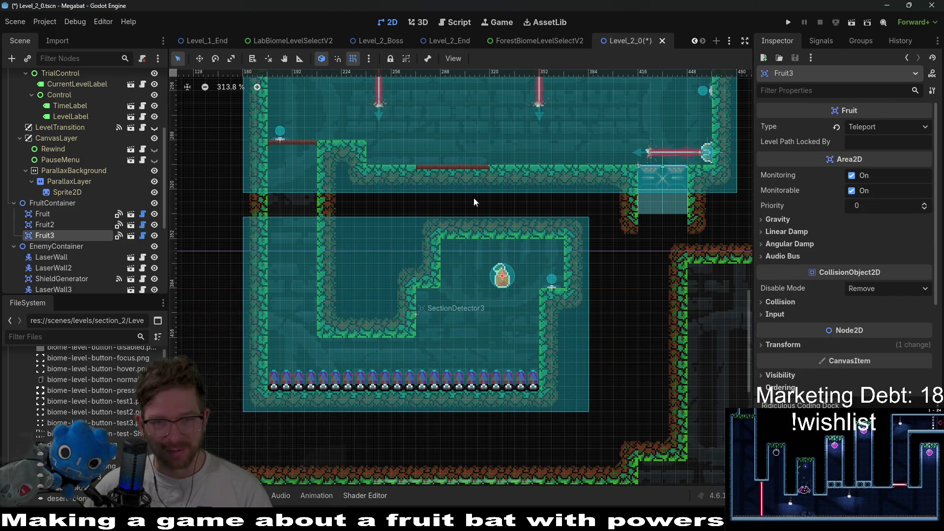
pyautogui.scroll(2, 510, 330)
pyautogui.press('w')
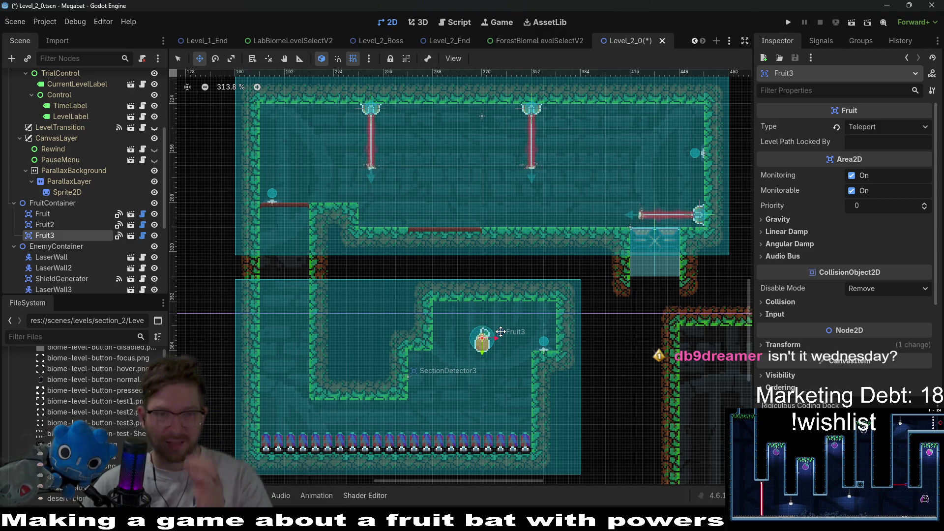
pyautogui.scroll(-3, 497, 335)
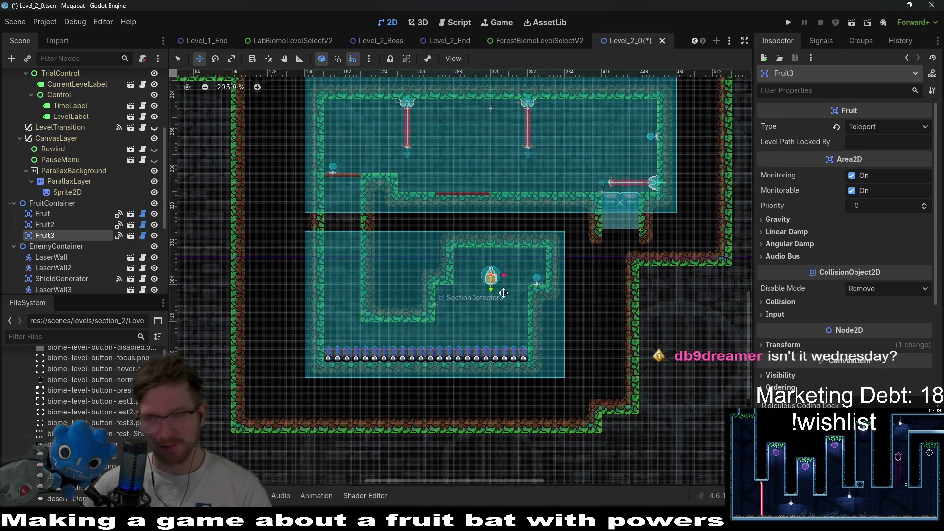
pyautogui.hotkey('ctrl', 's')
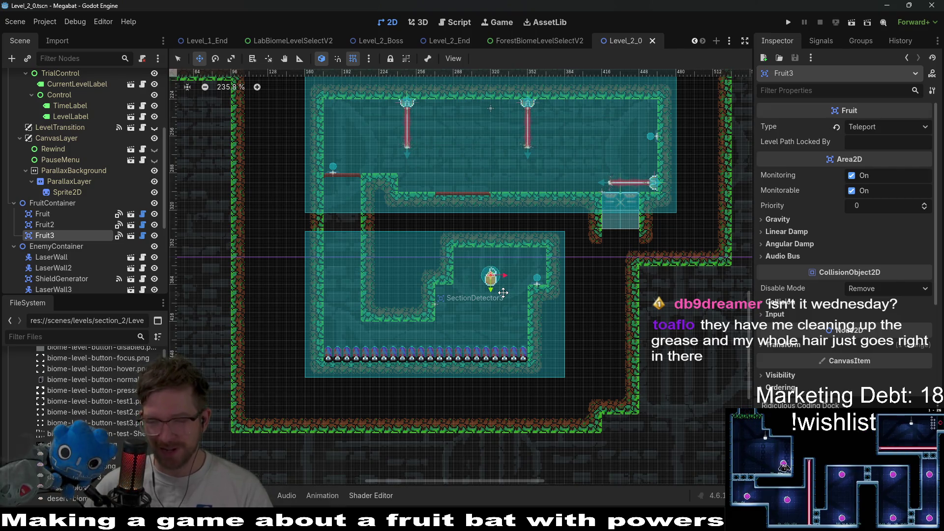
pyautogui.scroll(3, 490, 289)
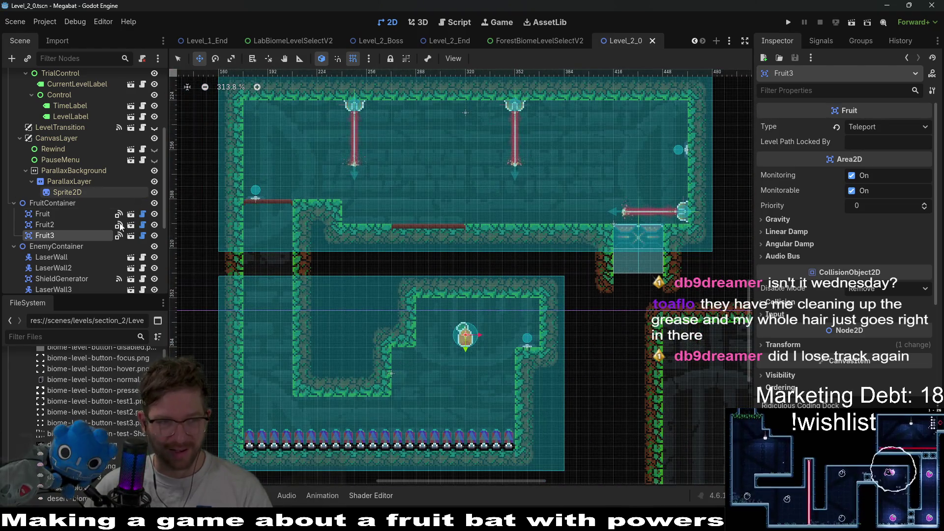
pyautogui.scroll(-5, 72, 266)
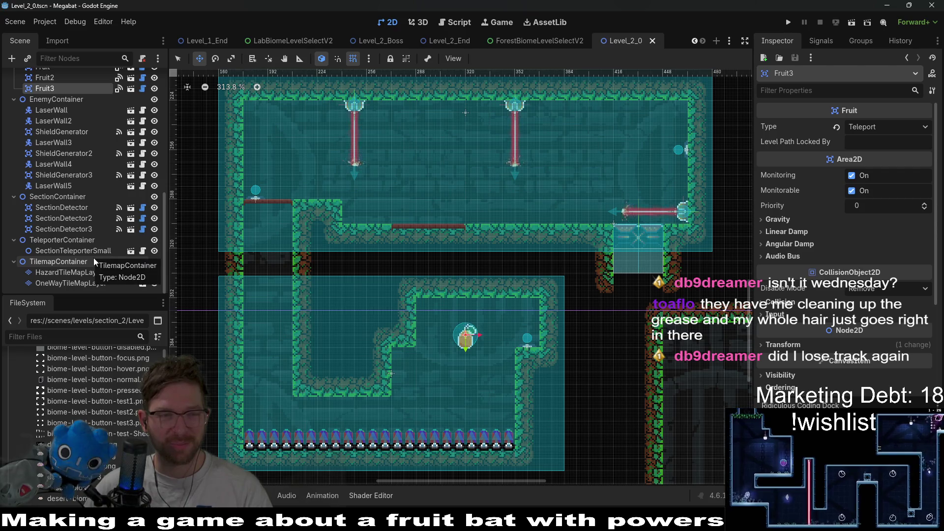
pyautogui.scroll(2, 88, 217)
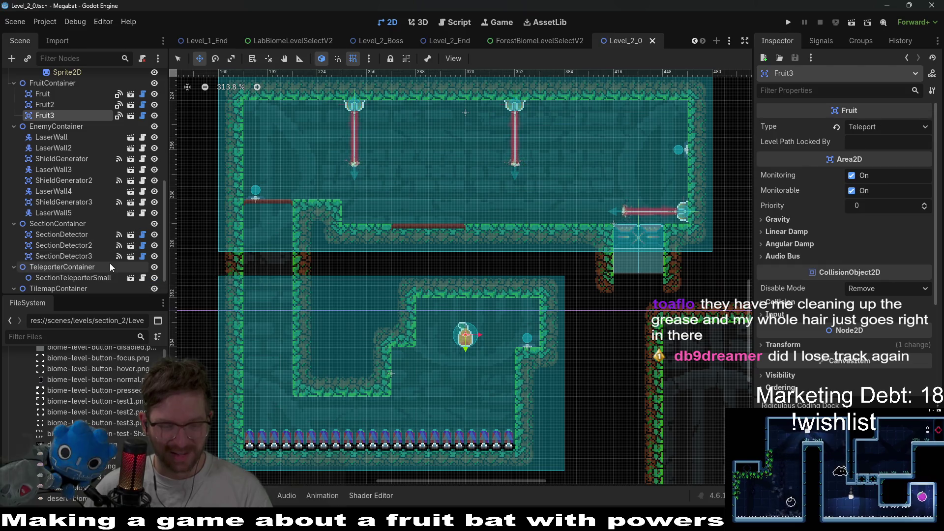
pyautogui.scroll(-2, 103, 265)
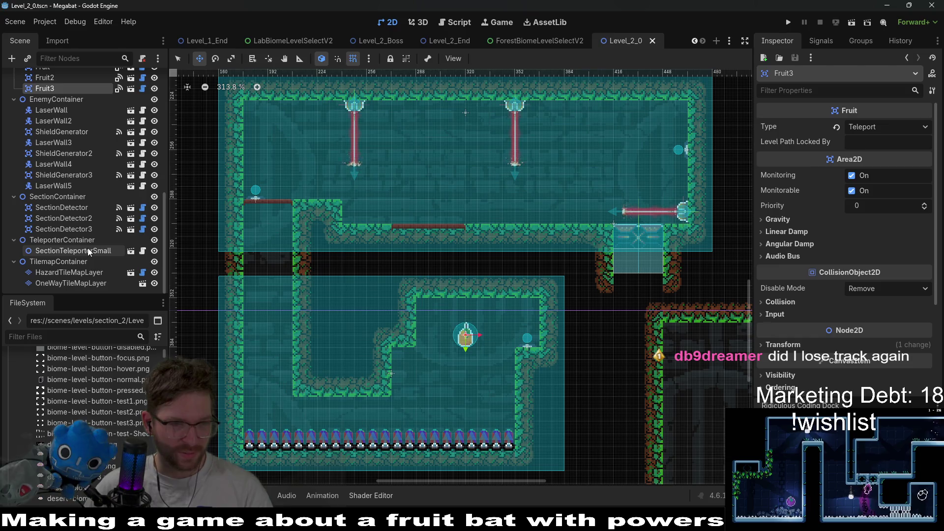
# Step: Select OneWayTileMapLayer and pick the top-left base tile from the Tiles palette
pyautogui.click(64, 284)
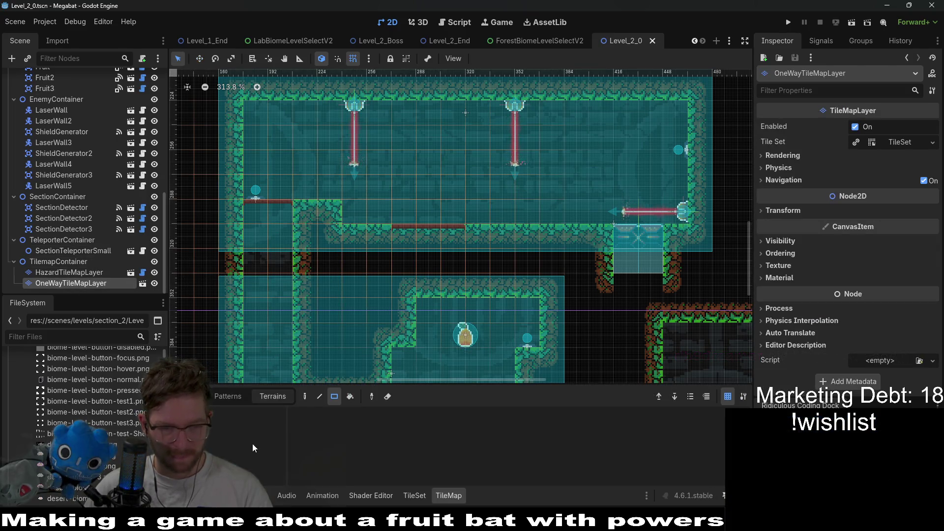
pyautogui.click(197, 396)
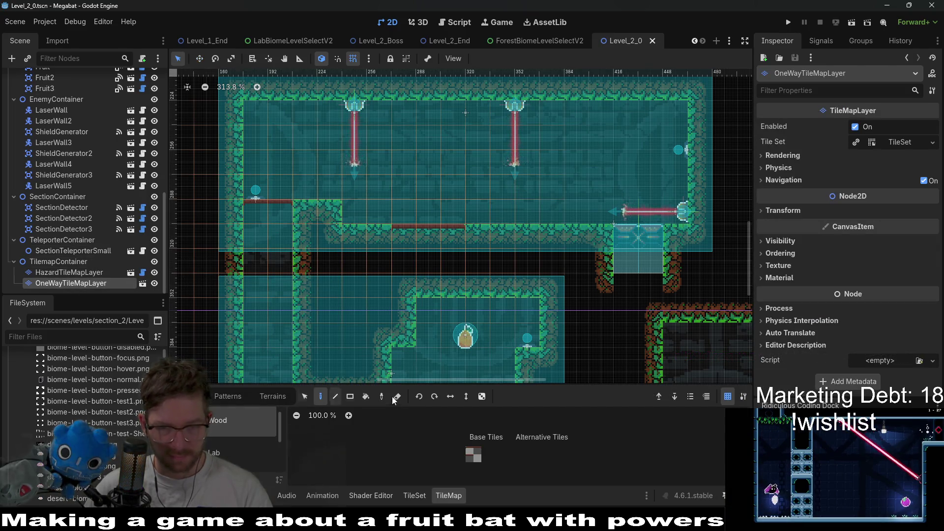
pyautogui.click(470, 450)
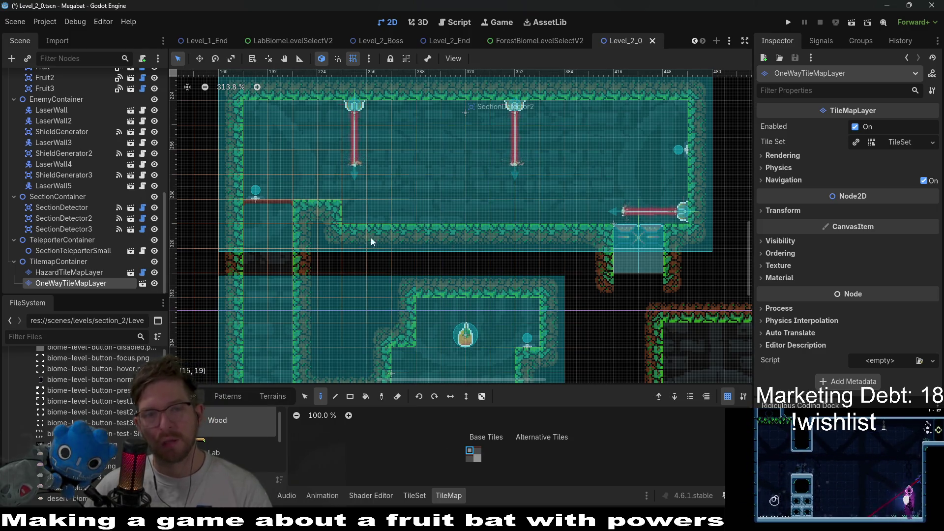
# Step: Save the Level_2_0 scene with Ctrl+S
pyautogui.scroll(-1, 518, 253)
pyautogui.scroll(-1, 518, 254)
pyautogui.hotkey('ctrl', 's')
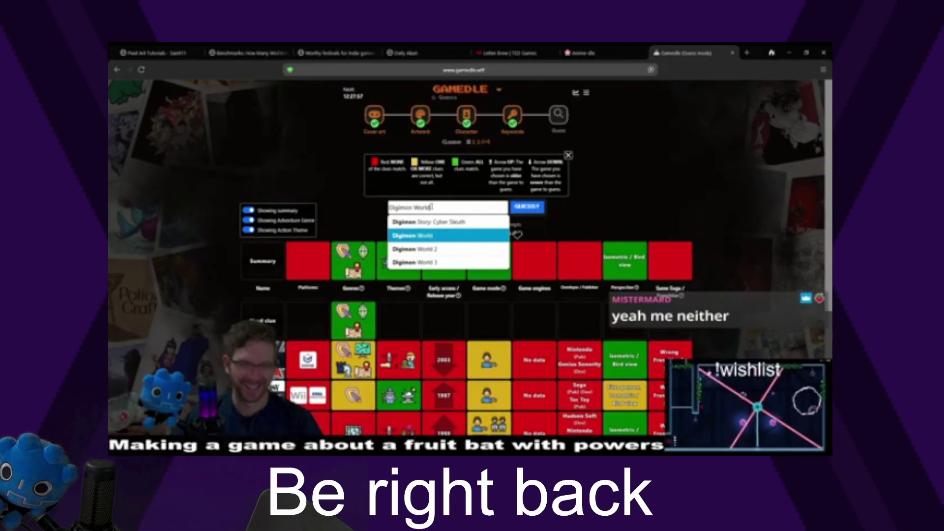
# Step: Submit Digimon World as the Gamedle guess, then scroll down the Godot level viewport
pyautogui.press('Return')
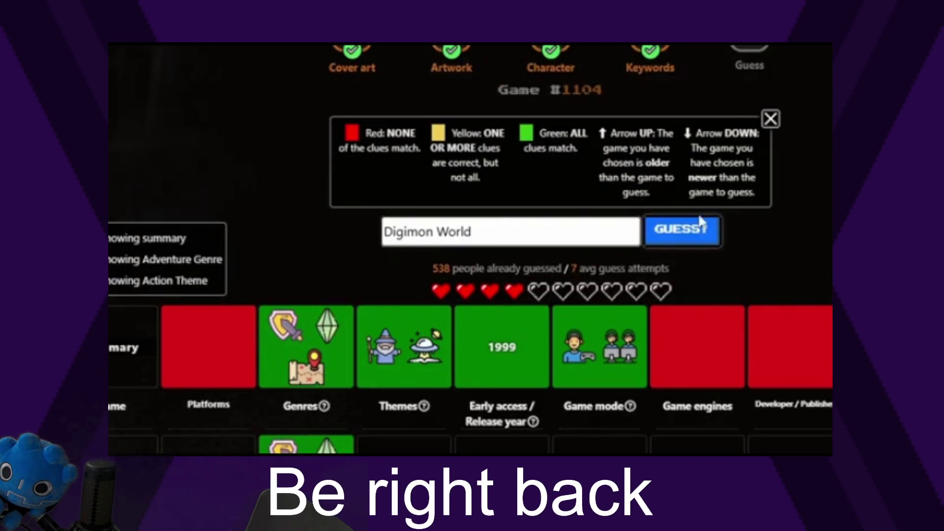
pyautogui.click(702, 223)
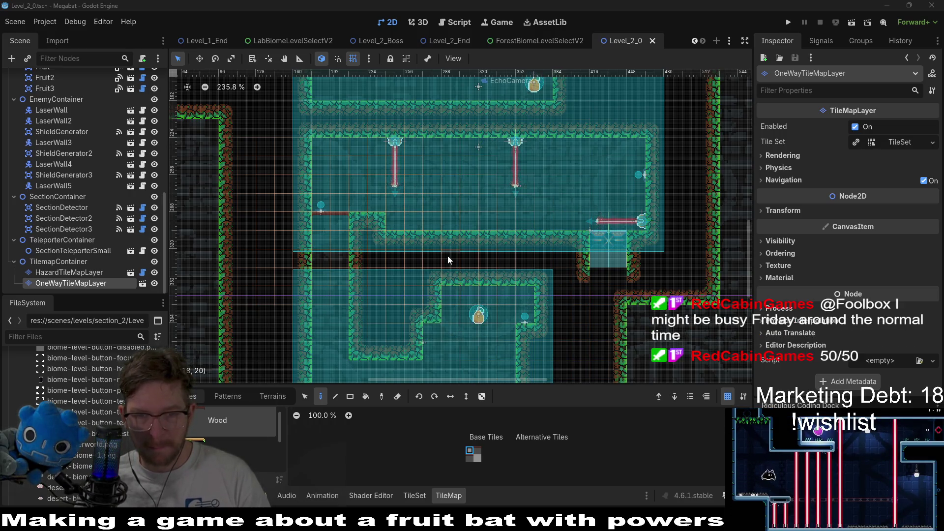
pyautogui.scroll(-3, 448, 197)
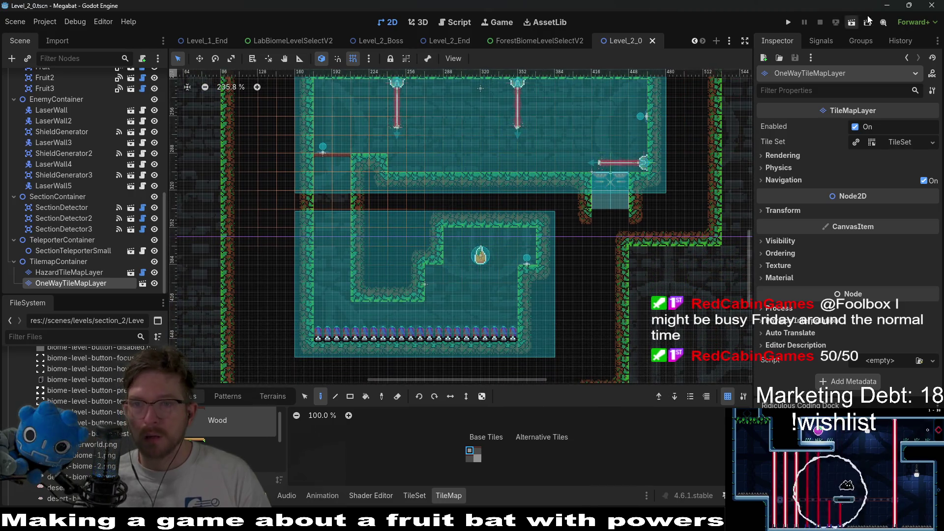
# Step: Launch the level, fly the bat up for the fruit, and attack the left laser emitter
pyautogui.click(853, 20)
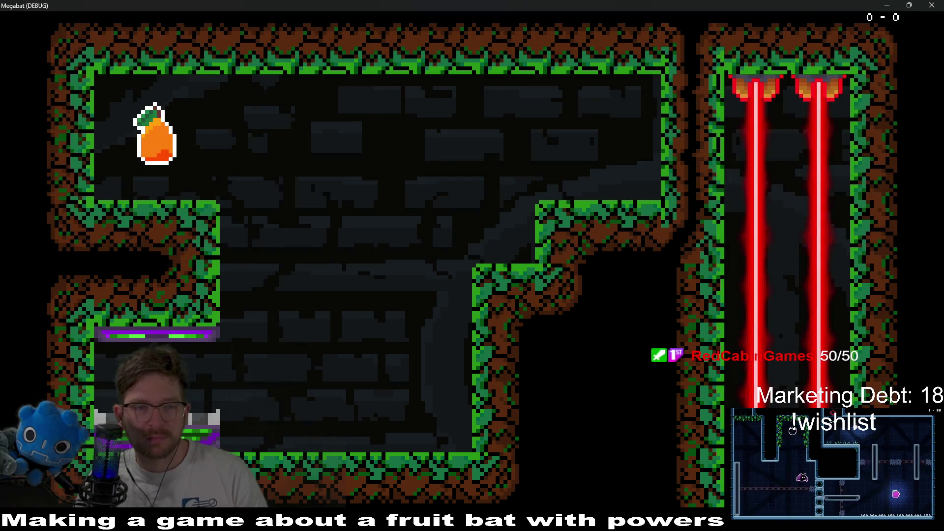
pyautogui.press('Up')
pyautogui.press('Left')
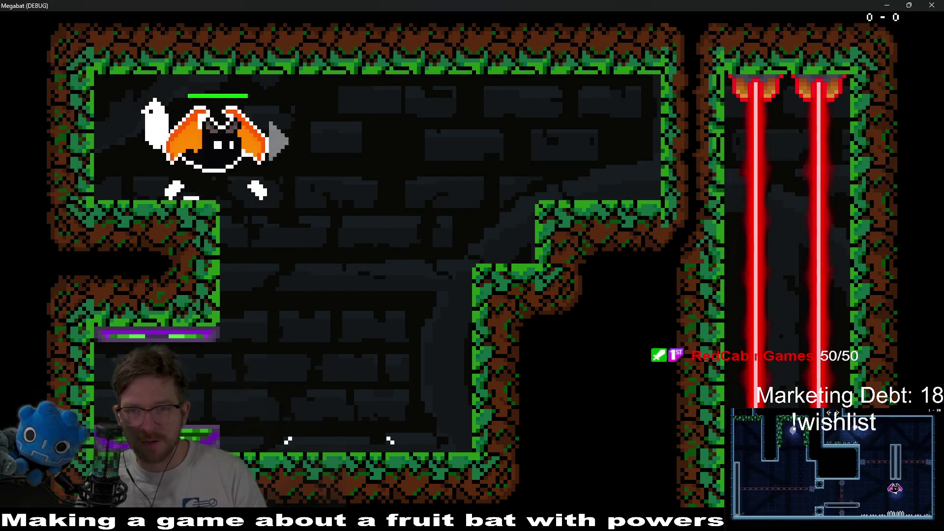
pyautogui.press('Right')
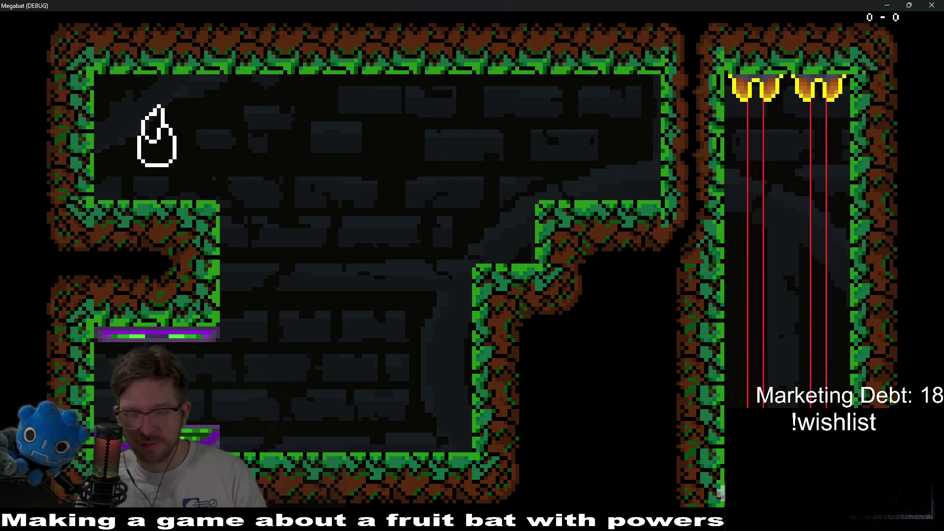
pyautogui.press('Right')
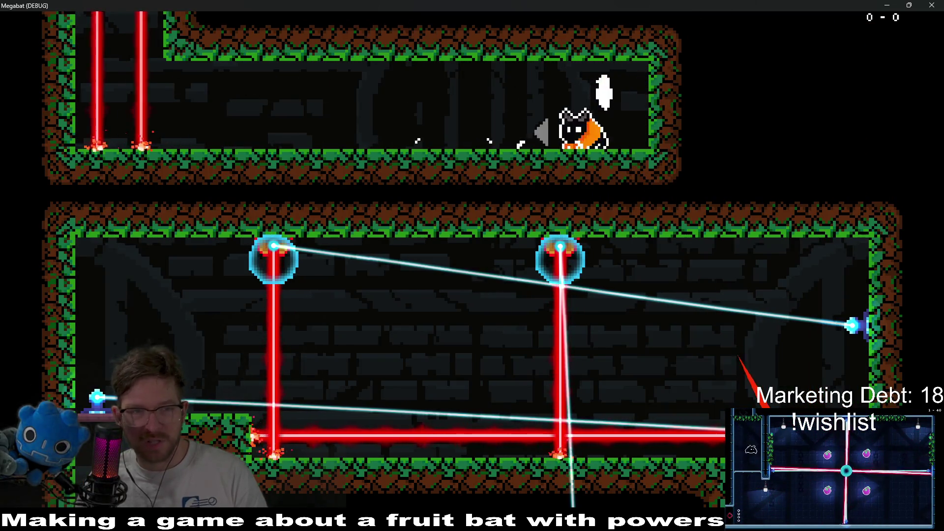
pyautogui.press('Left')
pyautogui.press('Down')
pyautogui.press('Left')
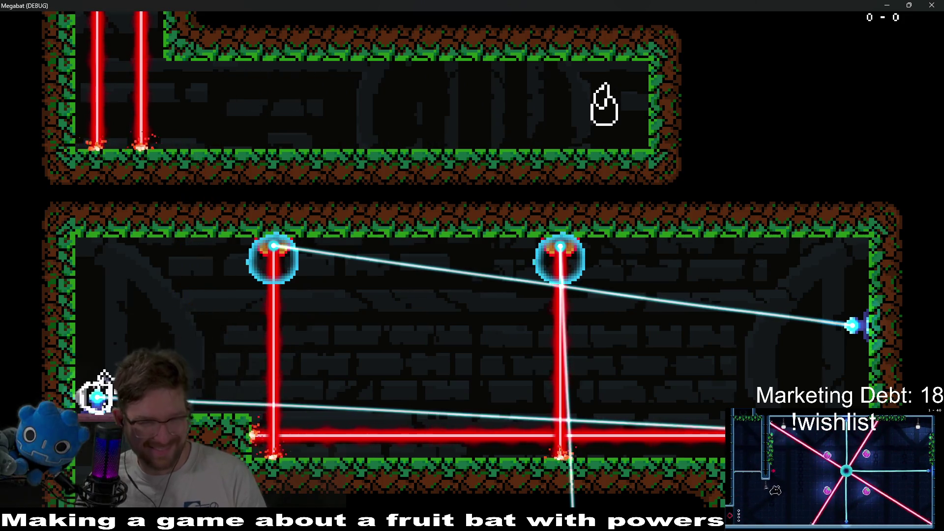
pyautogui.press('space')
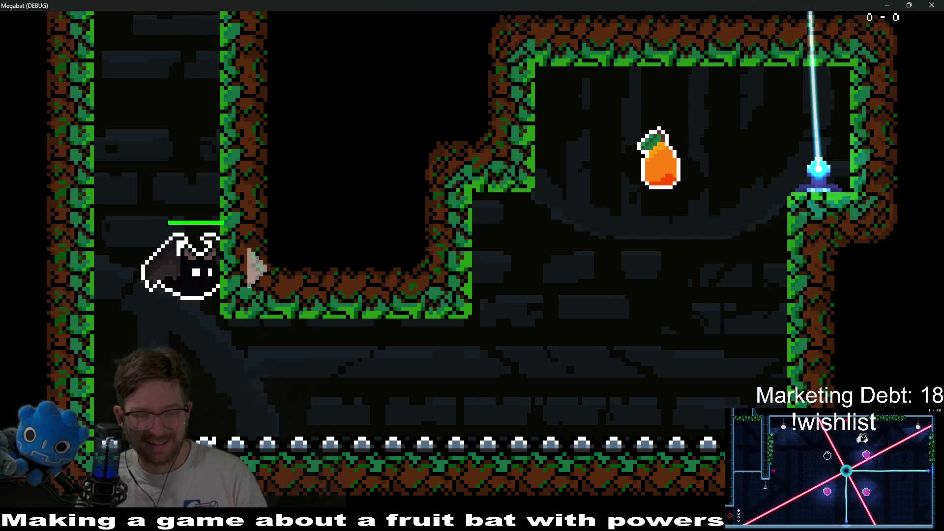
# Step: Fly the bat around the lower room, collecting the pear and climbing the left wall
pyautogui.press('Right')
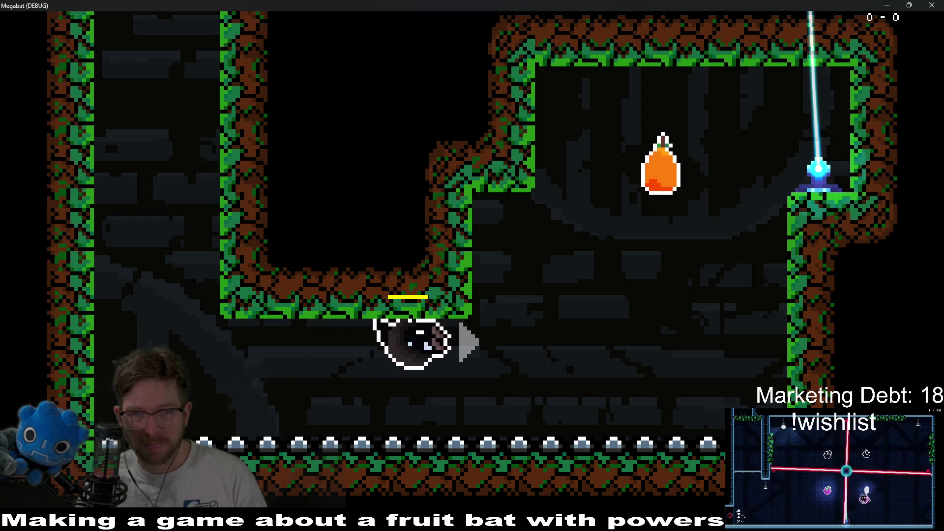
pyautogui.press('Up')
pyautogui.press('Left')
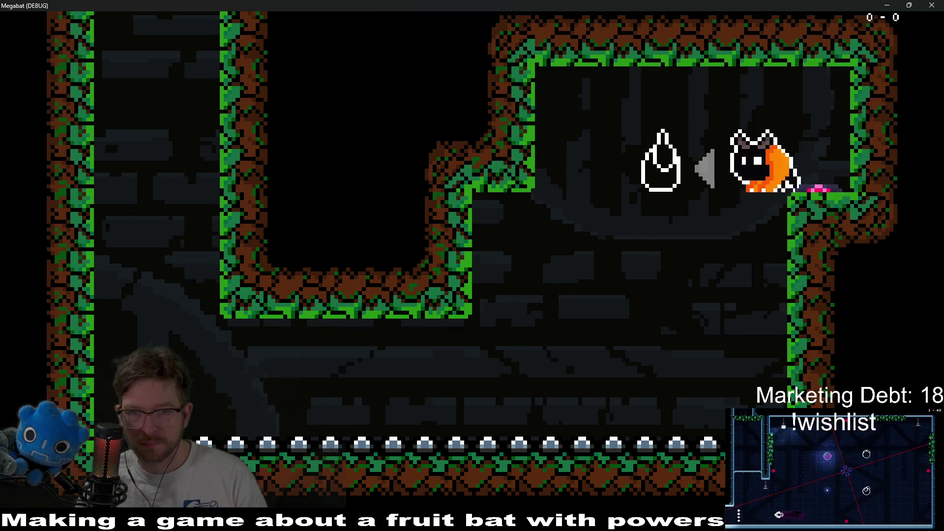
pyautogui.press('Down')
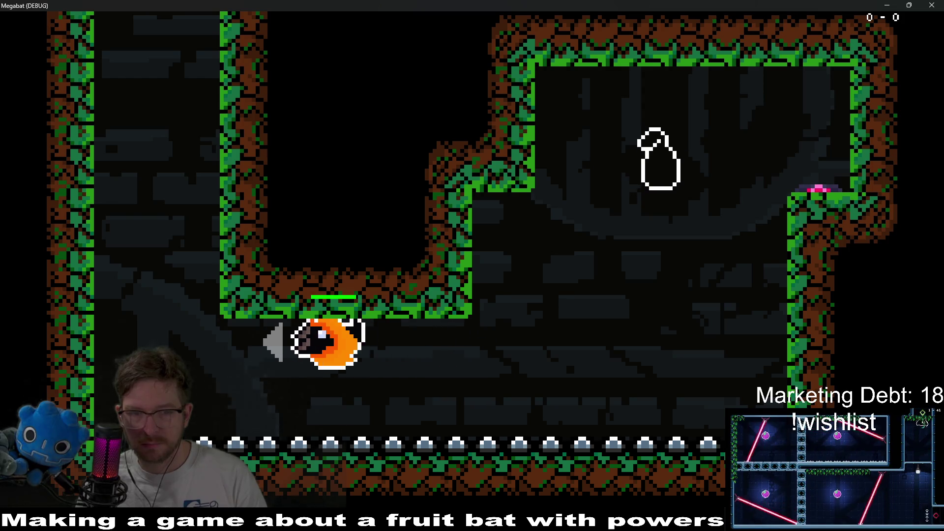
pyautogui.press('Up')
pyautogui.press('Up')
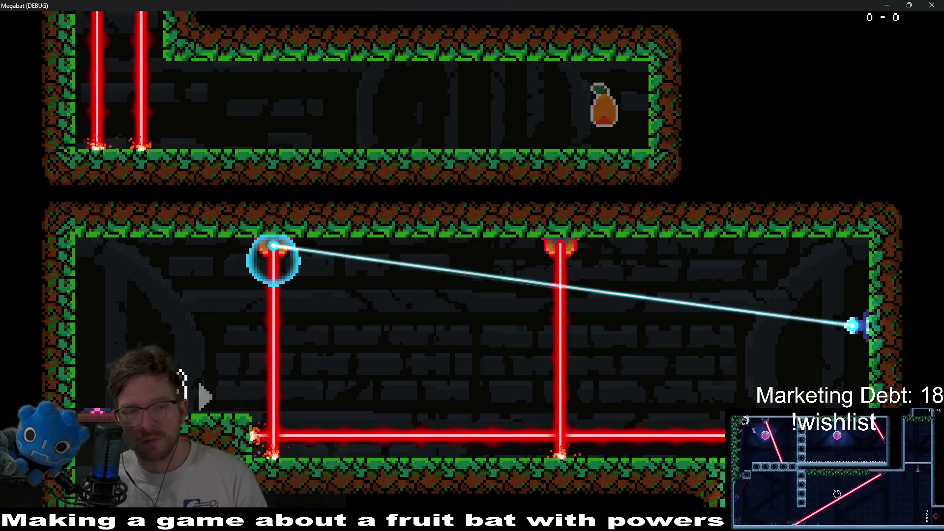
pyautogui.press('Right')
pyautogui.press('Right')
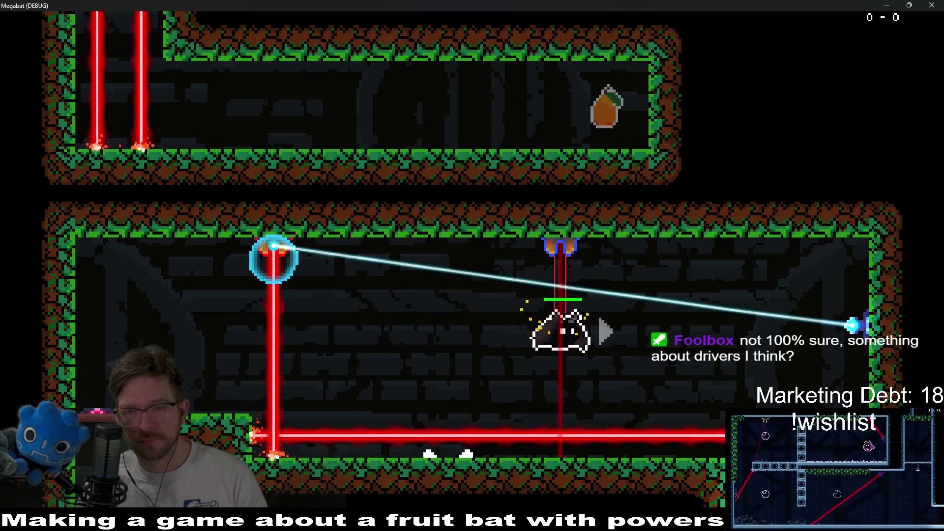
pyautogui.press('Left')
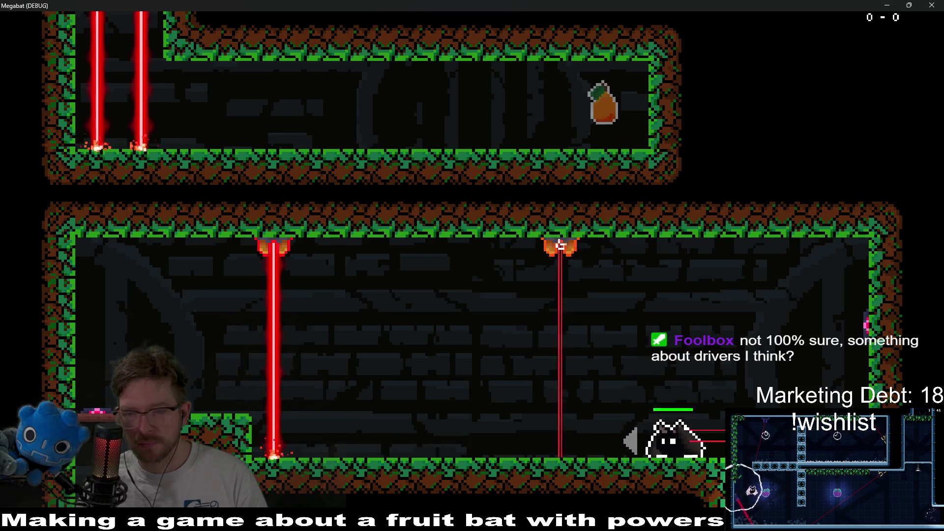
pyautogui.press('Up')
pyautogui.press('Left')
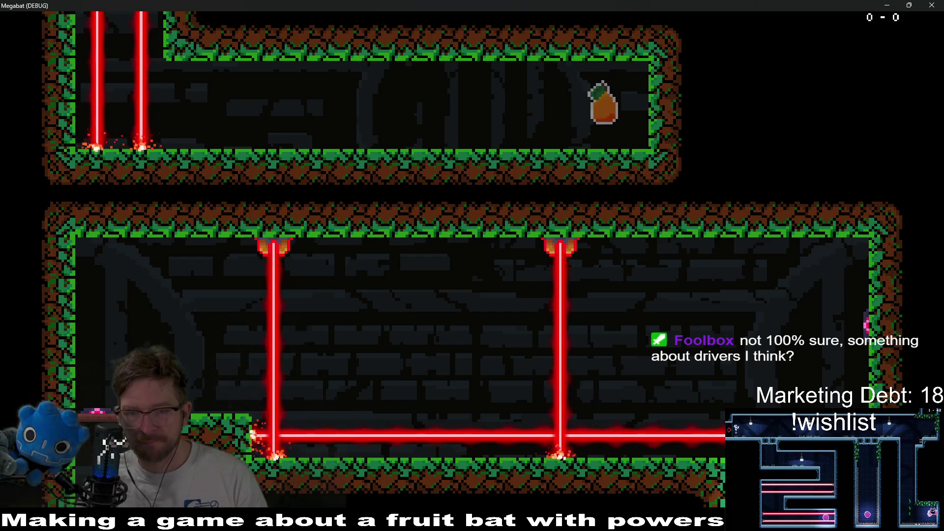
pyautogui.press('Right')
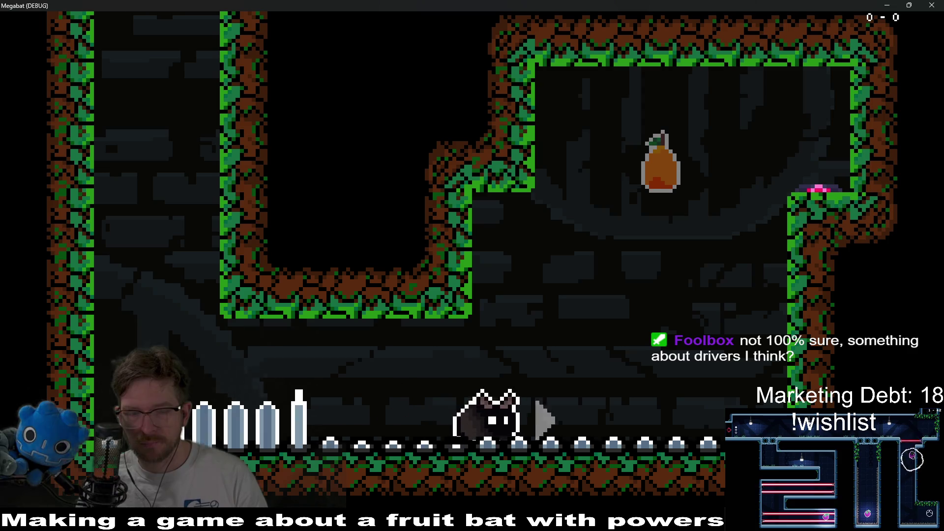
pyautogui.press('Up')
pyautogui.press('Left')
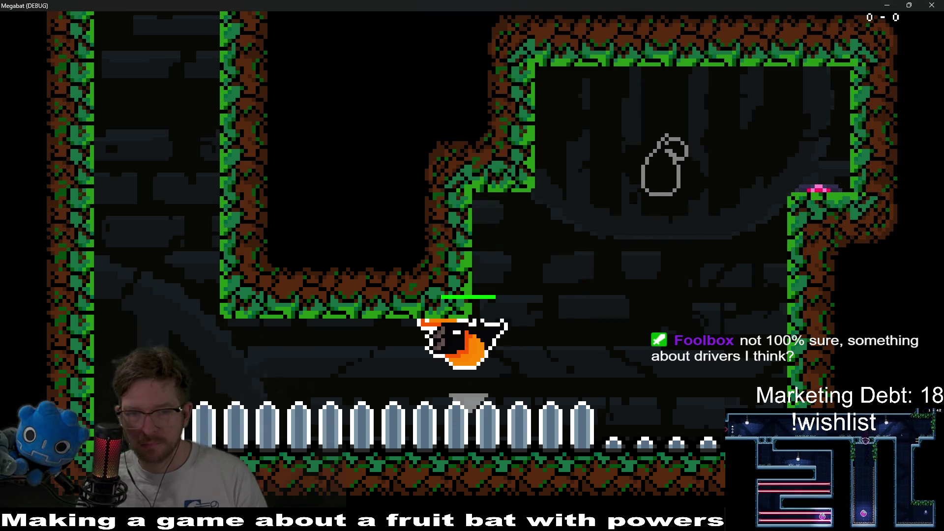
pyautogui.press('Left')
pyautogui.press('Up')
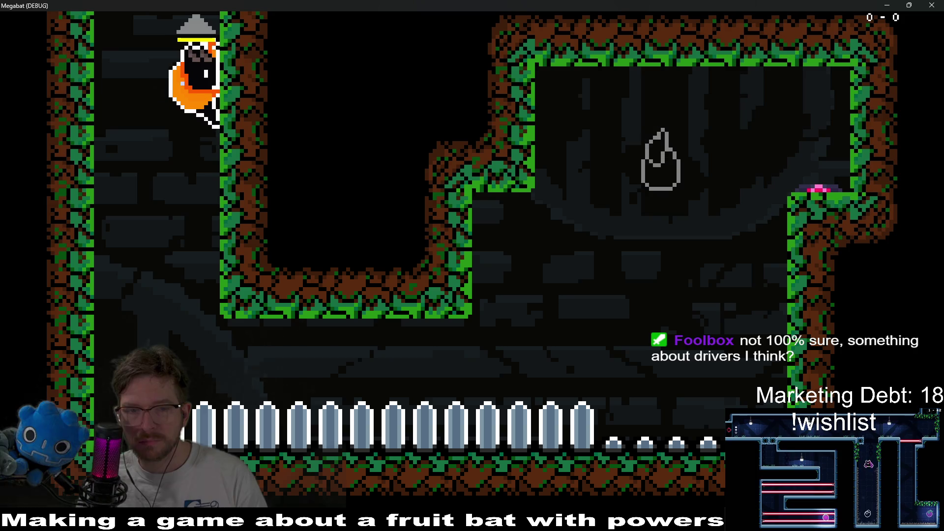
pyautogui.press('Down')
pyautogui.press('Up')
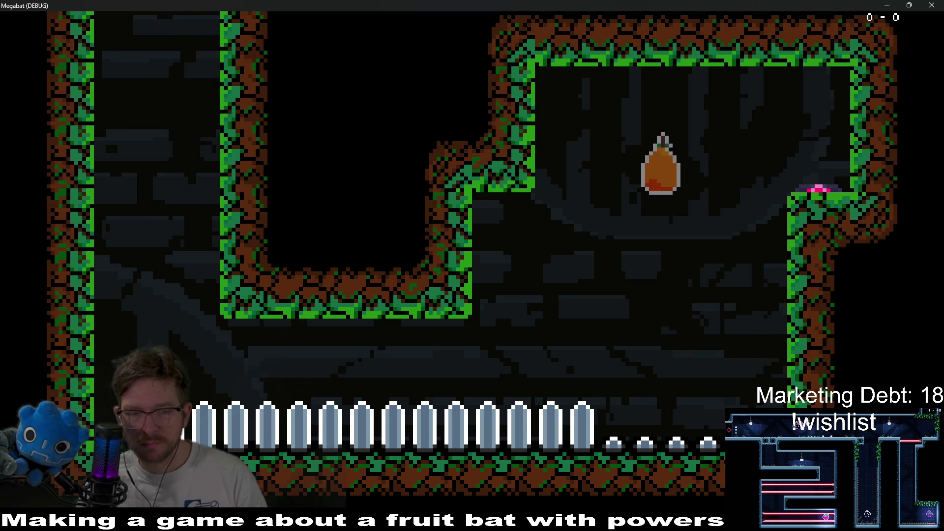
# Step: Cross the ceiling-laser room past both lasers, land on the lower-left ledge, and quit with F8
pyautogui.press('Right')
pyautogui.press('Right')
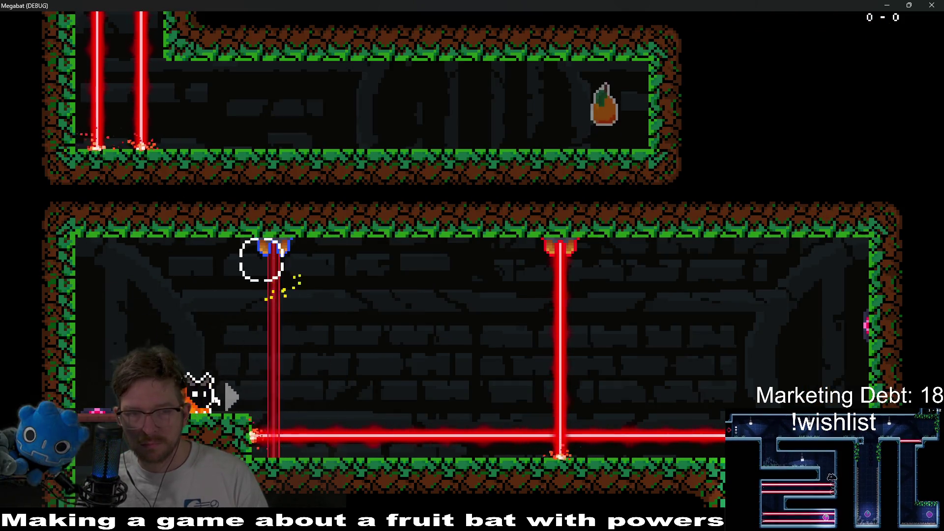
pyautogui.press('Right')
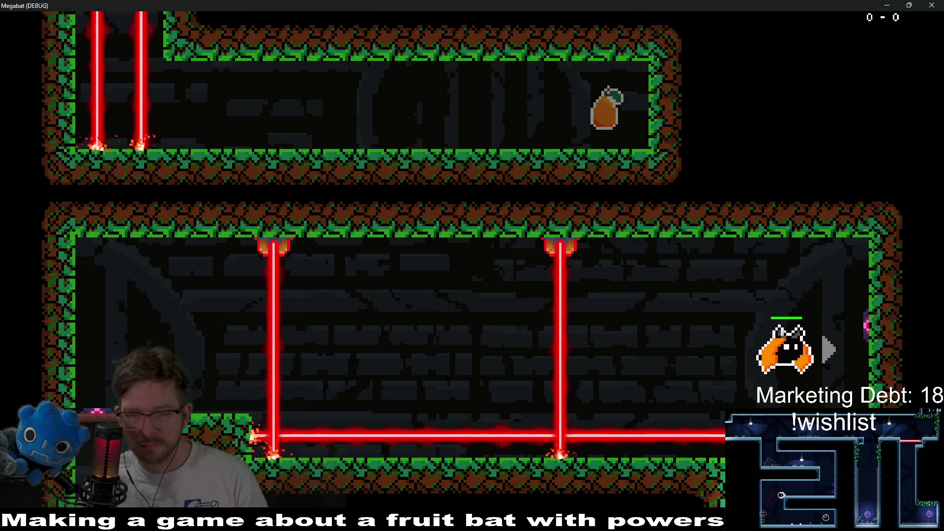
pyautogui.press('space')
pyautogui.press('Left')
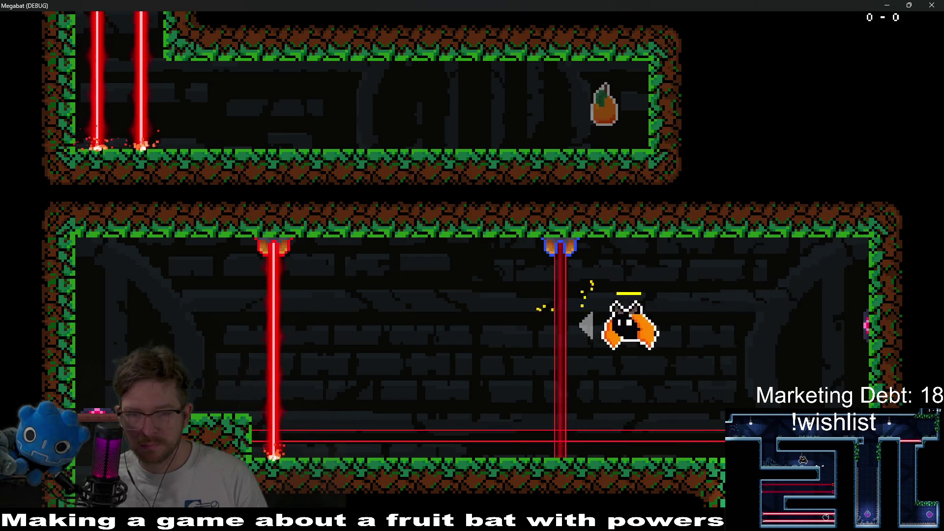
pyautogui.press('space')
pyautogui.press('Right')
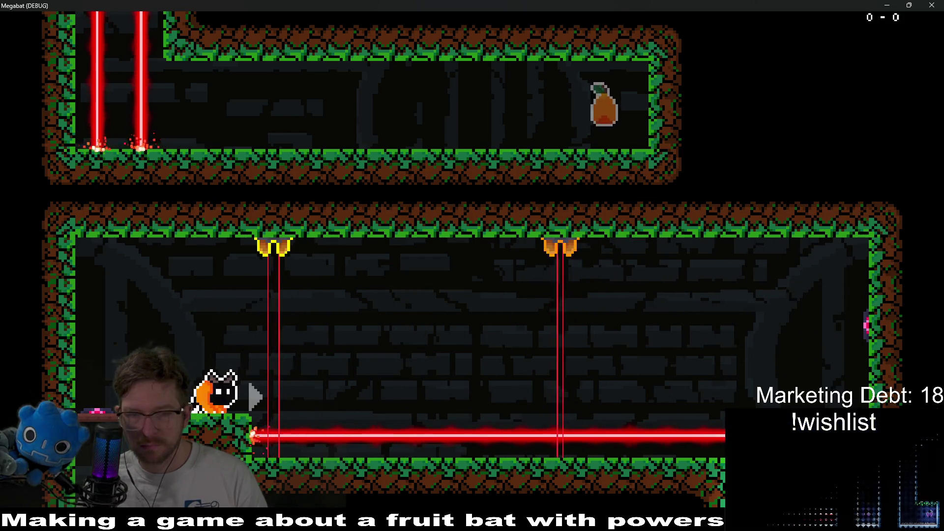
pyautogui.press('space')
pyautogui.press('Left')
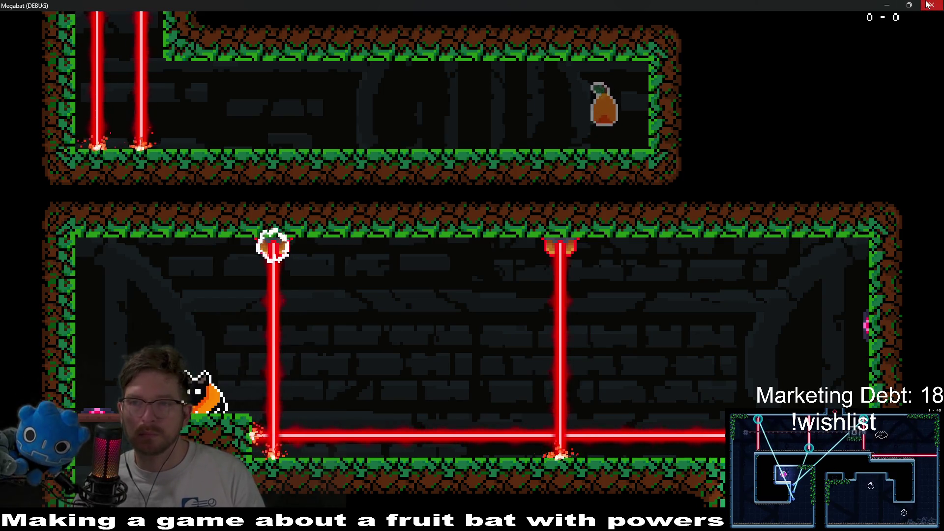
pyautogui.press('F8')
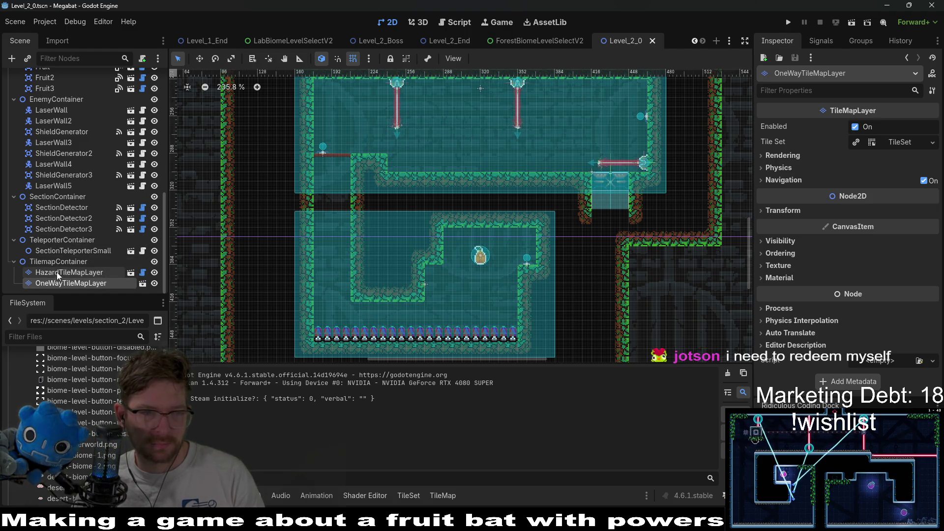
# Step: Select the ShieldGenerator node in Level_2_0, then save and run the current scene
pyautogui.scroll(3, 61, 268)
pyautogui.click(64, 186)
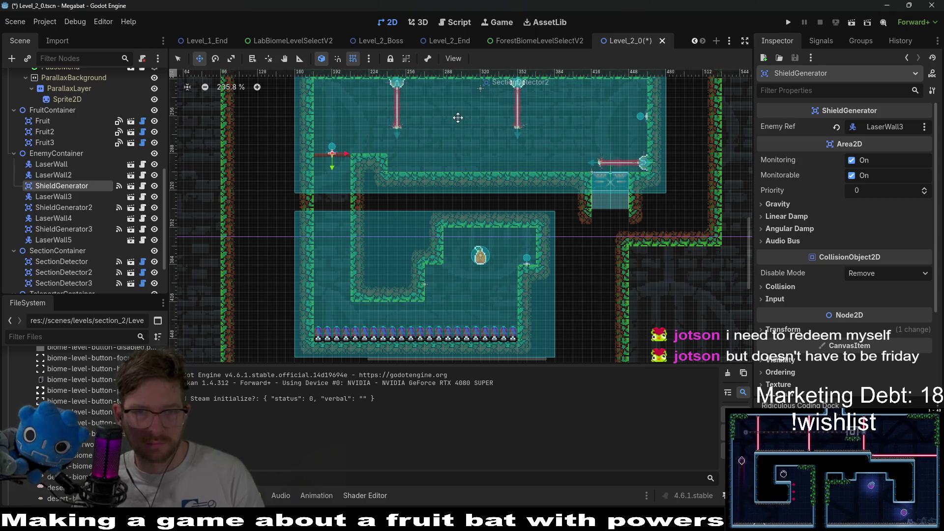
pyautogui.scroll(5, 366, 178)
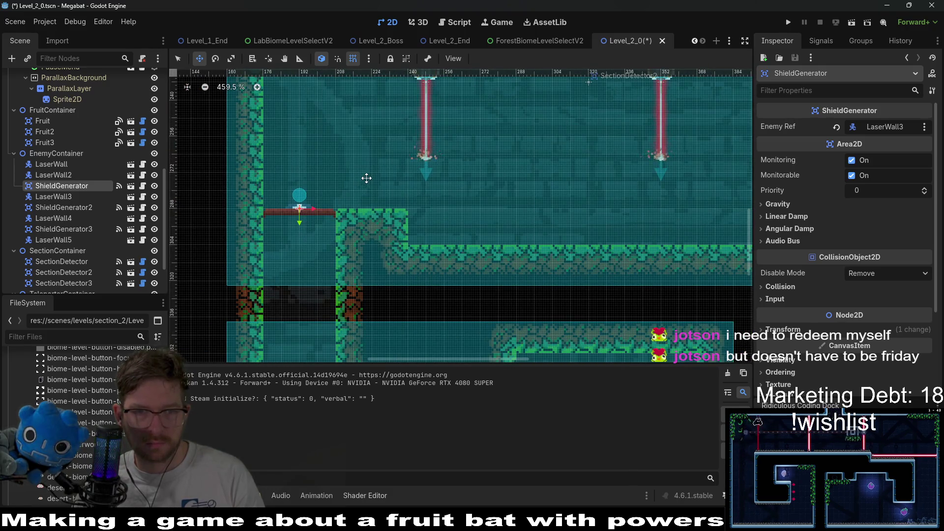
pyautogui.click(854, 25)
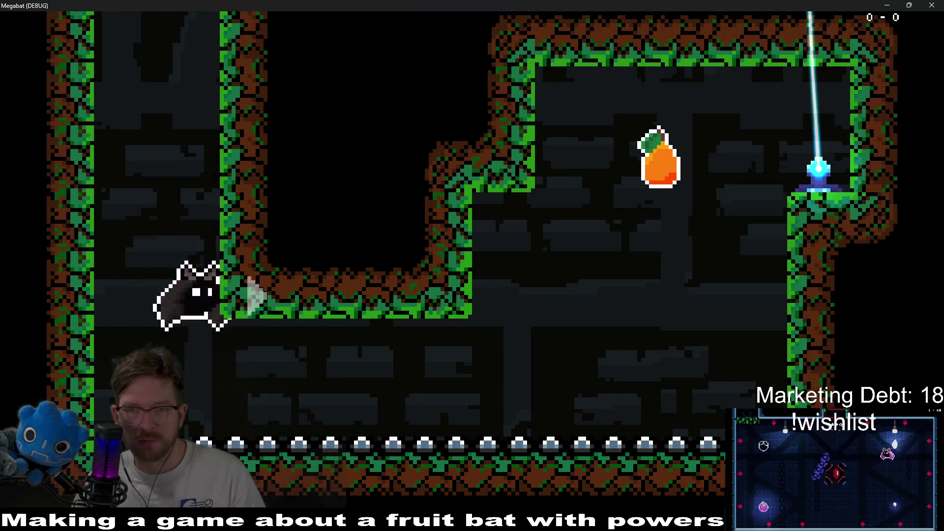
# Step: Fly the bat right through the pear to the emitter, back left, then up to the room's top
pyautogui.press('Right')
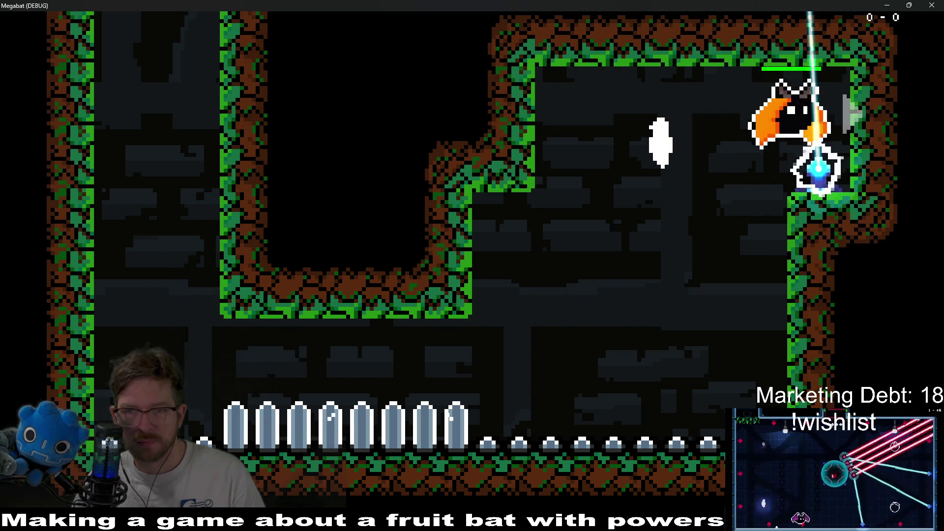
pyautogui.press('Left')
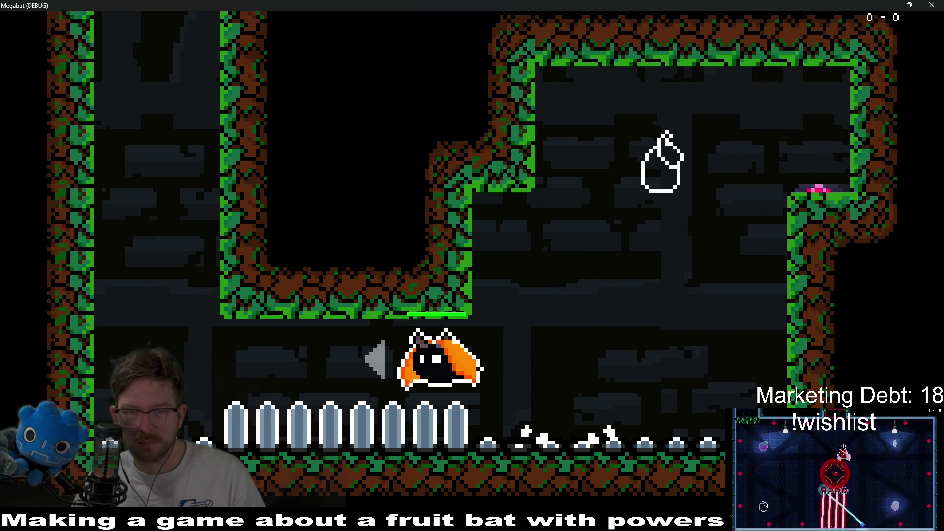
pyautogui.press('Up')
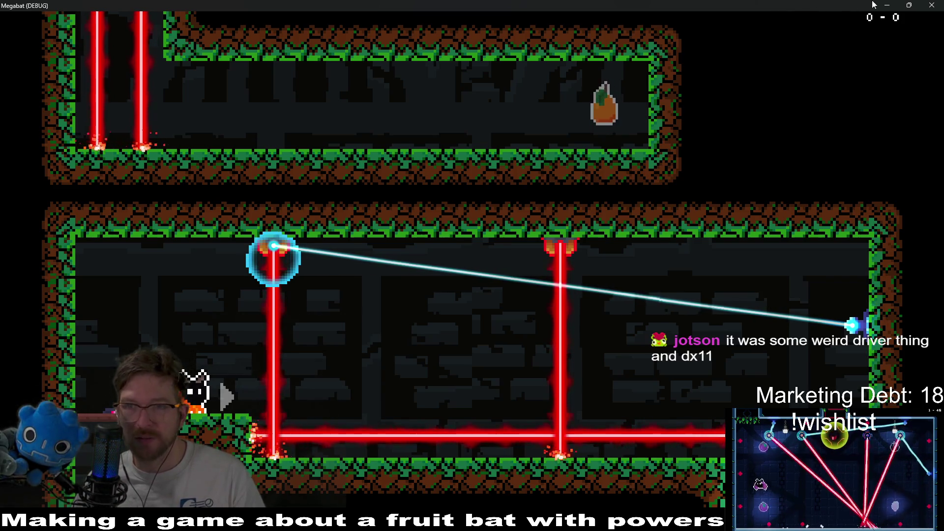
# Step: Close the game and open the LaserWall scene from LaserWall2, selecting its root node
pyautogui.click(932, 5)
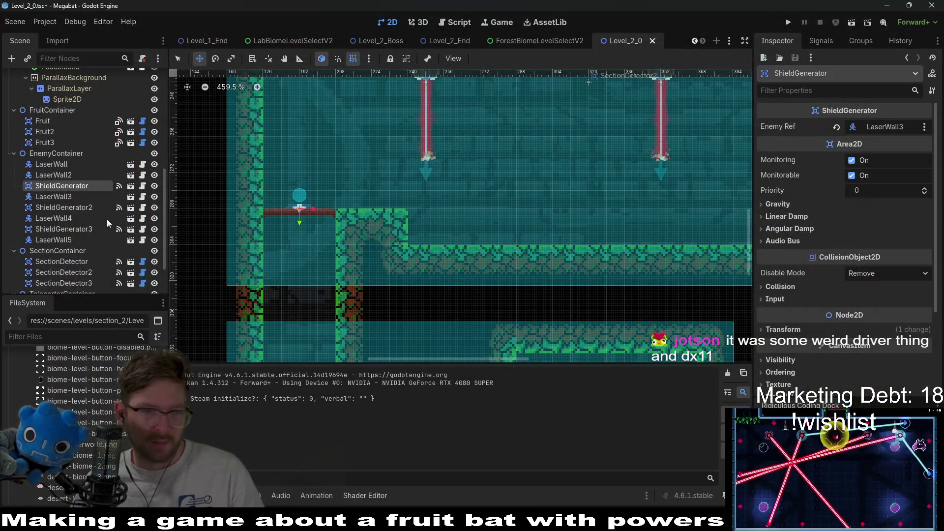
pyautogui.click(111, 174)
pyautogui.click(130, 175)
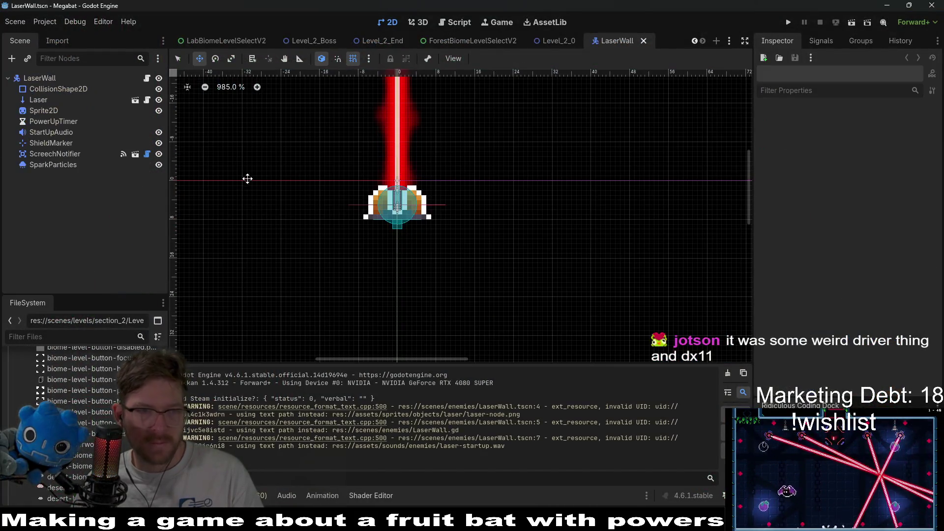
pyautogui.click(39, 78)
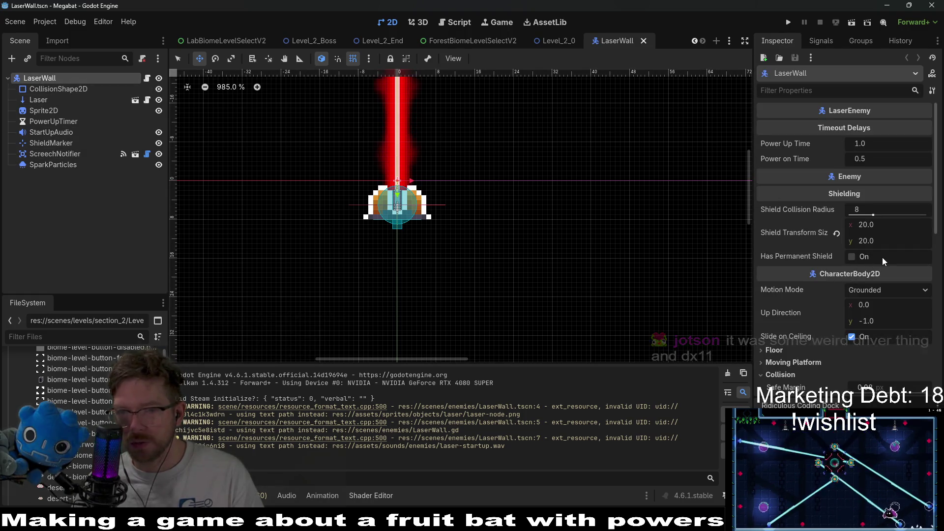
# Step: Revert Shield Transform Size to the default 16 × 16 and save the LaserWall scene
pyautogui.scroll(2, 401, 178)
pyautogui.scroll(2, 401, 178)
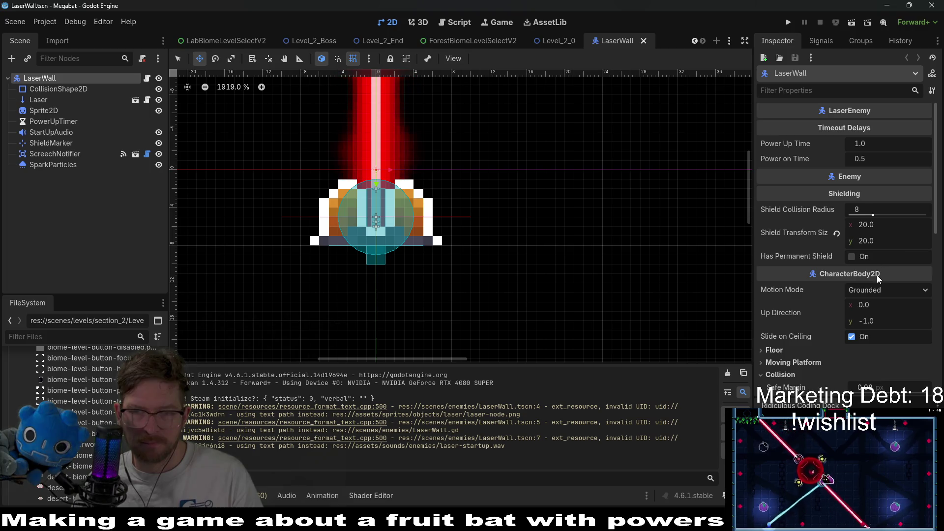
pyautogui.moveTo(878, 276)
pyautogui.moveTo(792, 235)
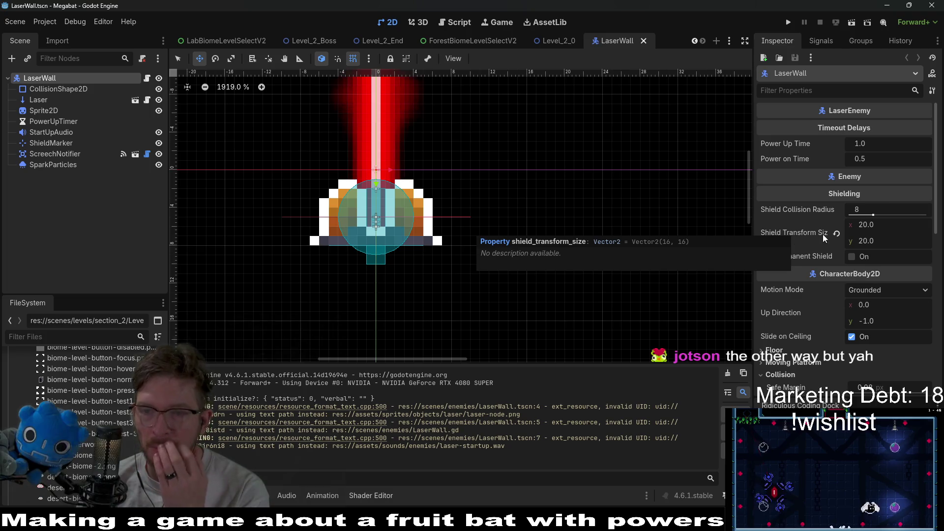
pyautogui.click(835, 233)
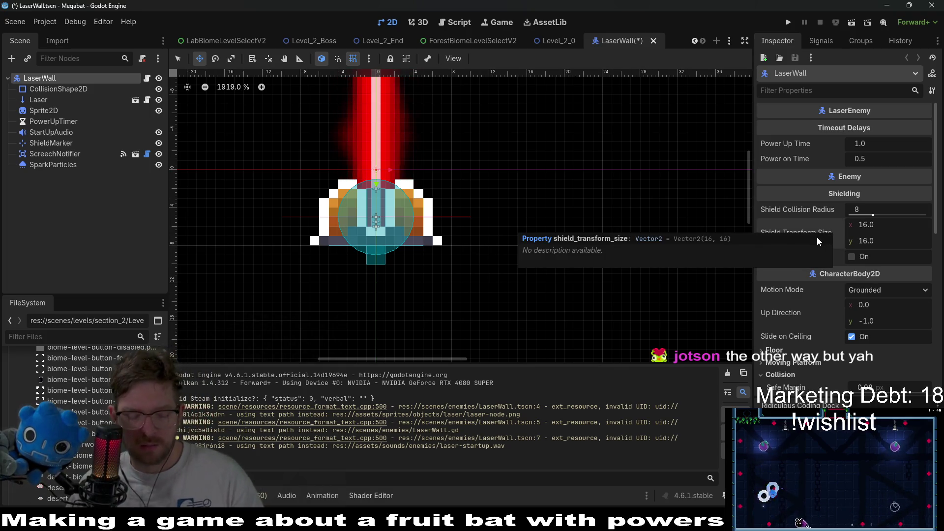
pyautogui.hotkey('ctrl', 's')
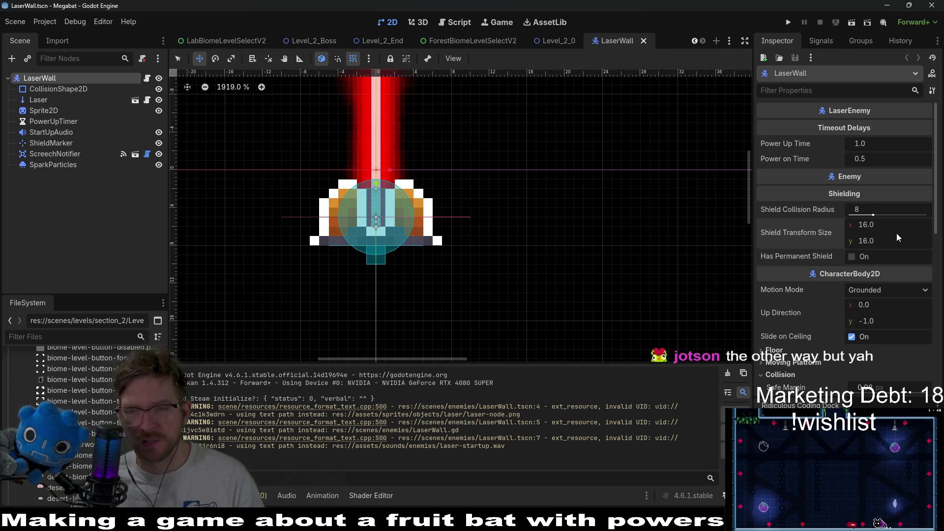
# Step: Inspect the ShieldMarker position and LaserWall script, then reselect the LaserWall root
pyautogui.click(888, 226)
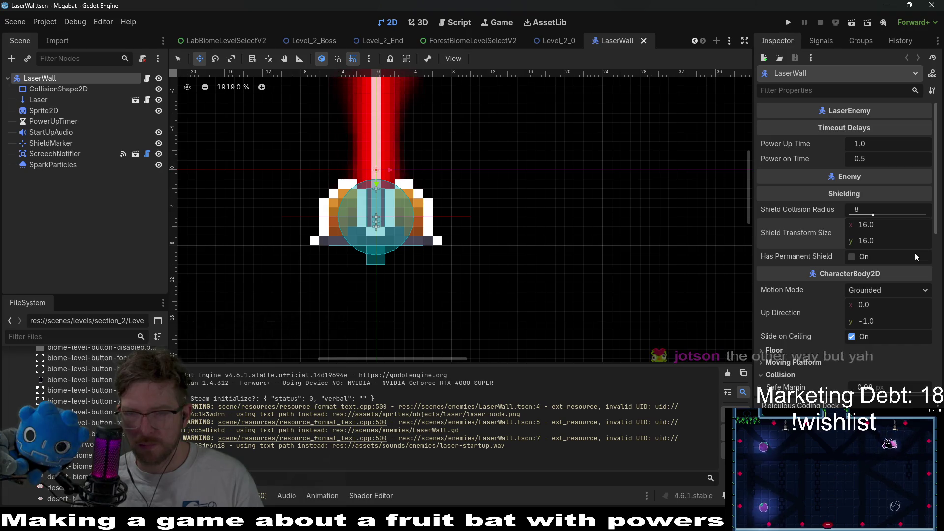
pyautogui.moveTo(838, 321)
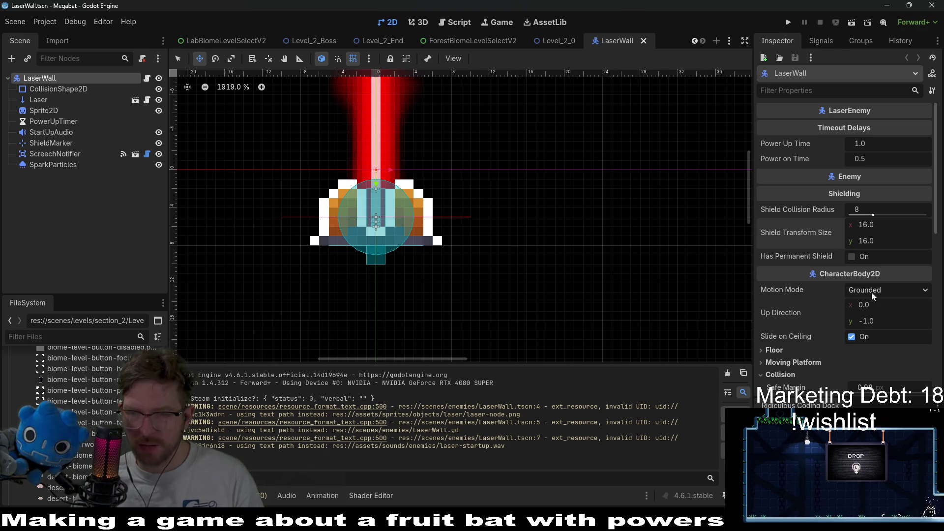
pyautogui.scroll(-2, 871, 293)
pyautogui.scroll(2, 871, 292)
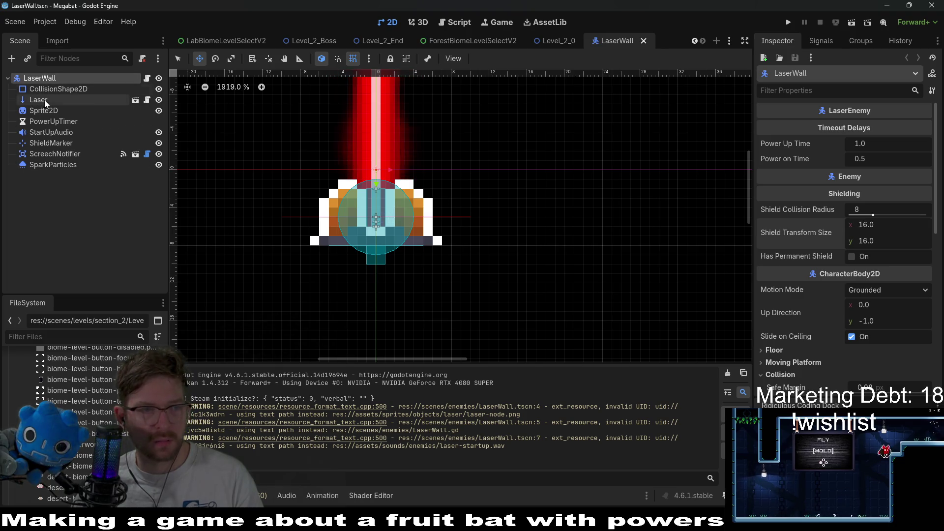
pyautogui.click(47, 143)
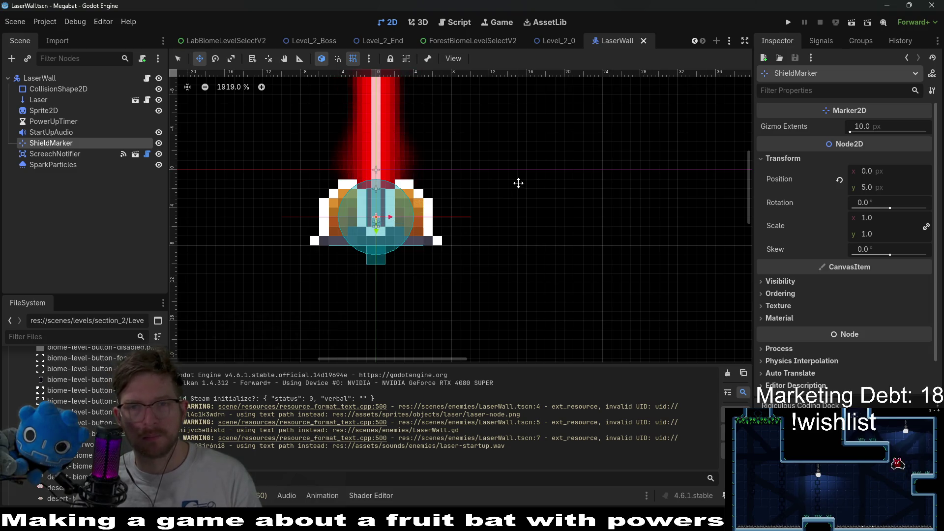
pyautogui.click(447, 26)
pyautogui.click(391, 24)
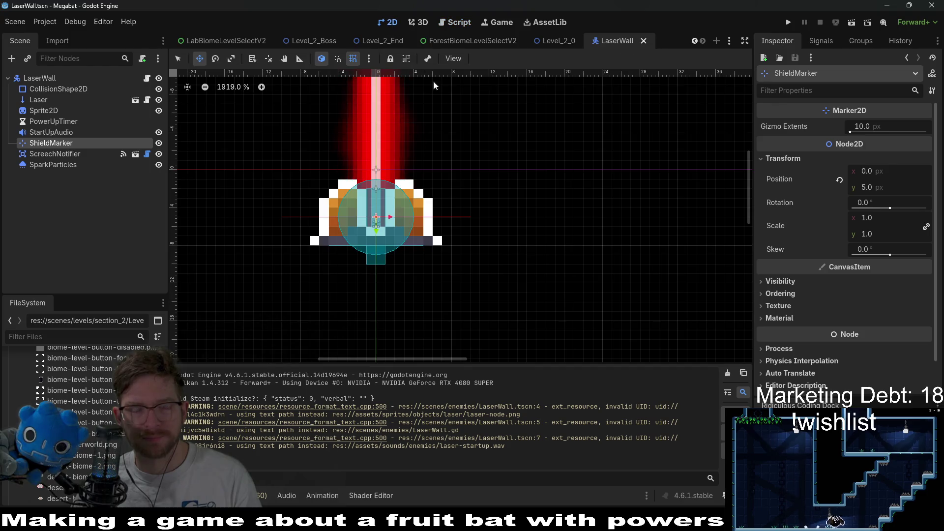
pyautogui.click(41, 78)
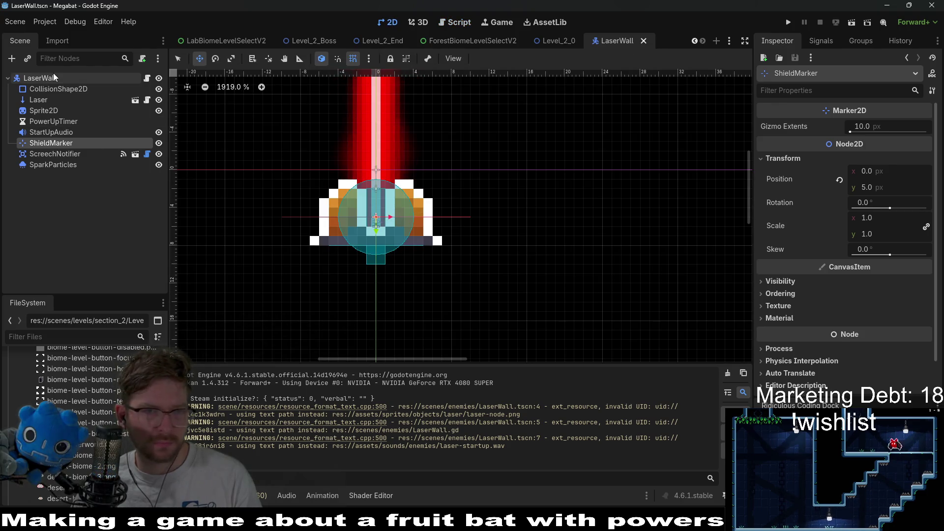
# Step: Rerun Level_2_0 framed on the laser room, then close the game and return to LaserWall
pyautogui.click(550, 44)
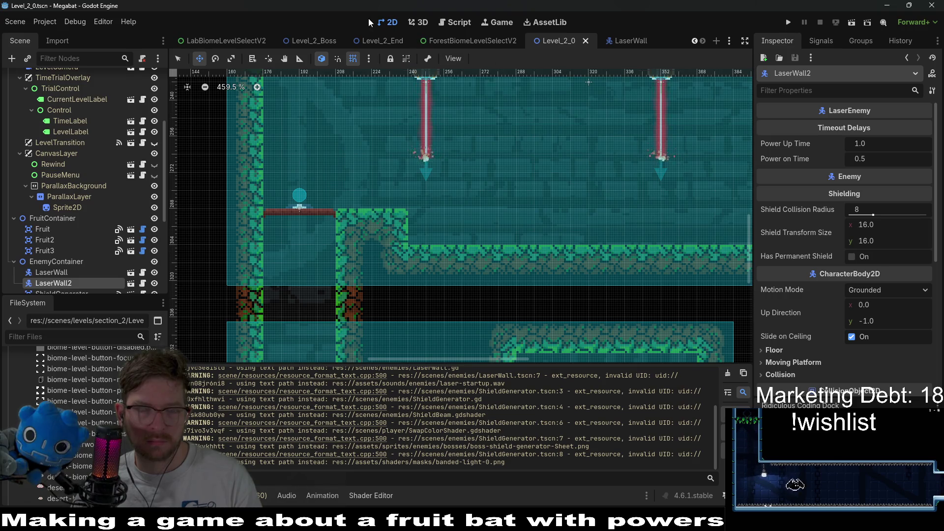
pyautogui.scroll(-5, 484, 127)
pyautogui.moveTo(484, 127); pyautogui.dragTo(469, 168)
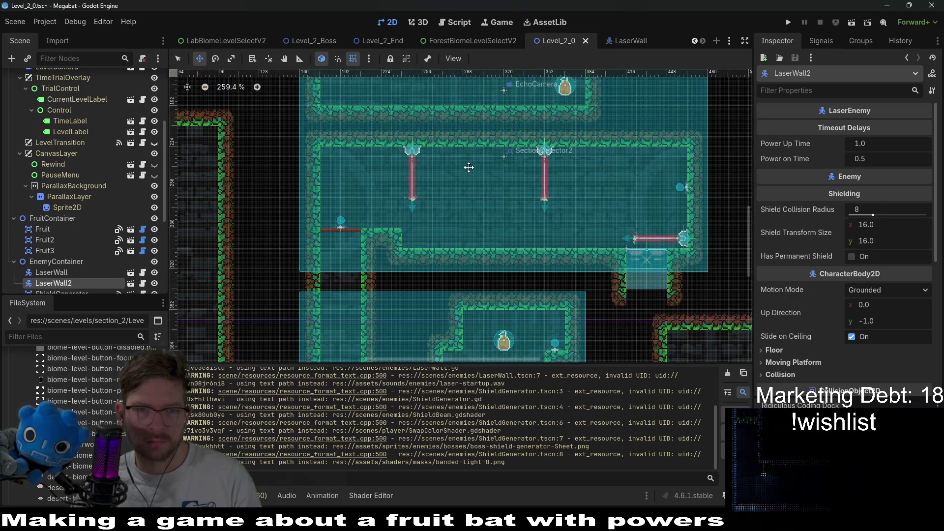
pyautogui.click(852, 21)
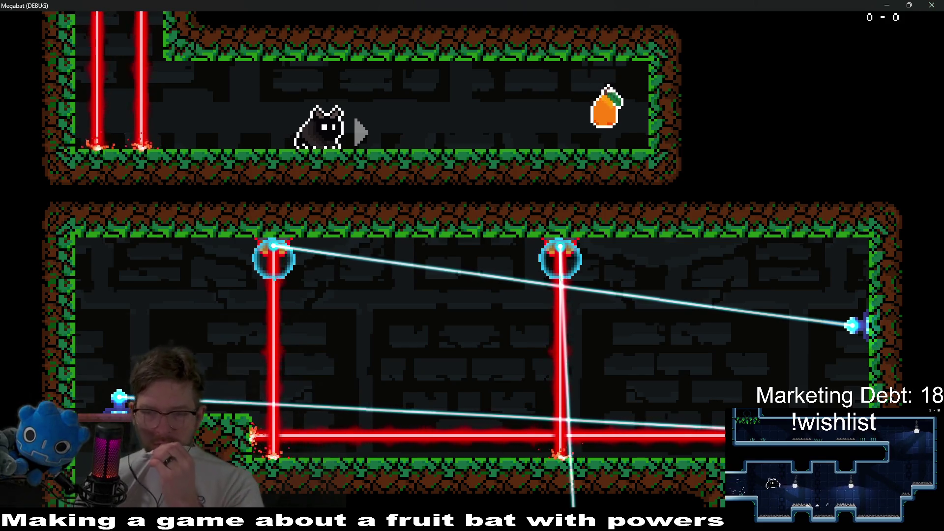
pyautogui.click(932, 6)
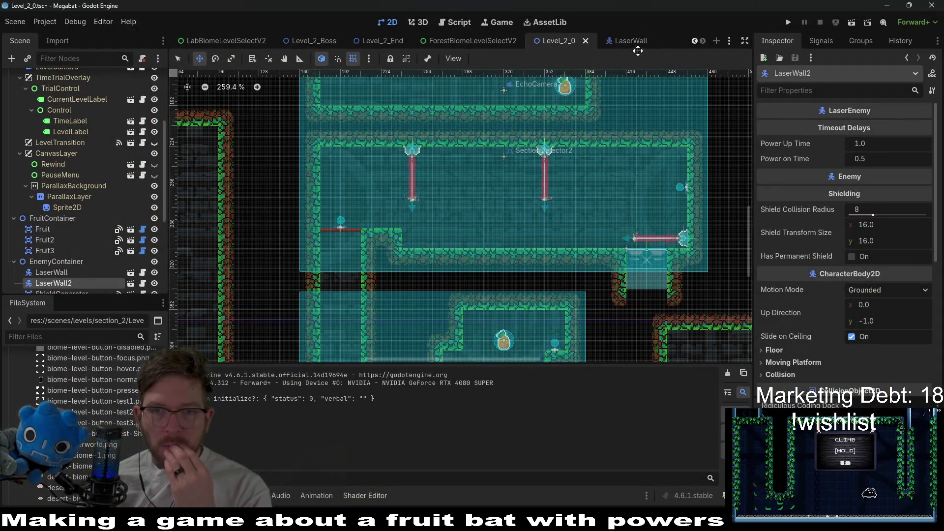
pyautogui.click(635, 42)
# Step: Set Shield Transform Size to 20 × 20, save LaserWall, and select ShieldMarker
pyautogui.click(899, 225)
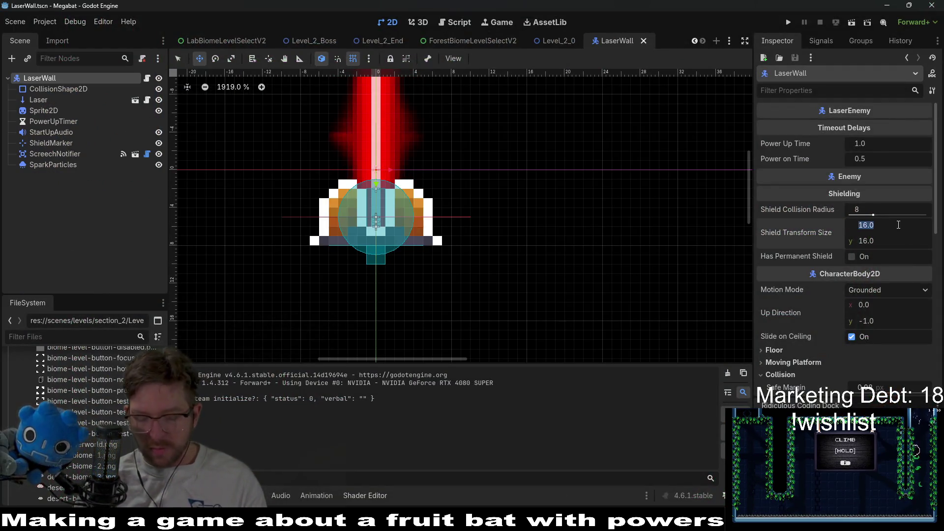
pyautogui.write('20')
pyautogui.press('Tab')
pyautogui.write('2')
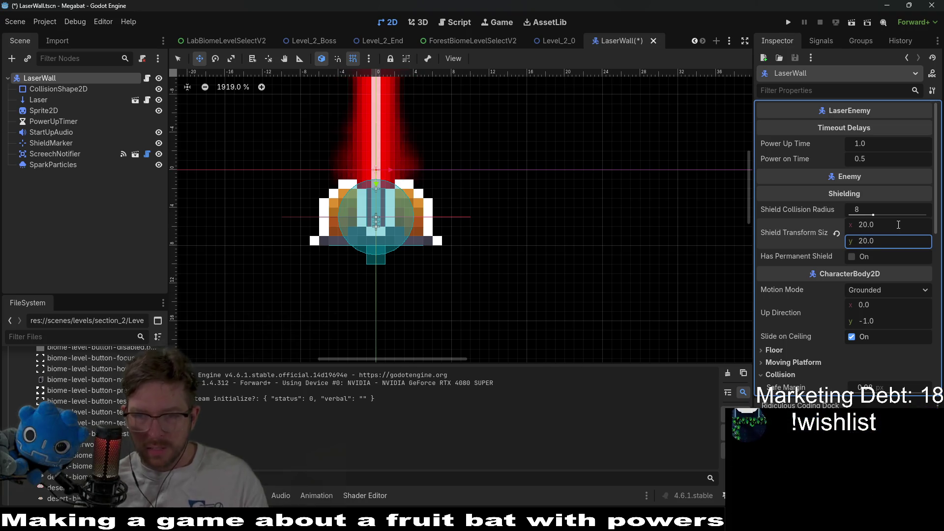
pyautogui.hotkey('ctrl', 's')
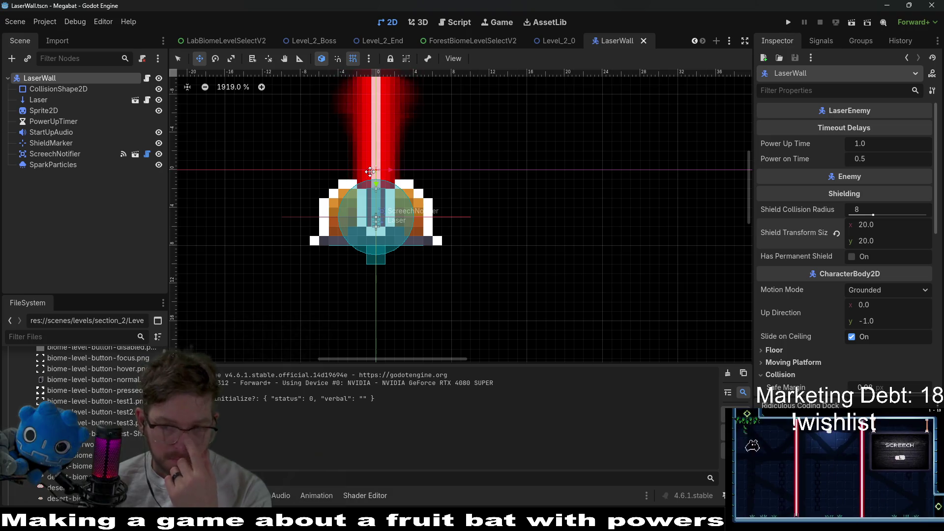
pyautogui.click(52, 144)
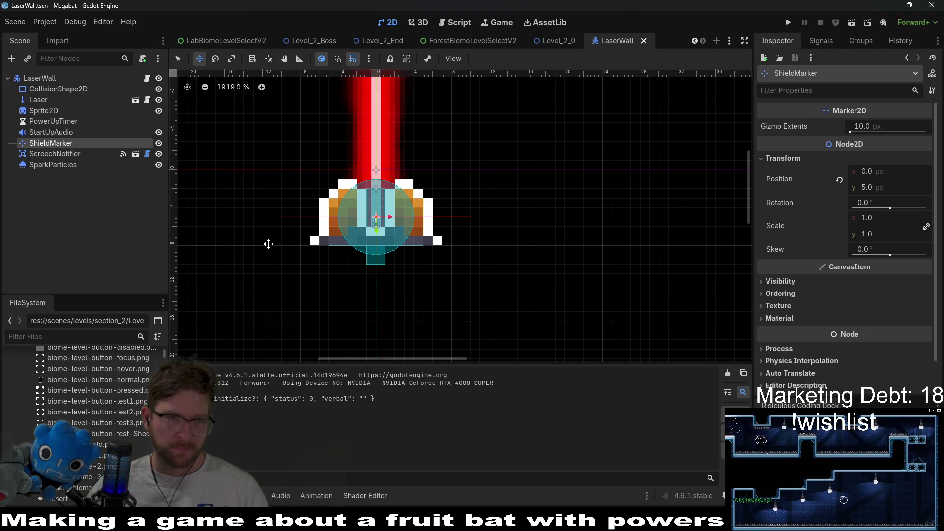
# Step: Open LaserWall.gd and examine line 12, where shield_position_override takes shield_marker's position
pyautogui.click(145, 85)
pyautogui.click(146, 78)
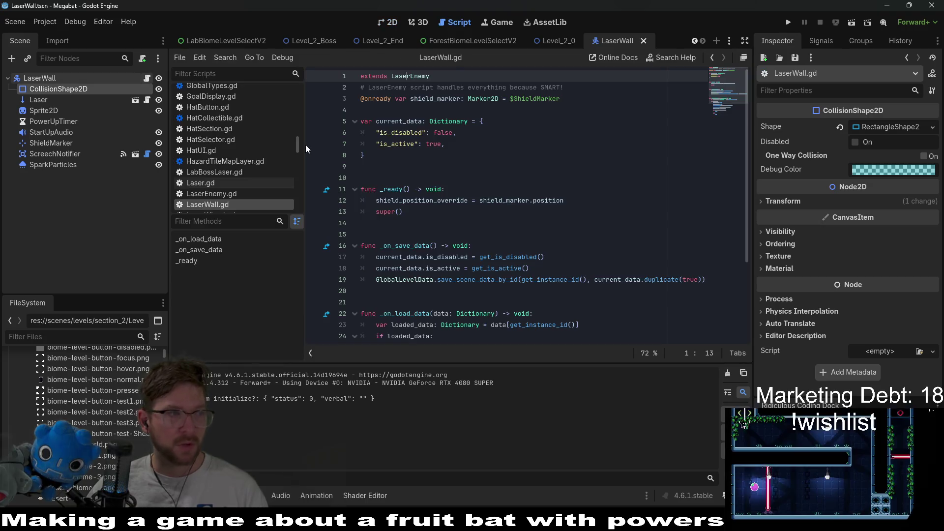
pyautogui.click(495, 121)
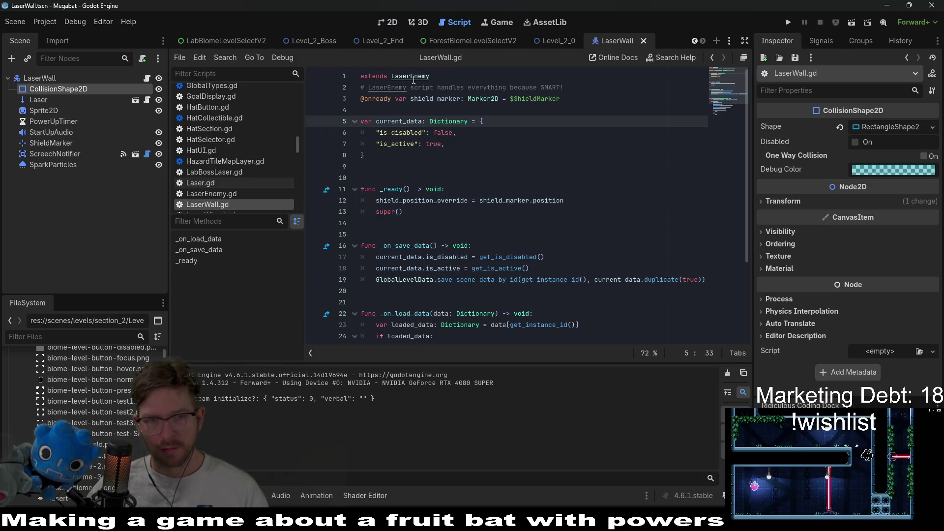
pyautogui.click(529, 199)
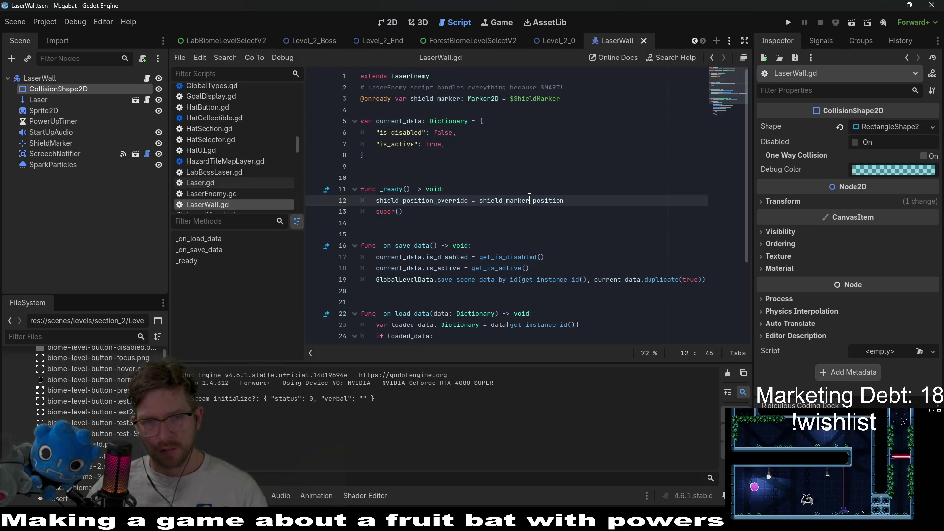
pyautogui.doubleClick(441, 200)
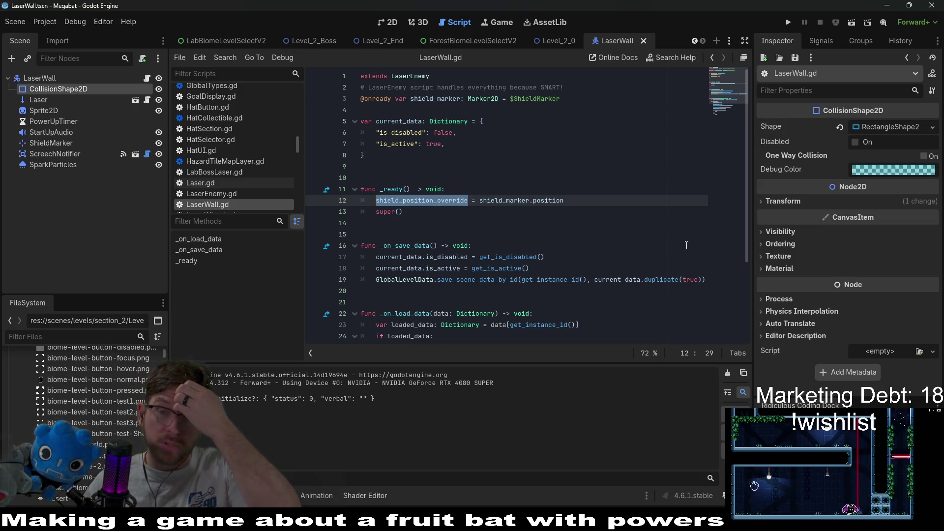
pyautogui.doubleClick(497, 202)
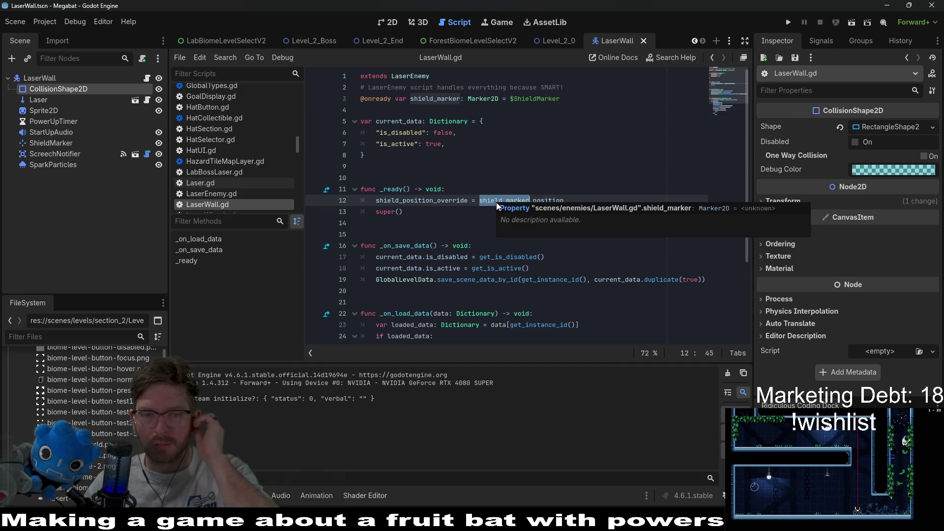
pyautogui.doubleClick(428, 201)
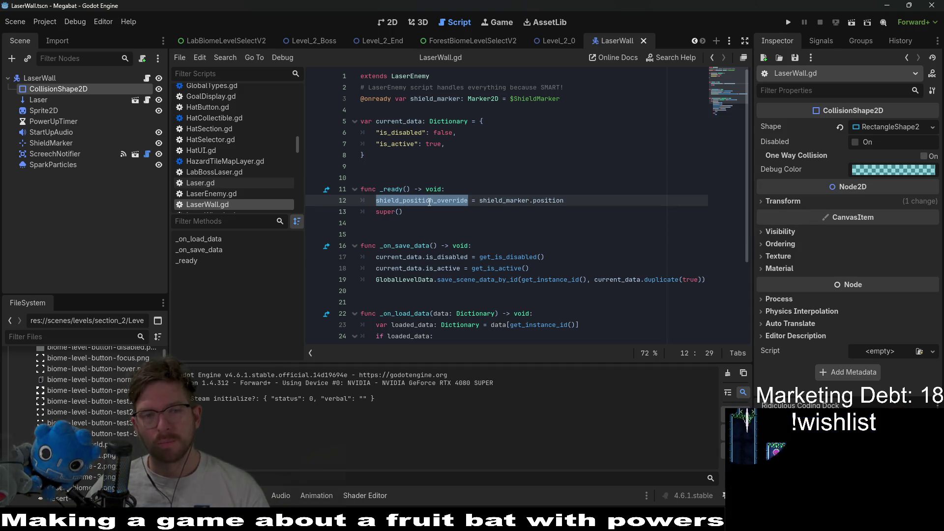
pyautogui.click(552, 201)
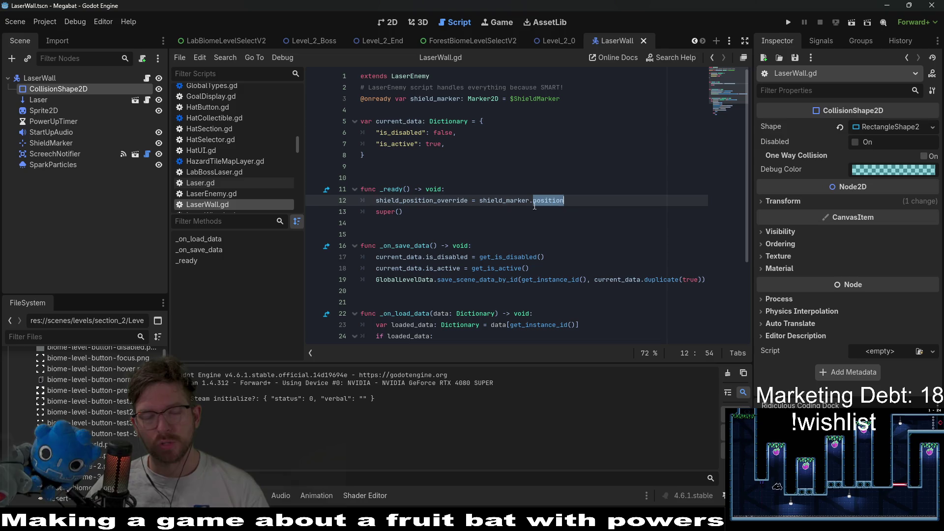
pyautogui.doubleClick(435, 199)
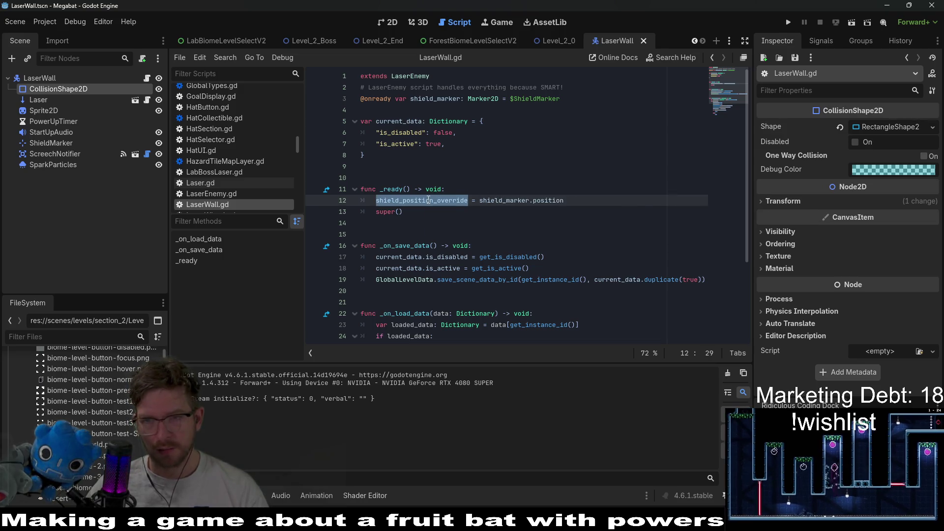
# Step: Jump to the LaserEnemy script and search all project files for shield_position_override
pyautogui.keyDown('ctrl'); pyautogui.click(414, 76); pyautogui.keyUp('ctrl')
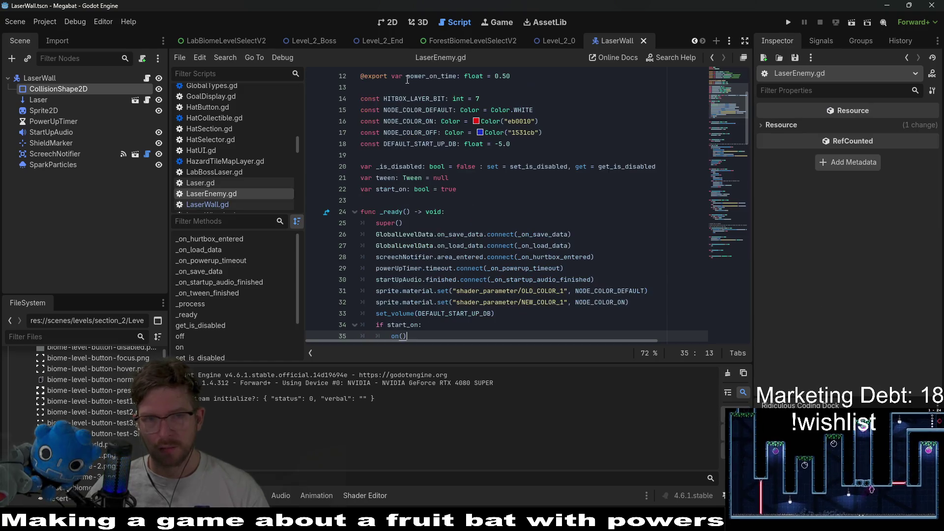
pyautogui.scroll(5, 459, 108)
pyautogui.click(528, 145)
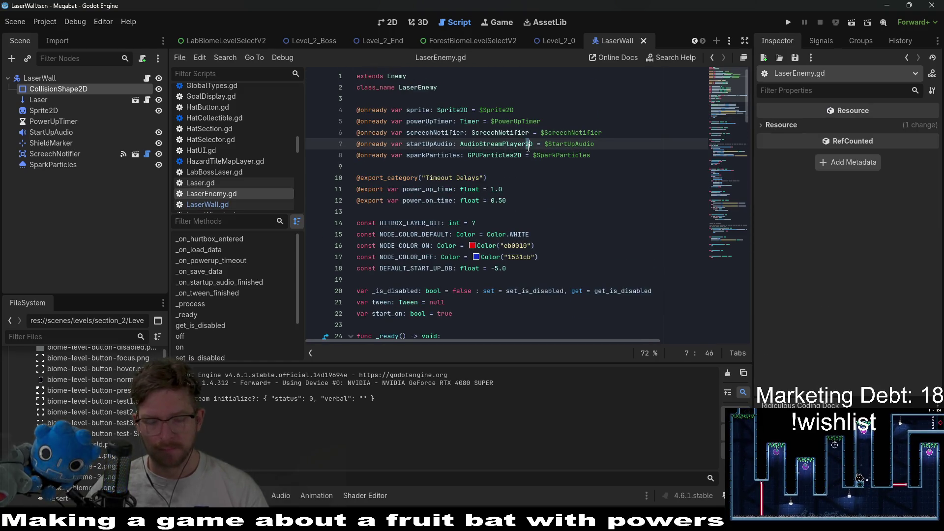
pyautogui.hotkey('ctrl', 'f')
pyautogui.hotkey('ctrl', 'shift', 'f')
pyautogui.press('Return')
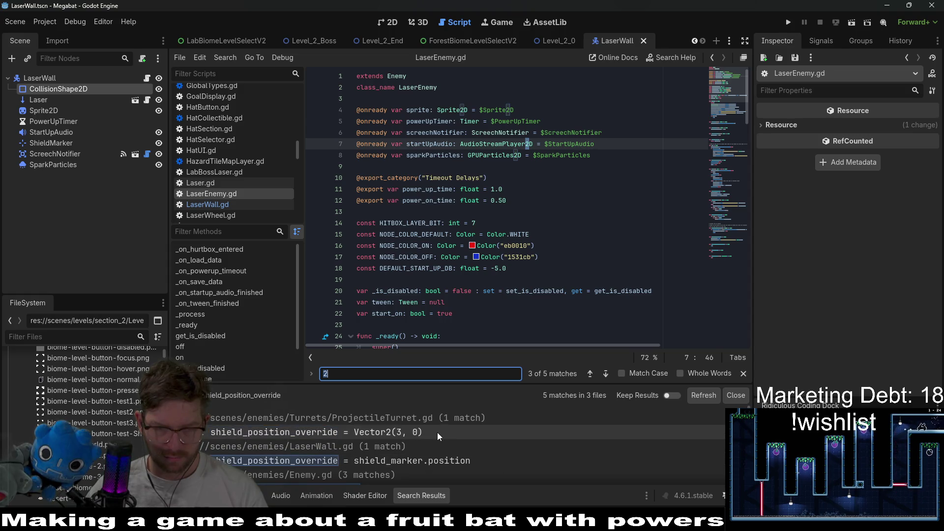
# Step: Open the Enemy.gd match on line 45 and go to the top of its declarations
pyautogui.scroll(-2, 438, 432)
pyautogui.scroll(1, 527, 447)
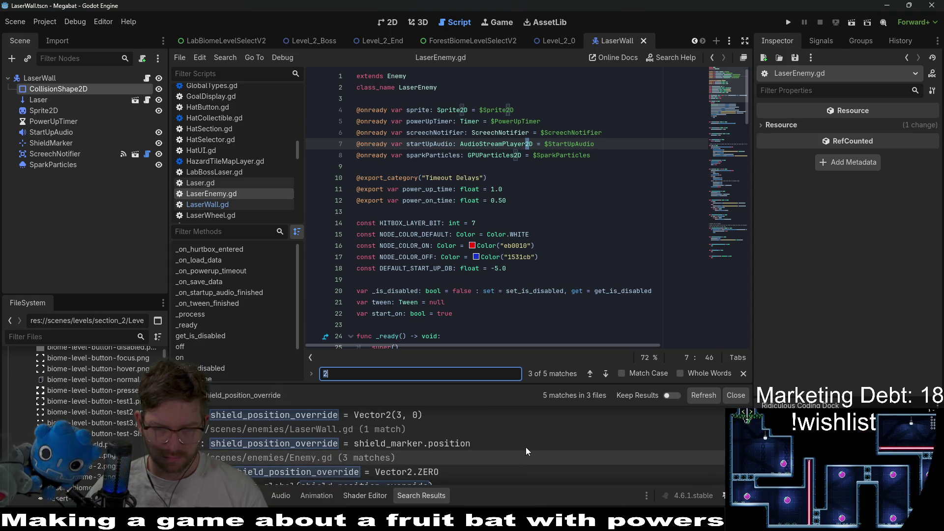
pyautogui.scroll(-2, 526, 447)
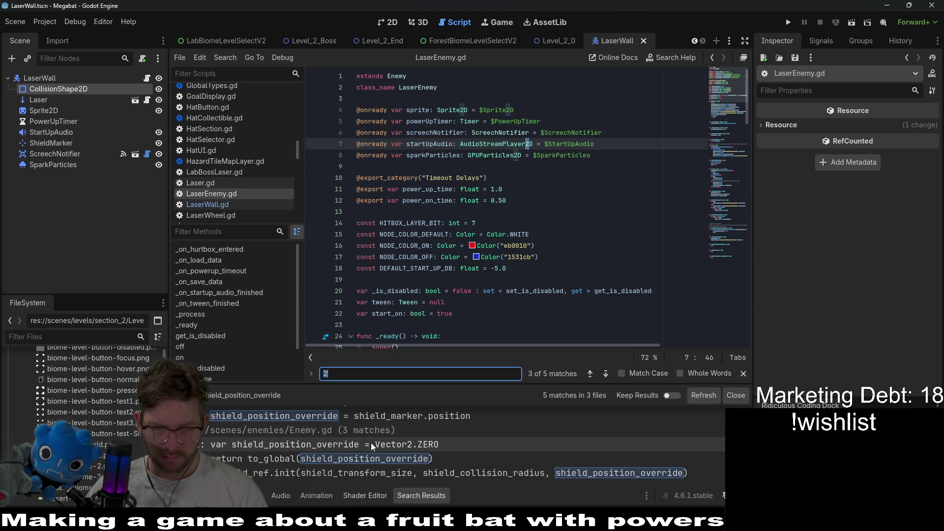
pyautogui.click(500, 470)
pyautogui.scroll(3, 561, 278)
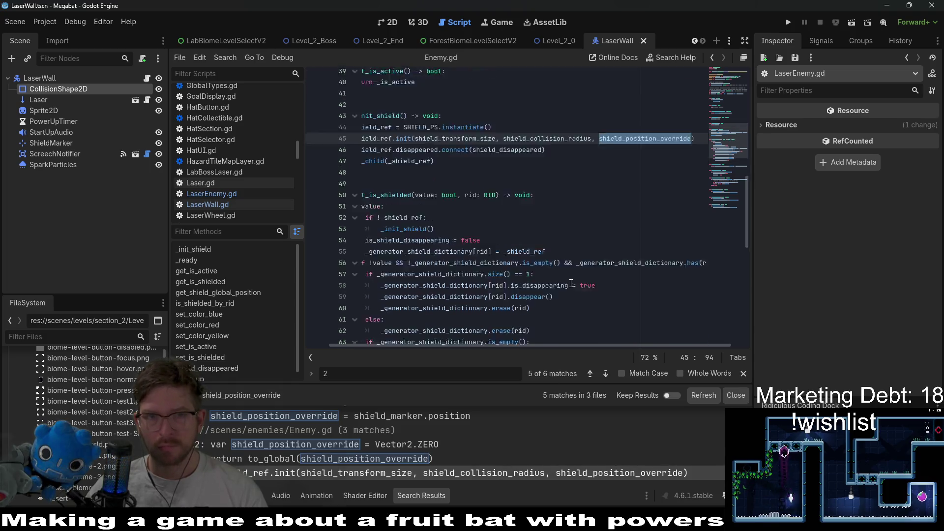
pyautogui.press('Down')
pyautogui.press('Down')
pyautogui.press('Down')
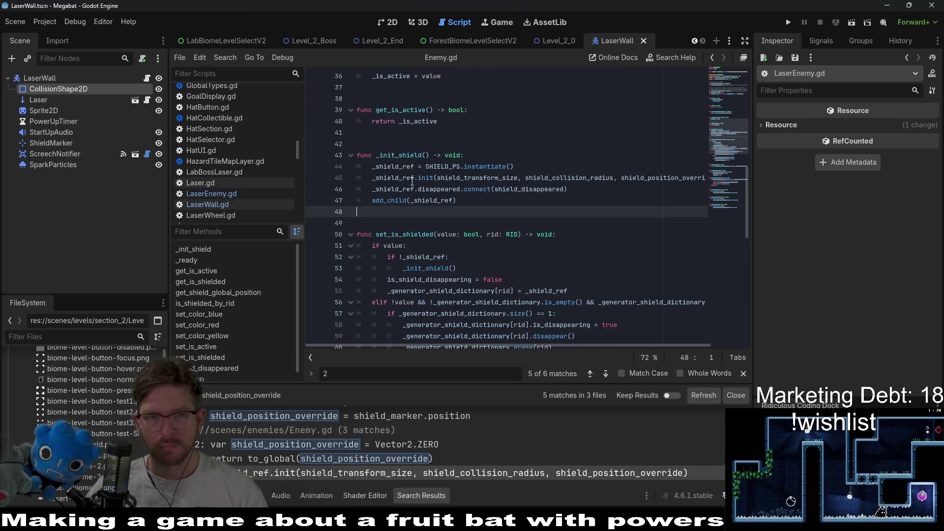
pyautogui.keyDown('ctrl'); pyautogui.click(456, 169); pyautogui.keyUp('ctrl')
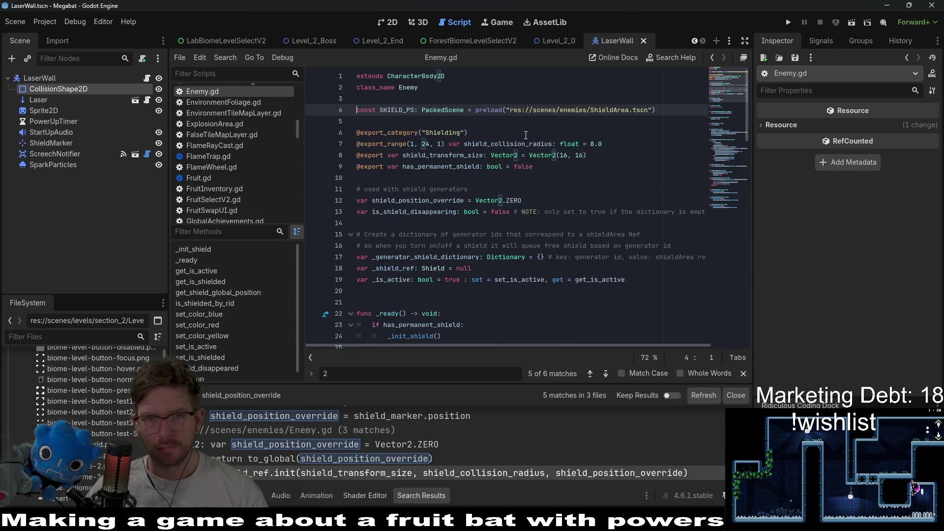
# Step: Open ShieldArea from Enemy.gd's preload path and trace shield_position through its init() function
pyautogui.keyDown('ctrl'); pyautogui.click(562, 109); pyautogui.keyUp('ctrl')
pyautogui.scroll(2, 613, 208)
pyautogui.click(614, 210)
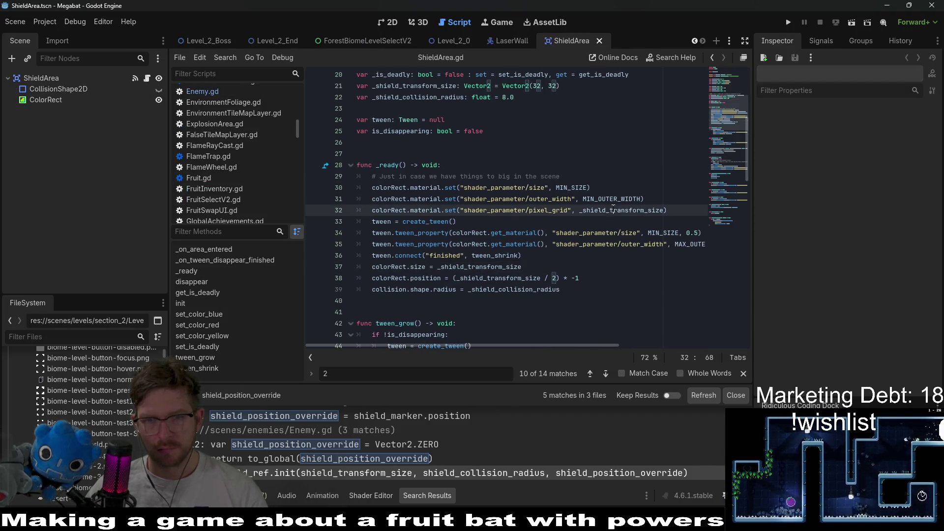
pyautogui.doubleClick(614, 210)
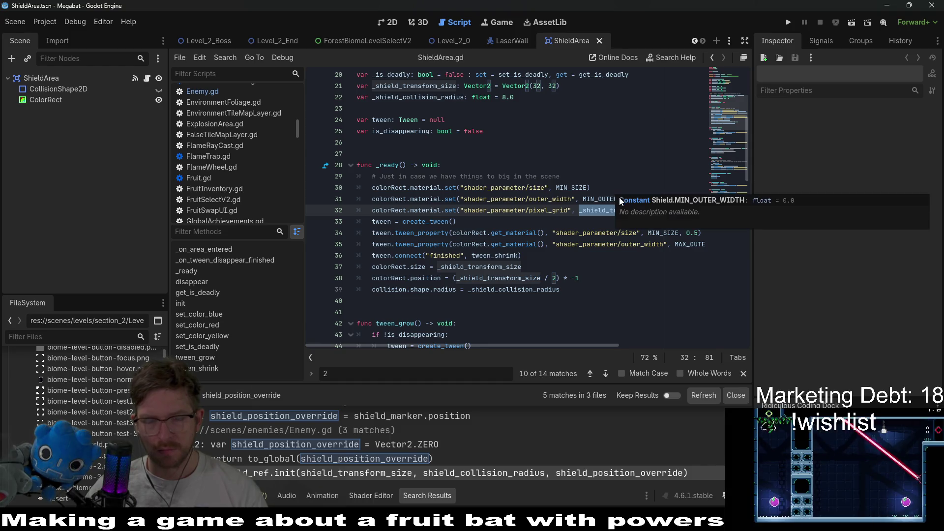
pyautogui.scroll(-3, 500, 215)
pyautogui.scroll(-6, 500, 215)
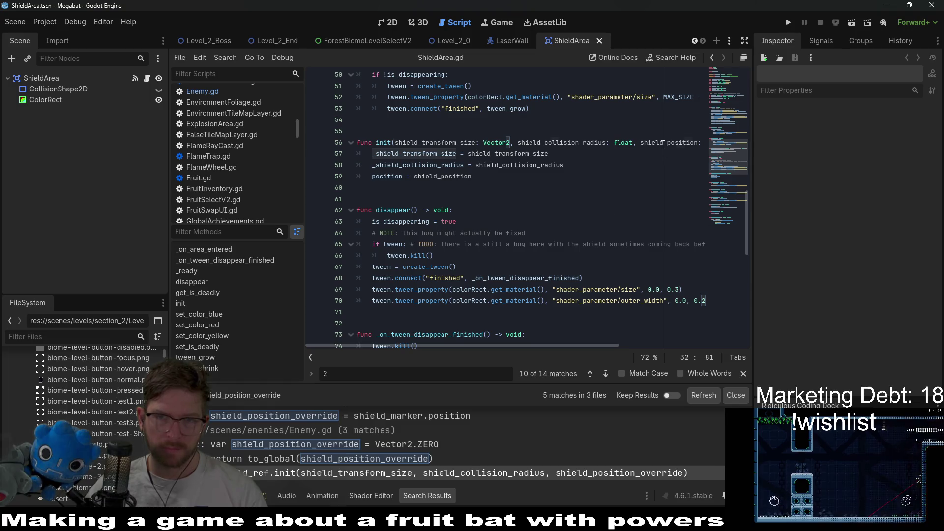
pyautogui.doubleClick(663, 143)
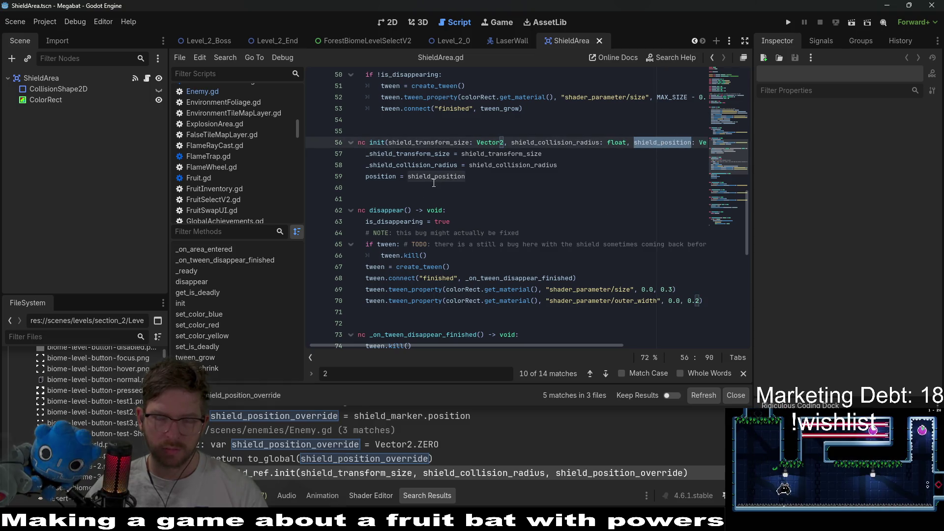
pyautogui.doubleClick(445, 176)
pyautogui.moveTo(446, 174)
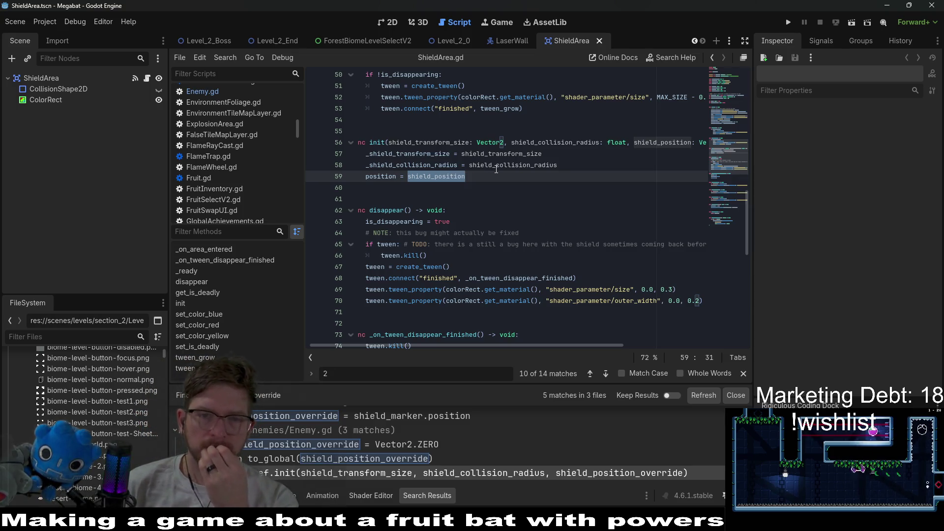
pyautogui.click(496, 178)
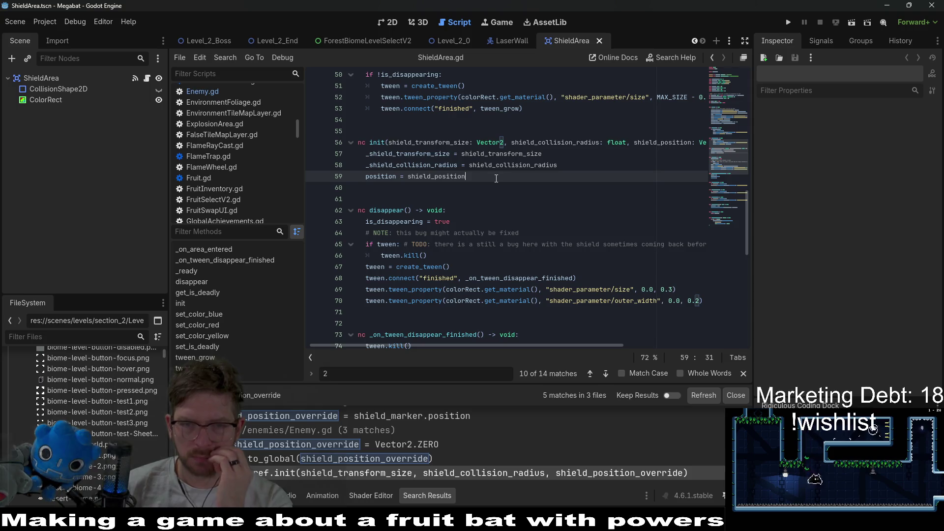
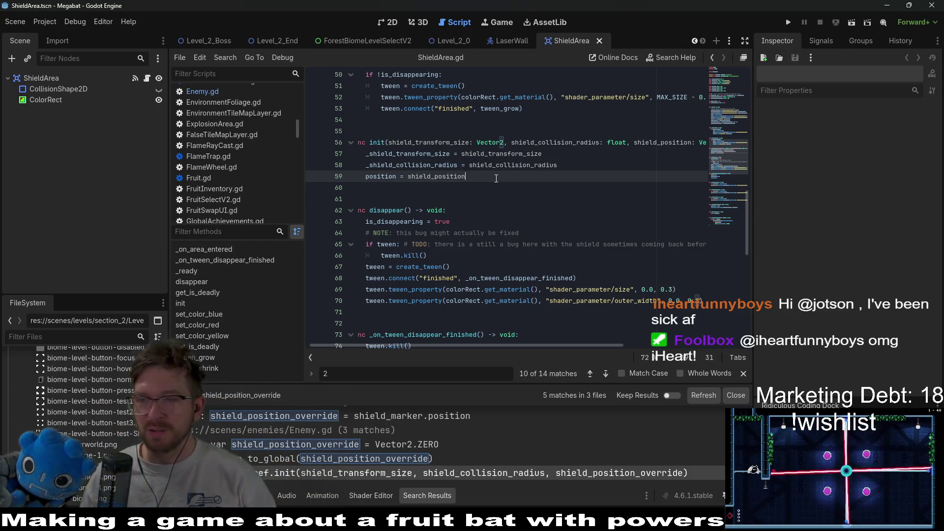
# Step: Clear the Find bar and review ShieldArea.gd's init() around line 59, which assigns position from shield_position
pyautogui.click(397, 374)
pyautogui.press('BackSpace')
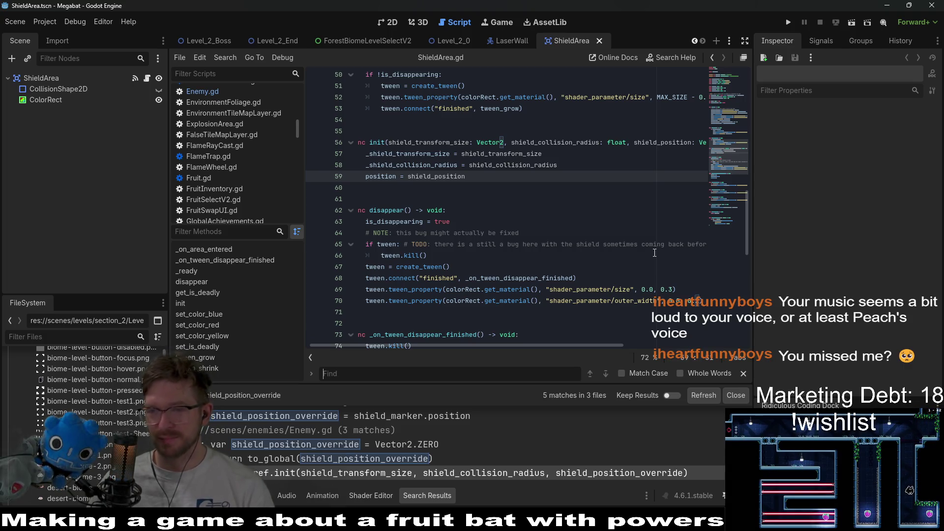
pyautogui.click(534, 290)
pyautogui.click(534, 236)
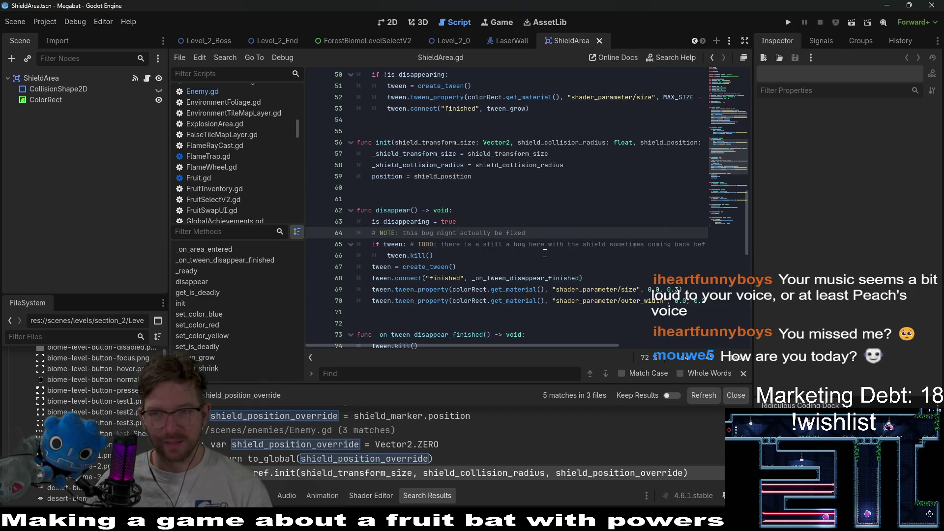
pyautogui.click(386, 166)
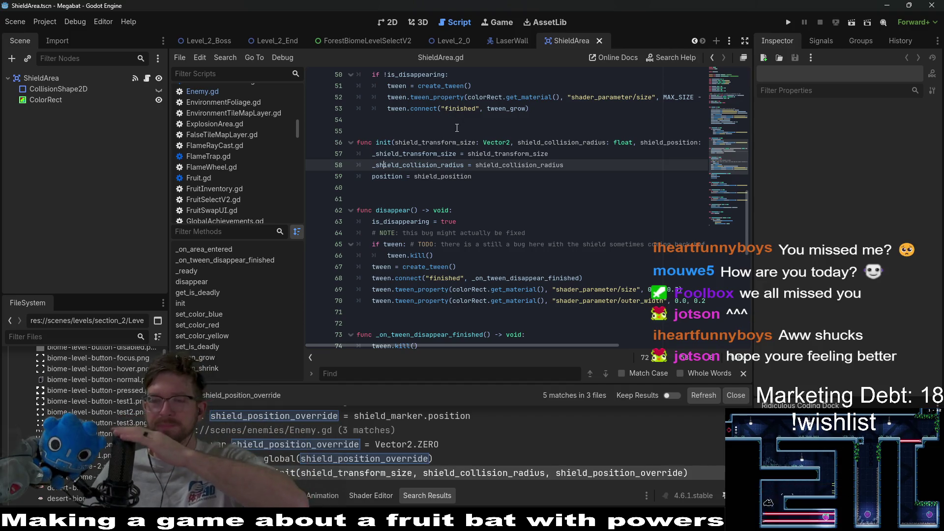
pyautogui.click(506, 191)
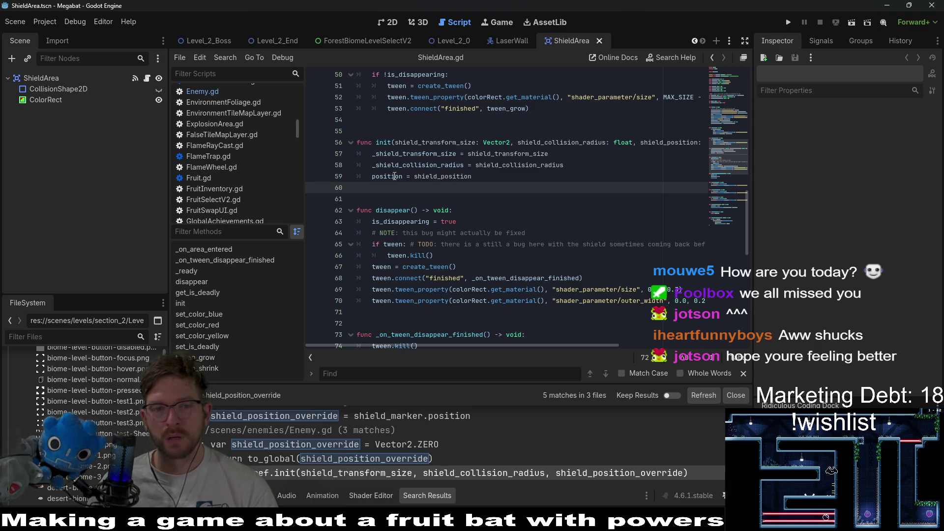
pyautogui.press('Up')
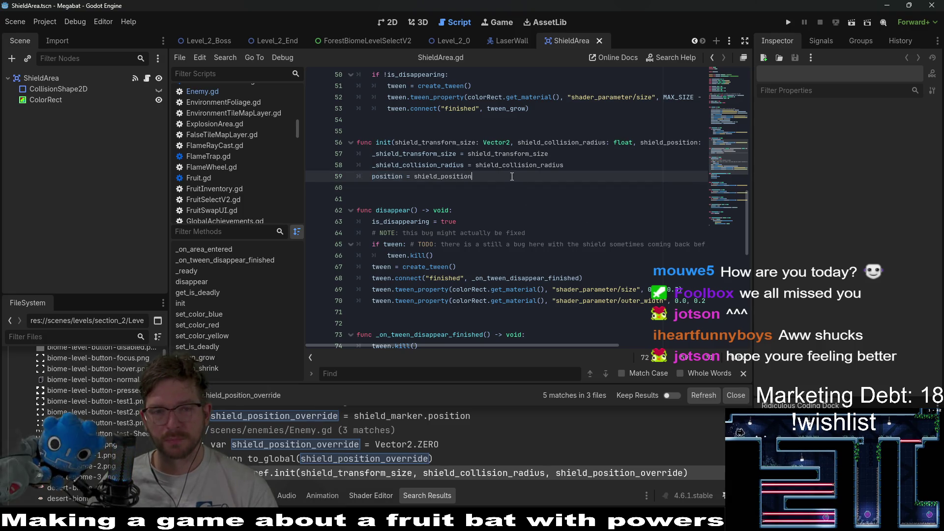
pyautogui.doubleClick(400, 179)
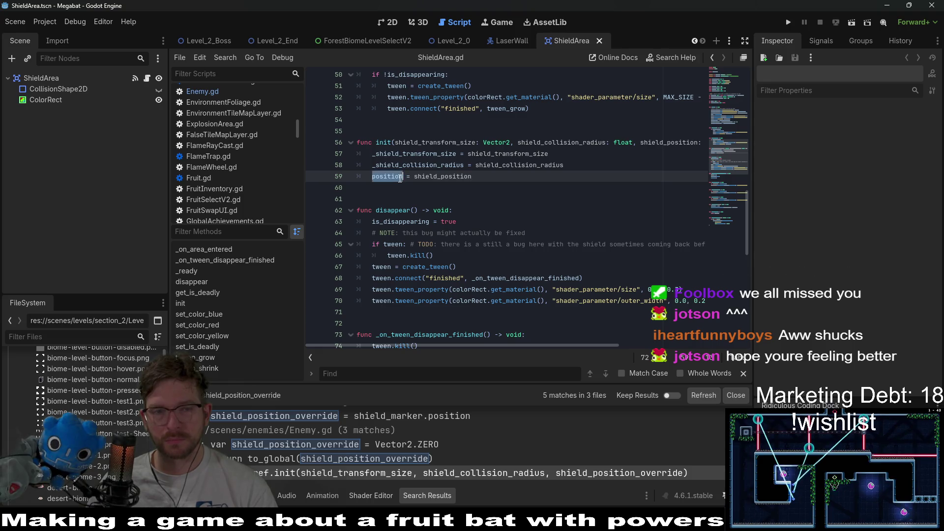
pyautogui.press('End')
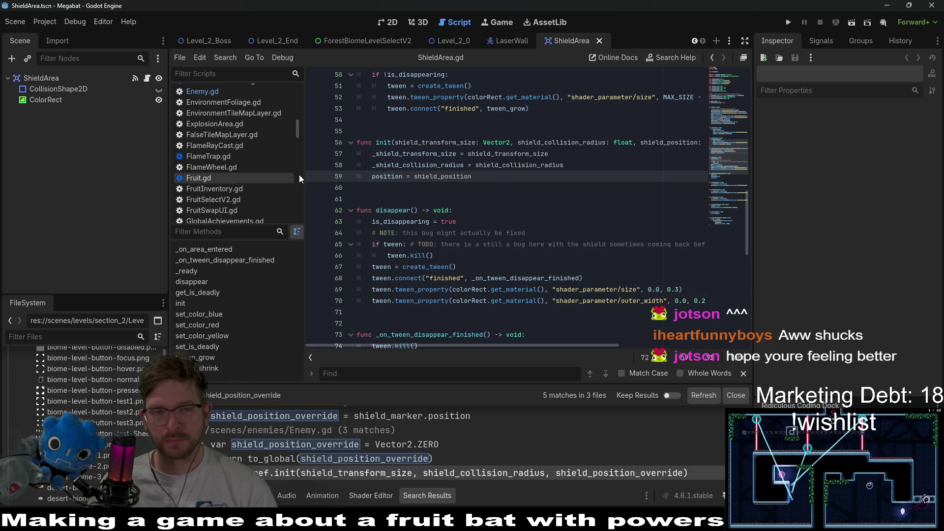
# Step: In Level_2_0, read shield_position as (0.0, 0.0) in the debugger, then switch to the LaserWall scene
pyautogui.click(456, 42)
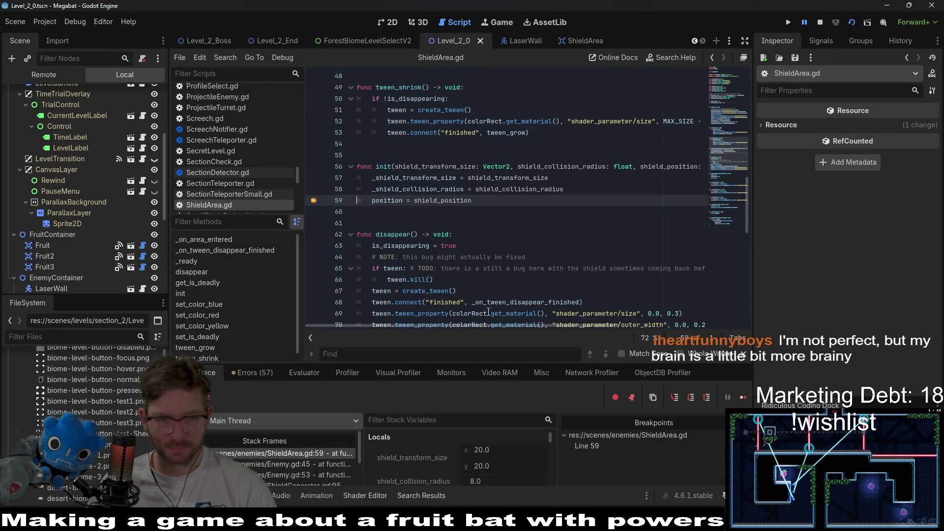
pyautogui.moveTo(450, 200)
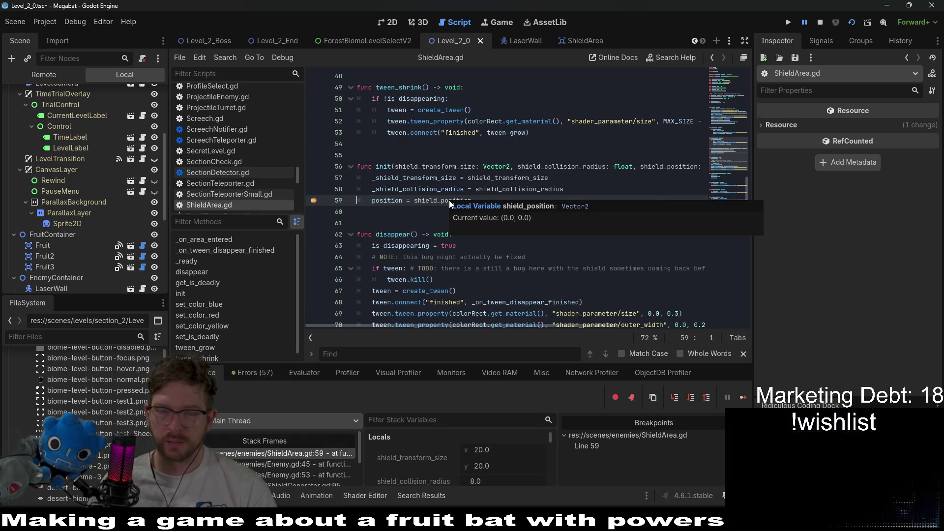
pyautogui.doubleClick(379, 167)
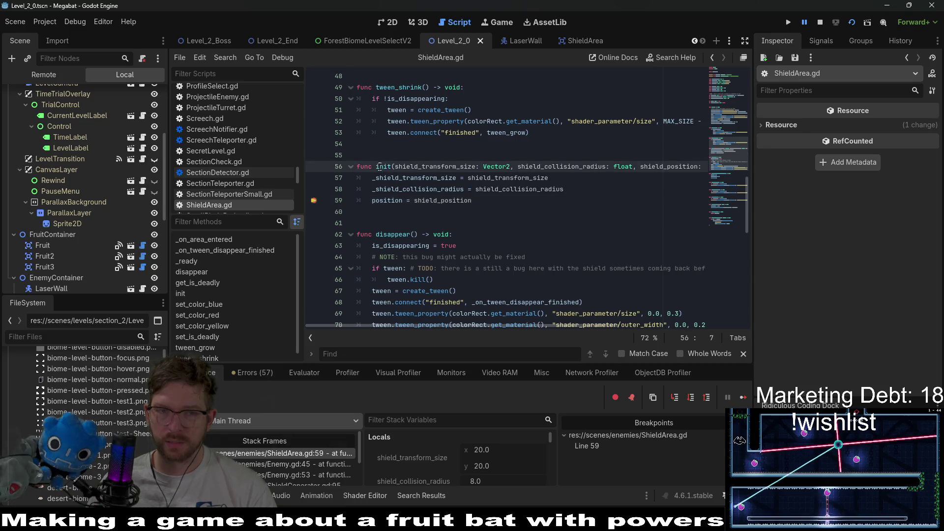
pyautogui.click(510, 152)
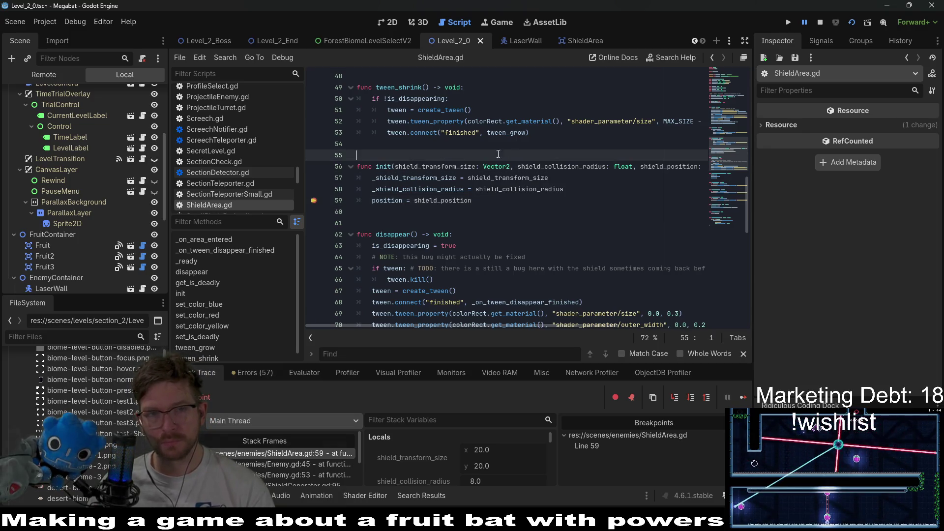
pyautogui.click(525, 42)
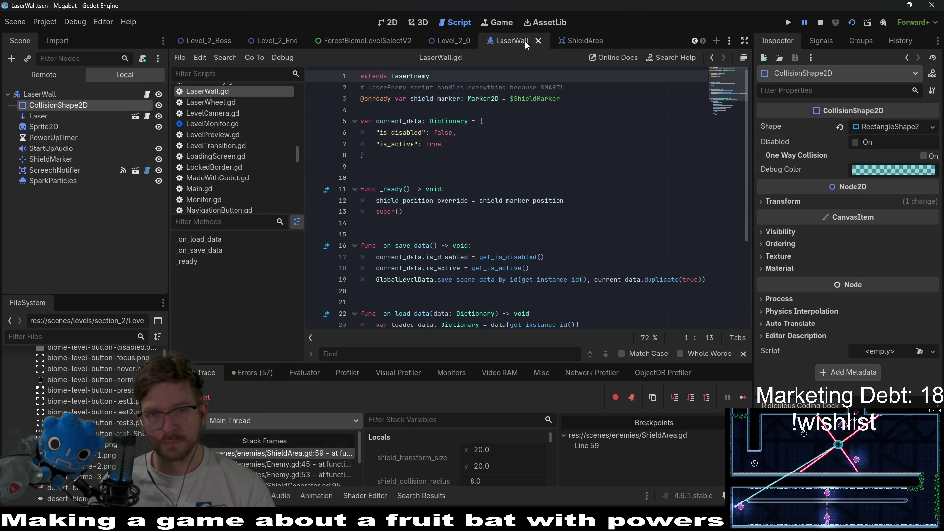
# Step: Copy shield_position_override from LaserWall.gd line 12 and search for it in parent LaserEnemy.gd
pyautogui.doubleClick(535, 199)
pyautogui.doubleClick(446, 199)
pyautogui.hotkey('ctrl', 'c')
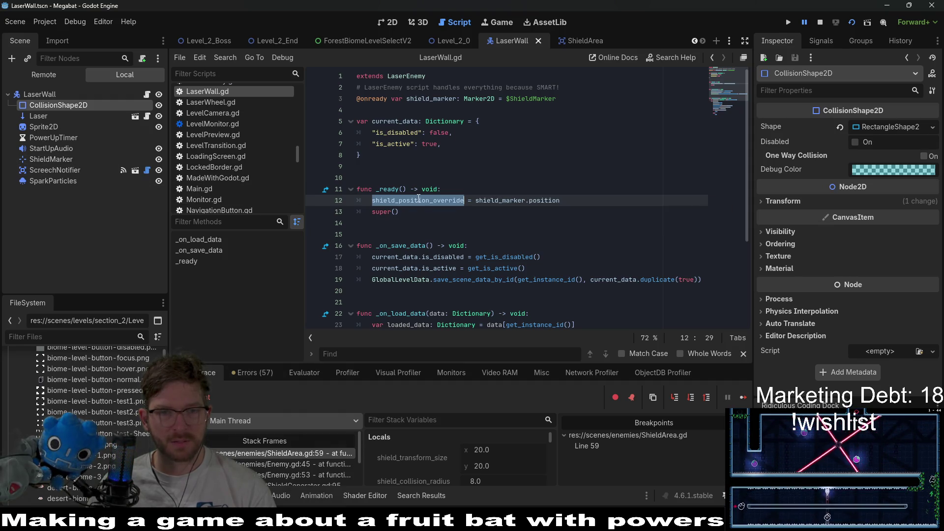
pyautogui.keyDown('ctrl'); pyautogui.click(383, 216); pyautogui.keyUp('ctrl')
pyautogui.hotkey('ctrl', 'f')
pyautogui.hotkey('ctrl', 'v')
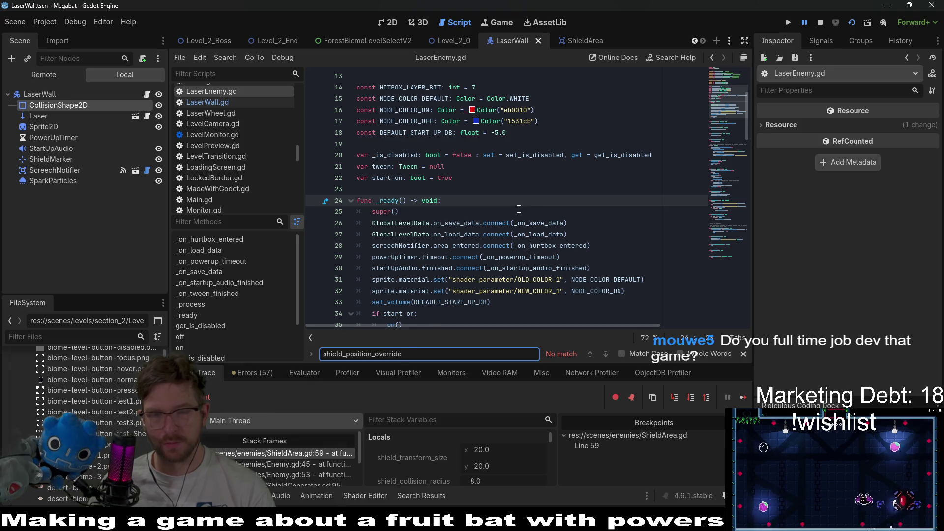
pyautogui.scroll(-3, 519, 209)
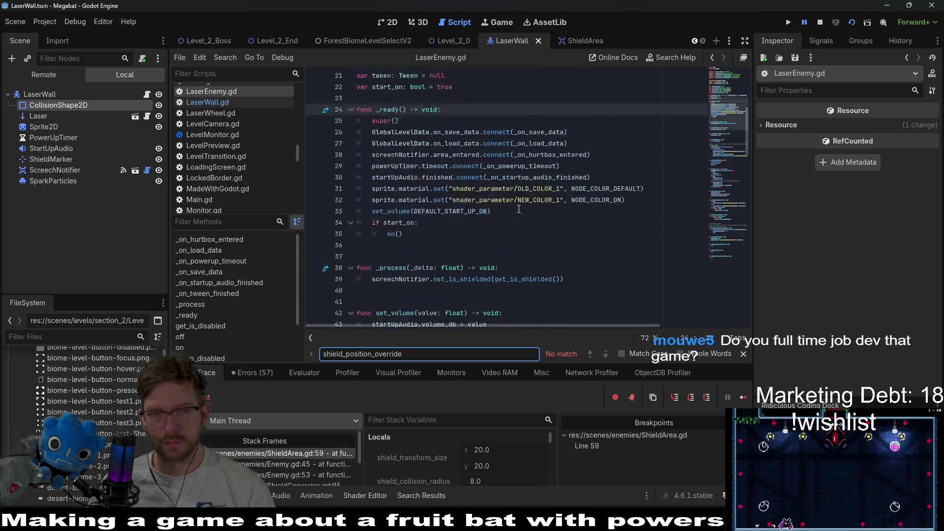
pyautogui.scroll(4, 518, 209)
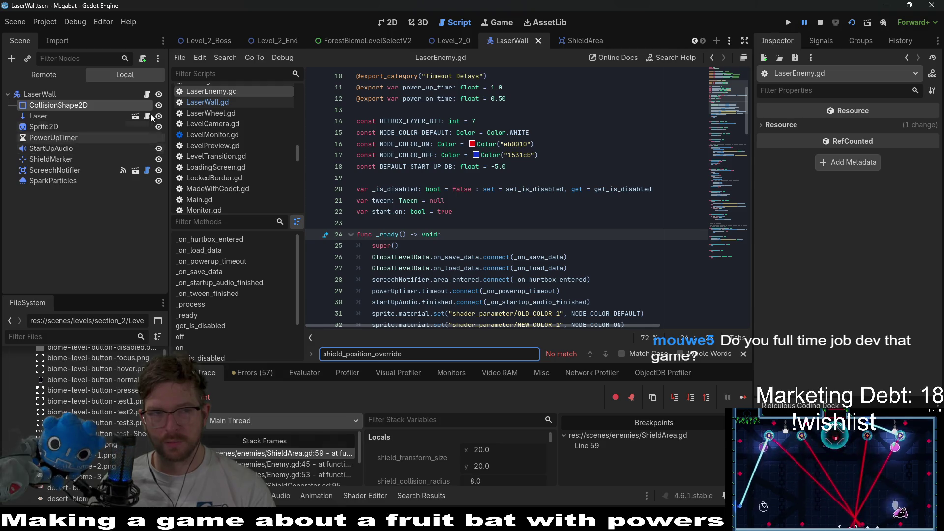
# Step: Reselect shield_position_override in LaserWall.gd and search LaserEnemy.gd for it again
pyautogui.click(147, 94)
pyautogui.doubleClick(400, 202)
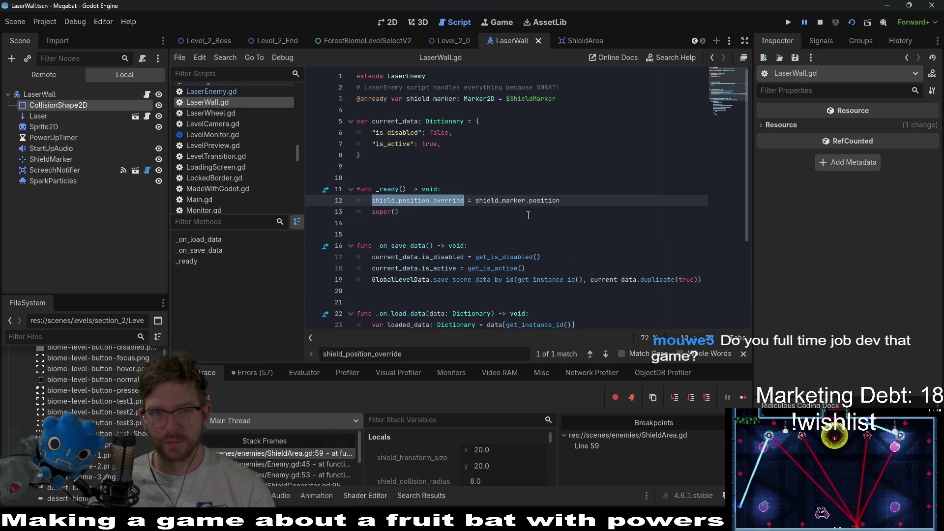
pyautogui.keyDown('ctrl'); pyautogui.click(415, 84); pyautogui.keyUp('ctrl')
pyautogui.hotkey('ctrl', 'f')
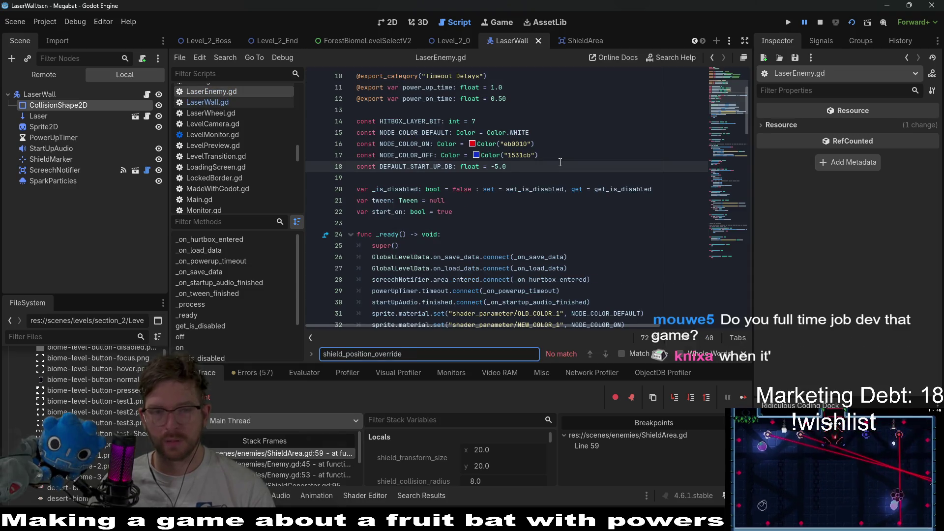
pyautogui.scroll(-1, 606, 189)
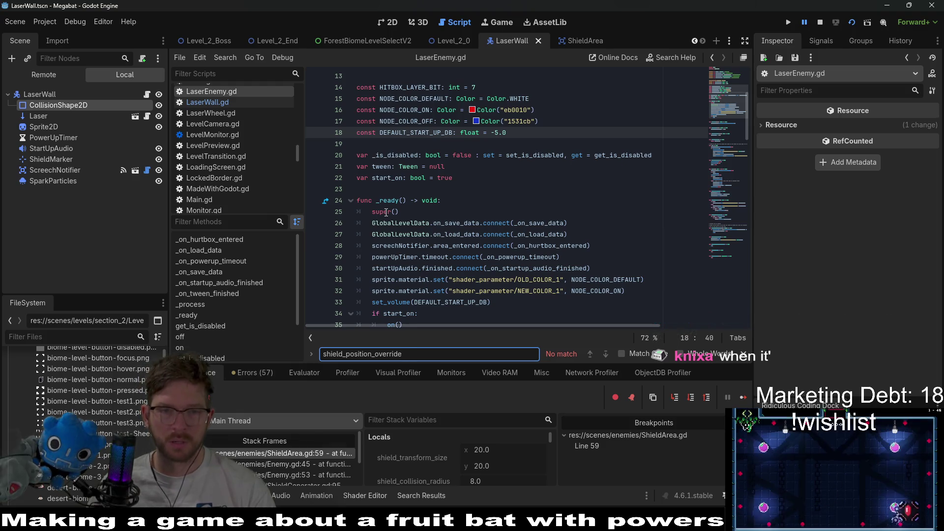
pyautogui.scroll(4, 413, 200)
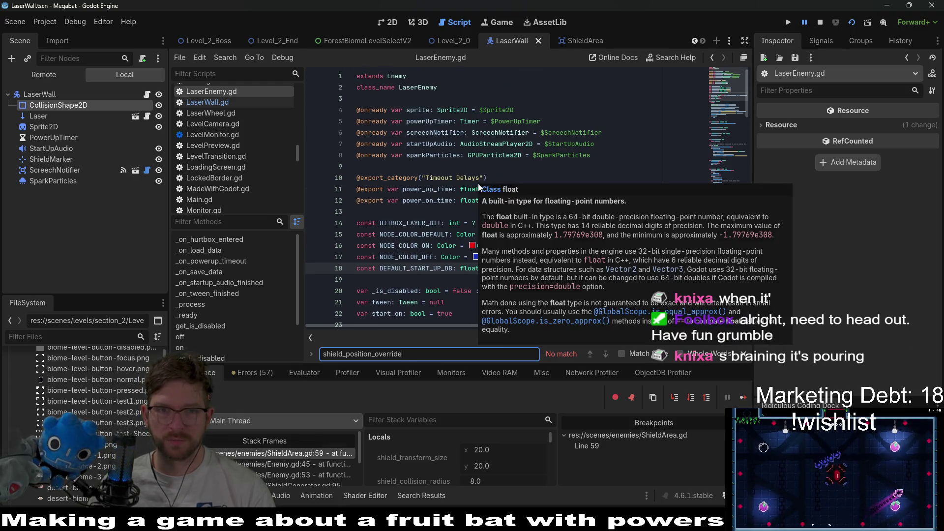
# Step: In Enemy.gd, jump to the shield_position_override match in get_shield_global_position
pyautogui.keyDown('ctrl'); pyautogui.click(393, 77); pyautogui.keyUp('ctrl')
pyautogui.click(541, 200)
pyautogui.hotkey('ctrl', 'f')
pyautogui.press('Return')
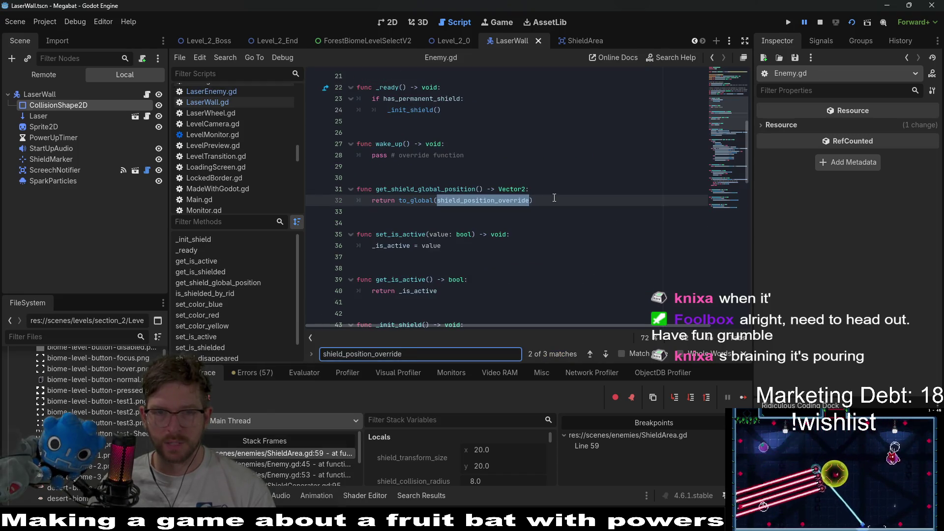
# Step: Scroll through Enemy.gd to review the code around shield_position_override
pyautogui.scroll(4, 458, 197)
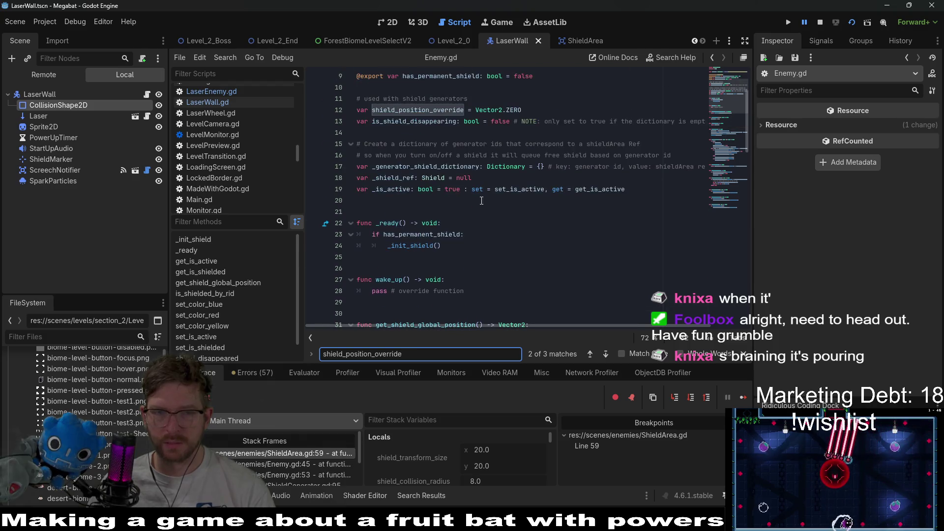
pyautogui.scroll(3, 546, 216)
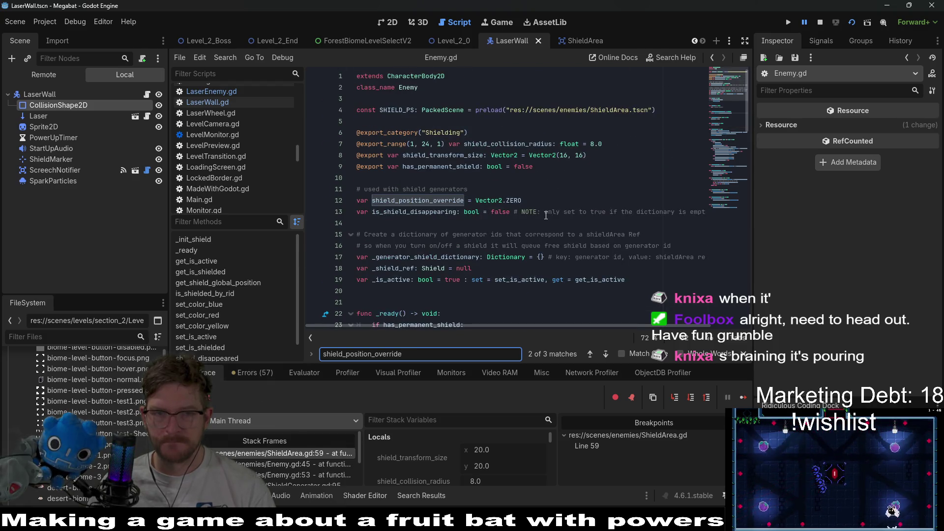
pyautogui.scroll(-2, 546, 215)
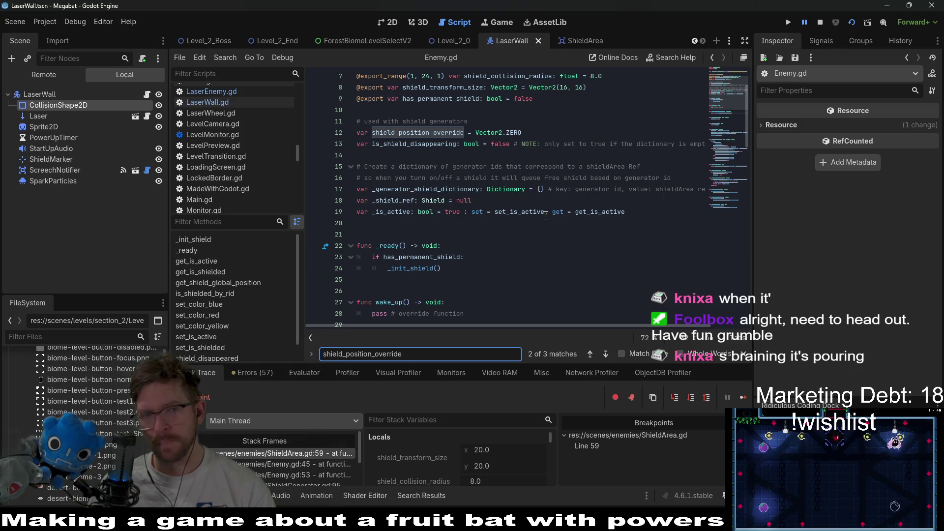
pyautogui.scroll(-3, 546, 216)
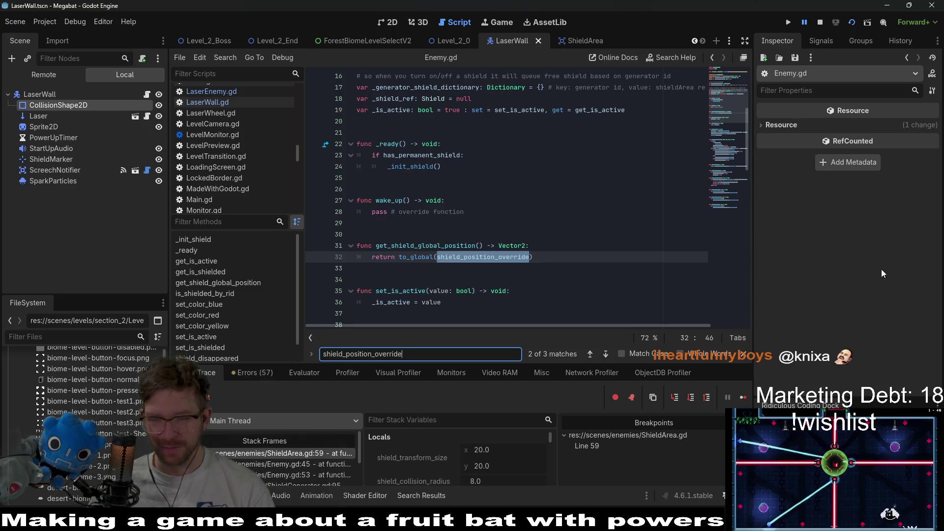
pyautogui.scroll(-2, 620, 199)
pyautogui.scroll(1, 619, 200)
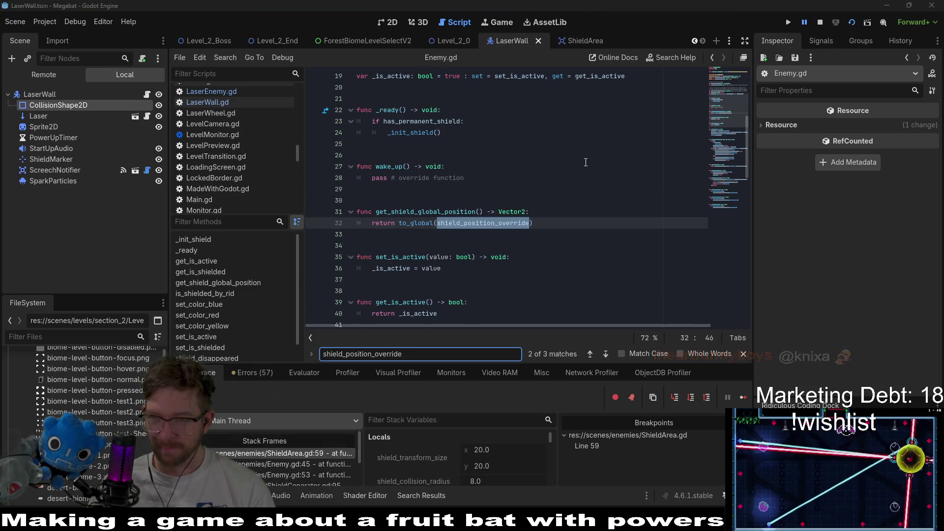
pyautogui.scroll(-1, 586, 162)
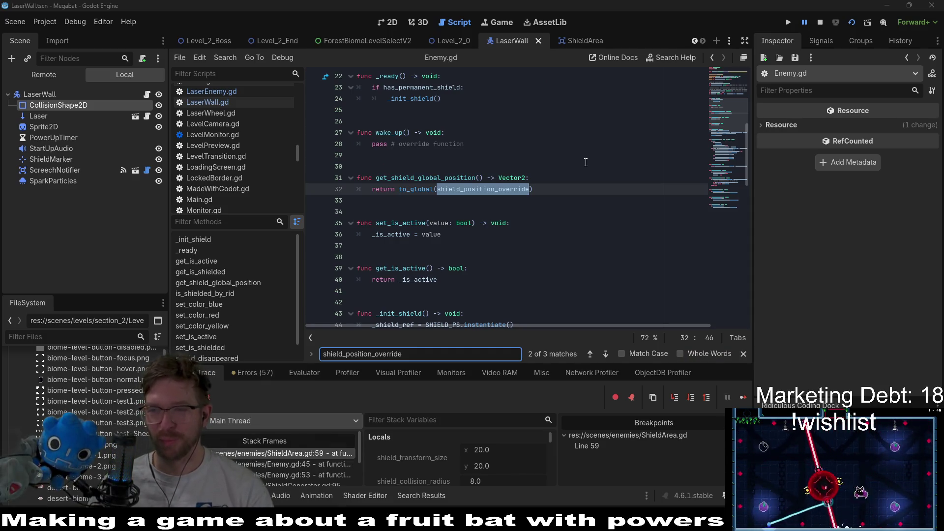
pyautogui.scroll(-1, 604, 169)
pyautogui.scroll(-1, 586, 177)
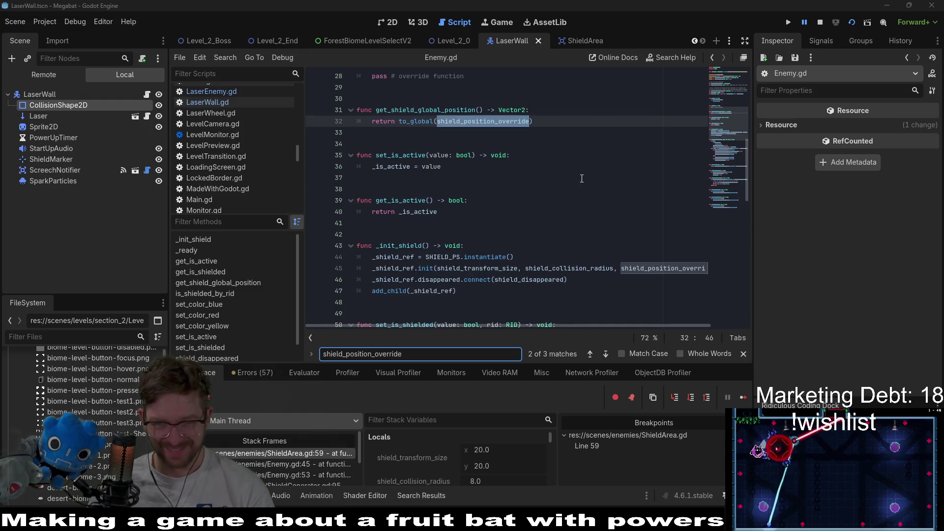
pyautogui.moveTo(529, 326); pyautogui.dragTo(622, 316)
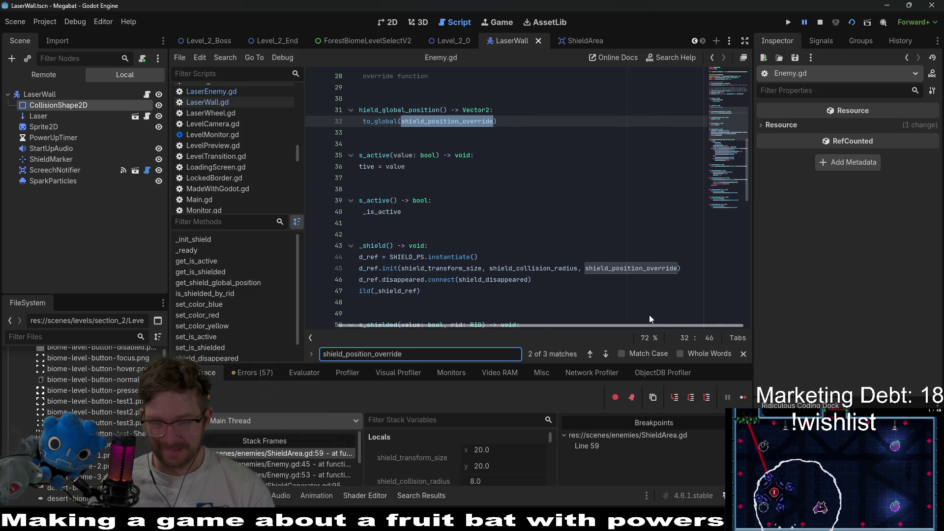
# Step: Run Find in Files for shield_position_override, listing 5 matches across 3 files
pyautogui.hscroll(-1, 457, 295)
pyautogui.scroll(3, 485, 216)
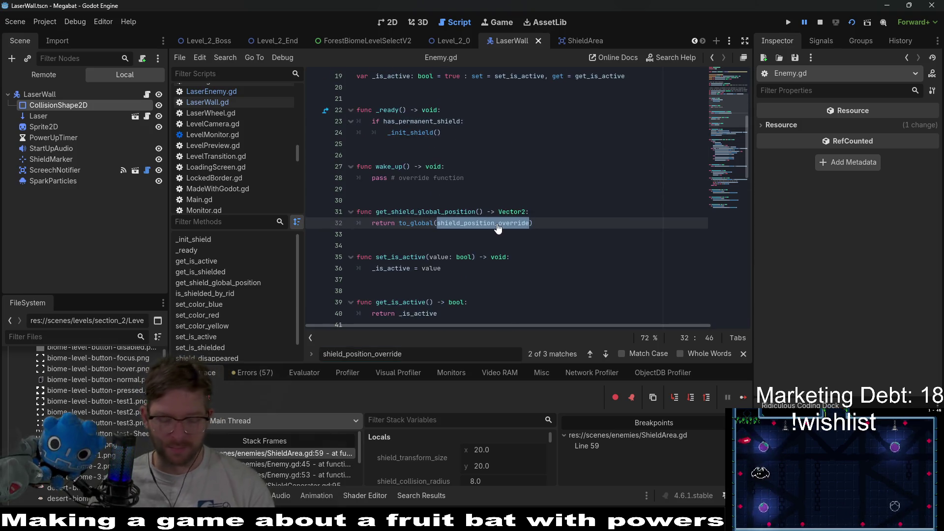
pyautogui.hotkey('ctrl', 'shift', 'f')
pyautogui.press('Return')
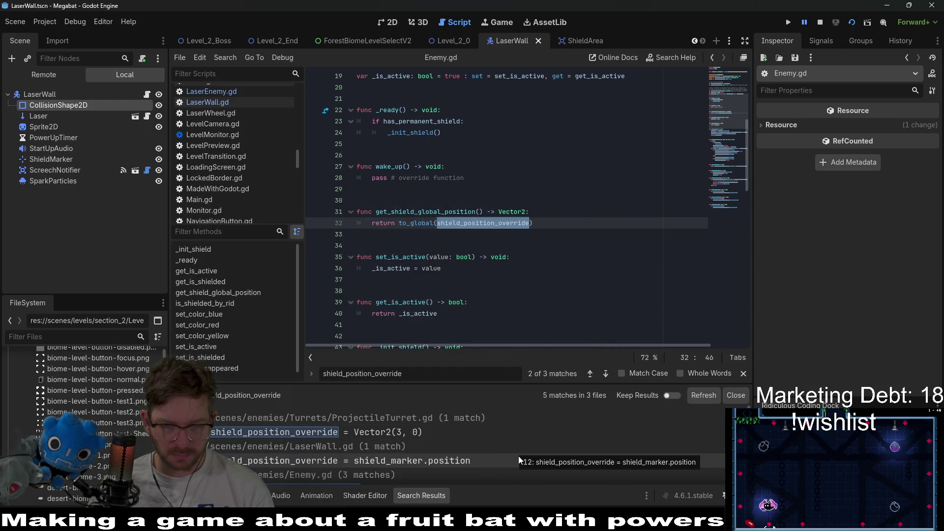
# Step: Open LaserWall.gd at line 12 from the search results and check ShieldMarker's position (0, 5)
pyautogui.click(398, 436)
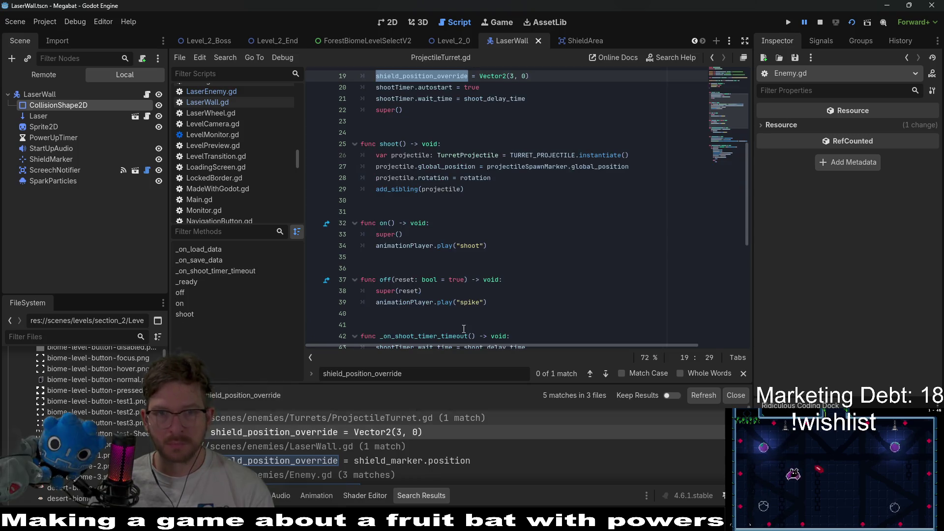
pyautogui.scroll(3, 450, 329)
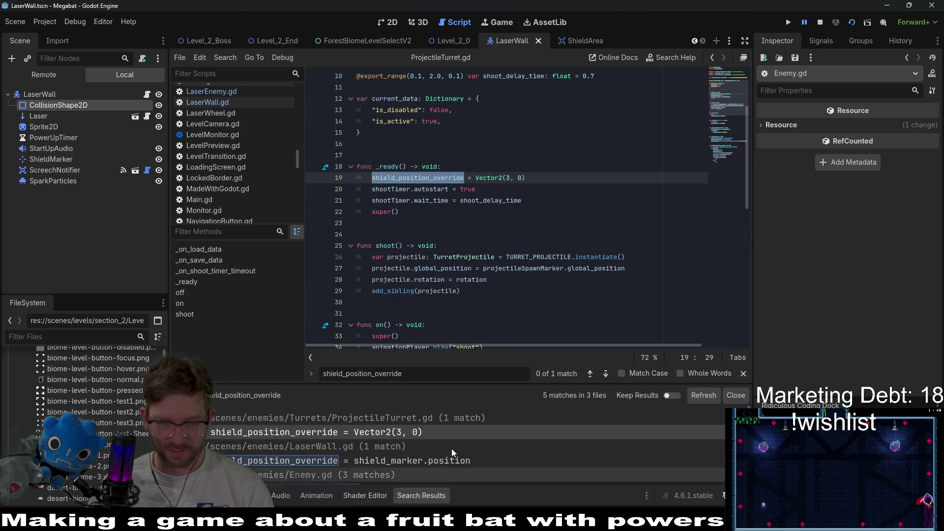
pyautogui.click(447, 460)
pyautogui.click(479, 190)
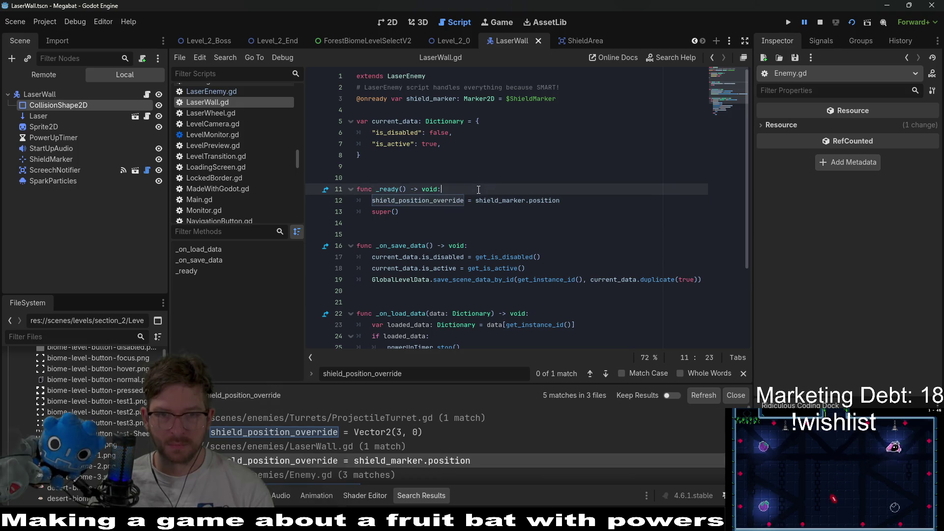
pyautogui.doubleClick(490, 201)
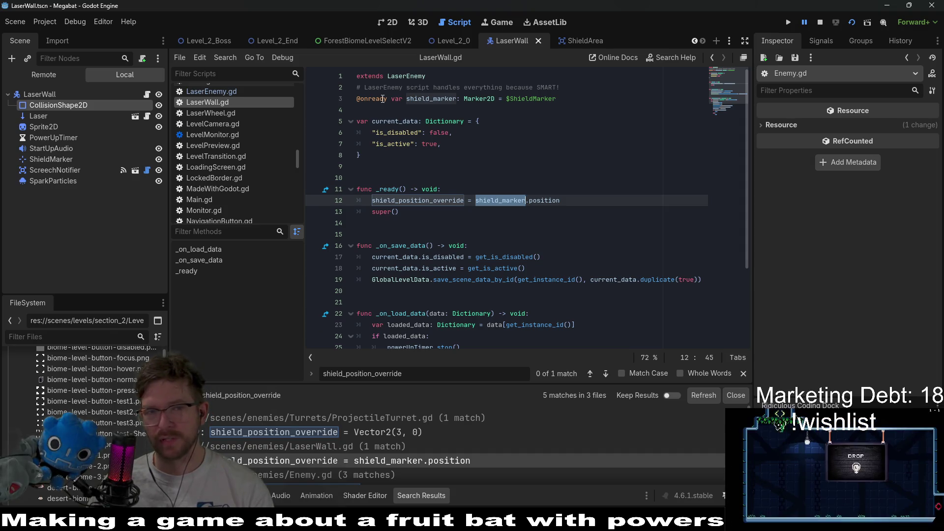
pyautogui.click(552, 200)
pyautogui.click(64, 160)
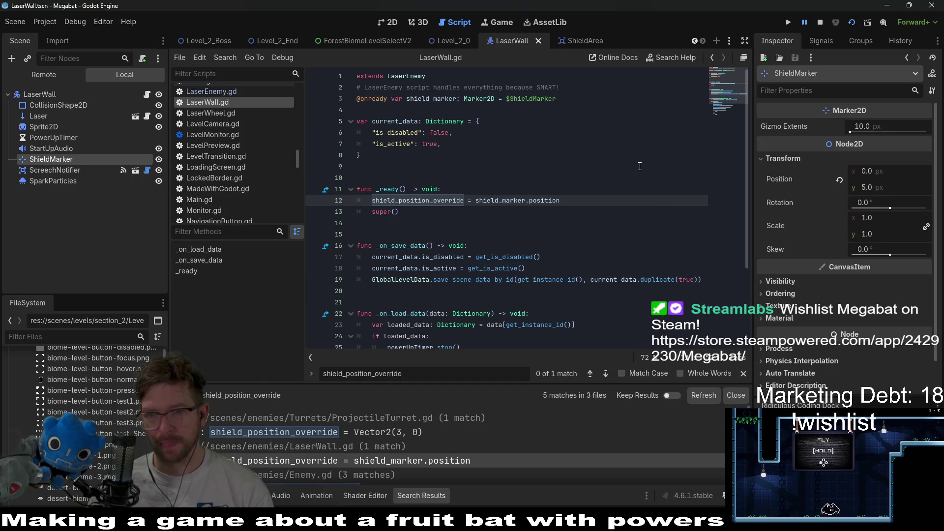
# Step: Replace shield_marker.position on line 12 with Vector2(0, 5) and save LaserWall.gd
pyautogui.moveTo(561, 200); pyautogui.dragTo(476, 199)
pyautogui.press('BackSpace')
pyautogui.write('Vec')
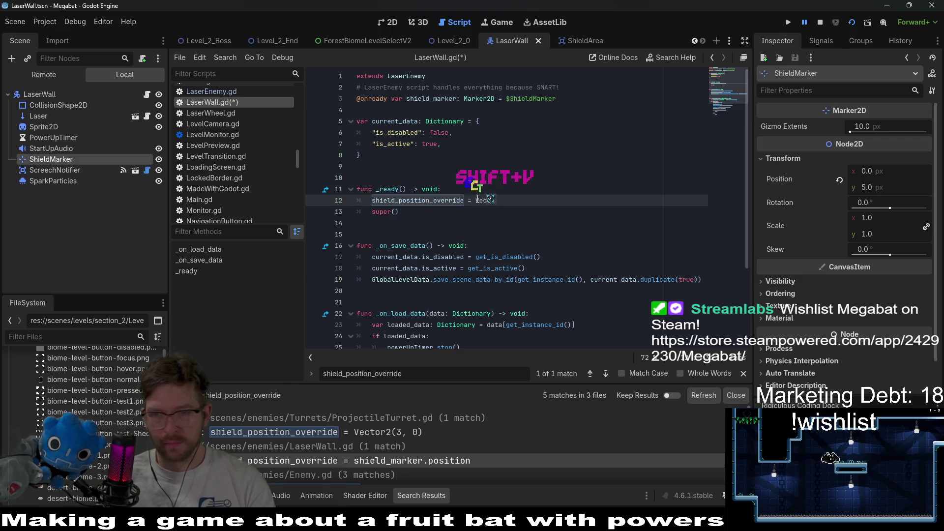
pyautogui.write('tor')
pyautogui.press('Return')
pyautogui.write('(0')
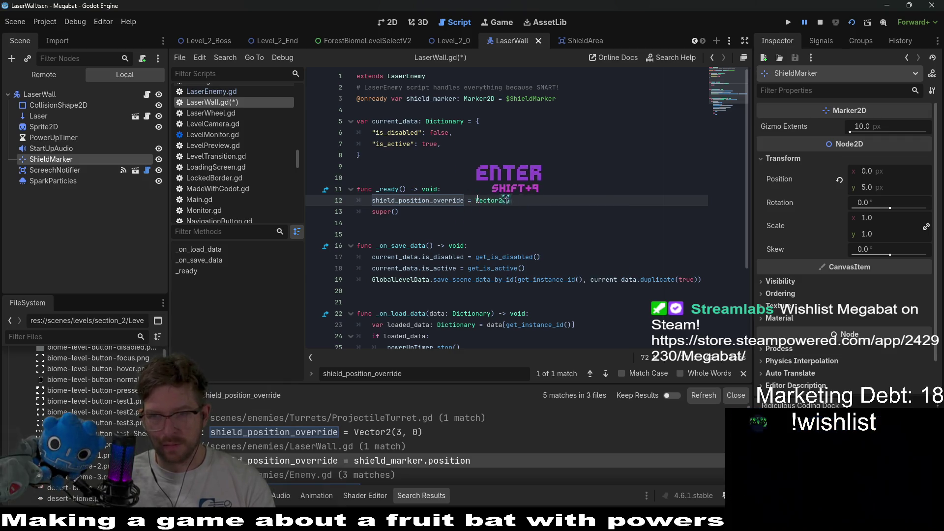
pyautogui.write('.')
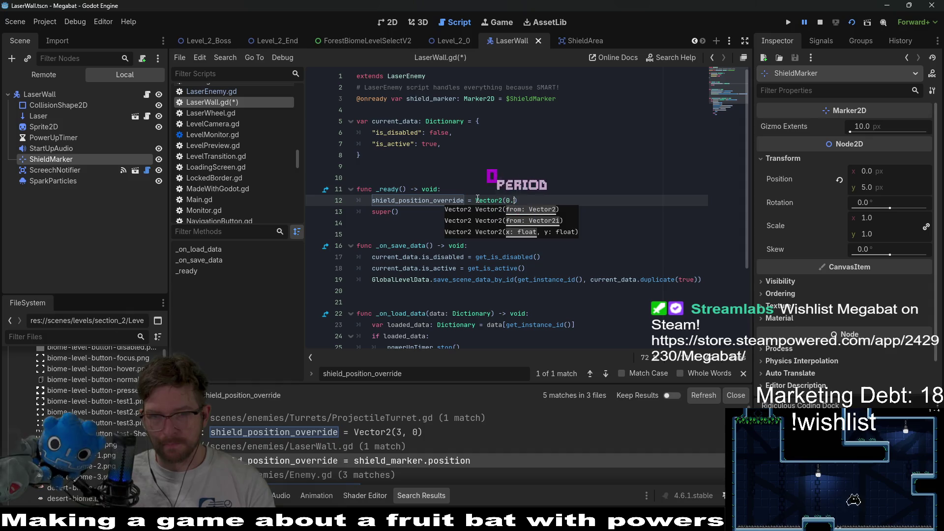
pyautogui.press('BackSpace')
pyautogui.write(', ')
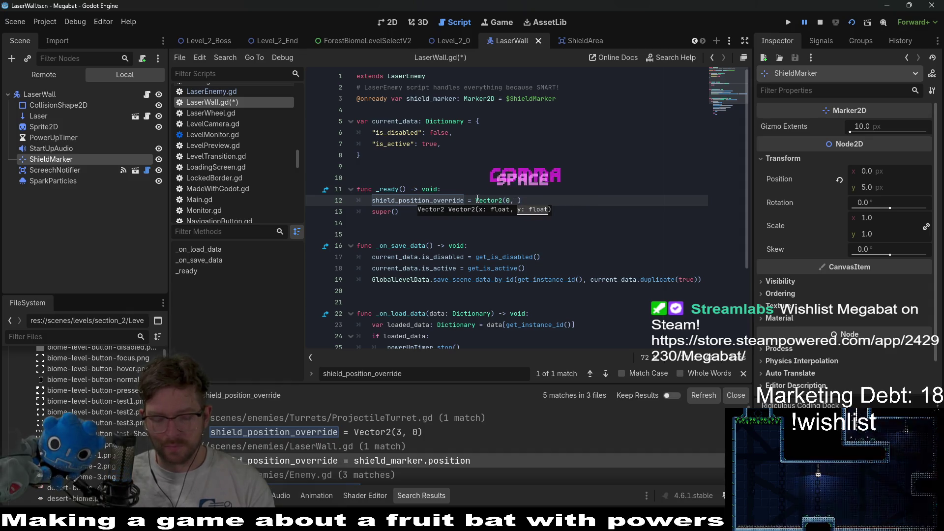
pyautogui.write('5')
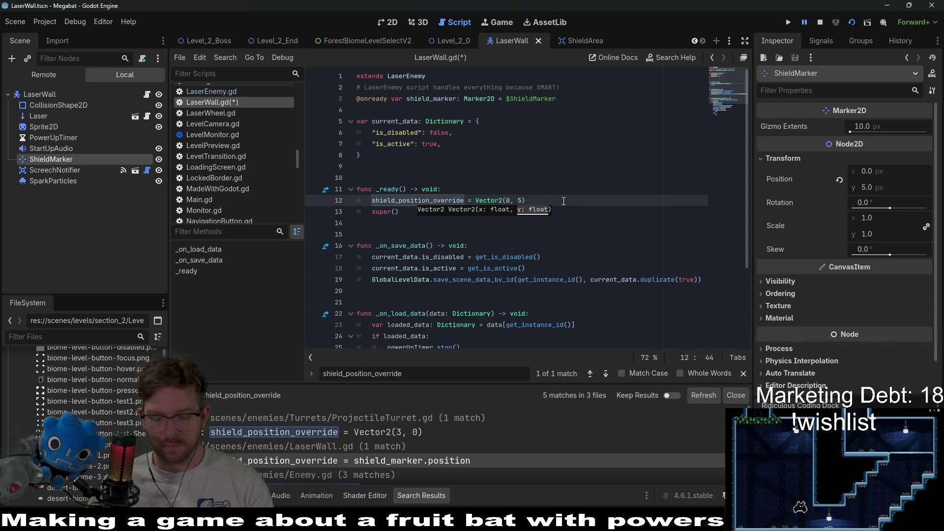
pyautogui.hotkey('ctrl', 's')
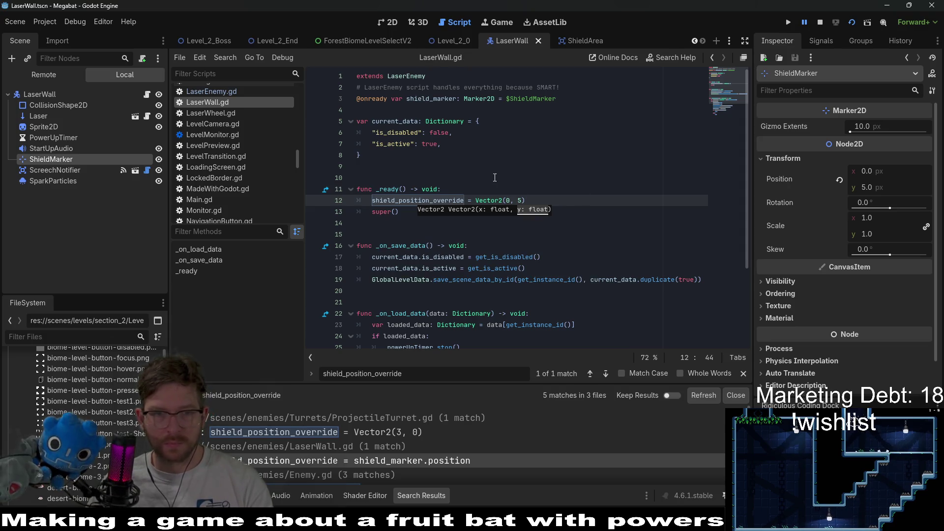
# Step: Delete the comment and shield_marker declaration on lines 2–3 of LaserWall.gd and save
pyautogui.press('Up')
pyautogui.press('Up')
pyautogui.click(568, 121)
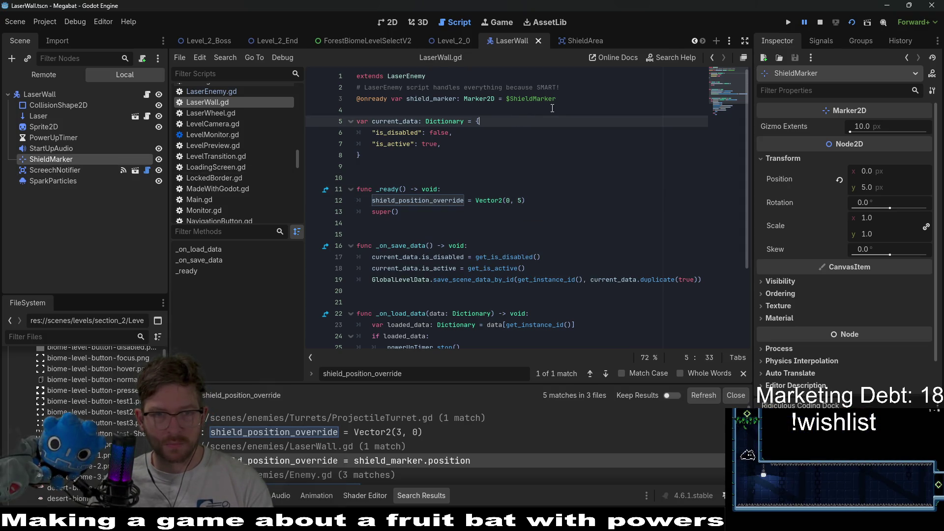
pyautogui.click(568, 103)
pyautogui.keyDown('shift'); pyautogui.click(535, 77); pyautogui.keyUp('shift')
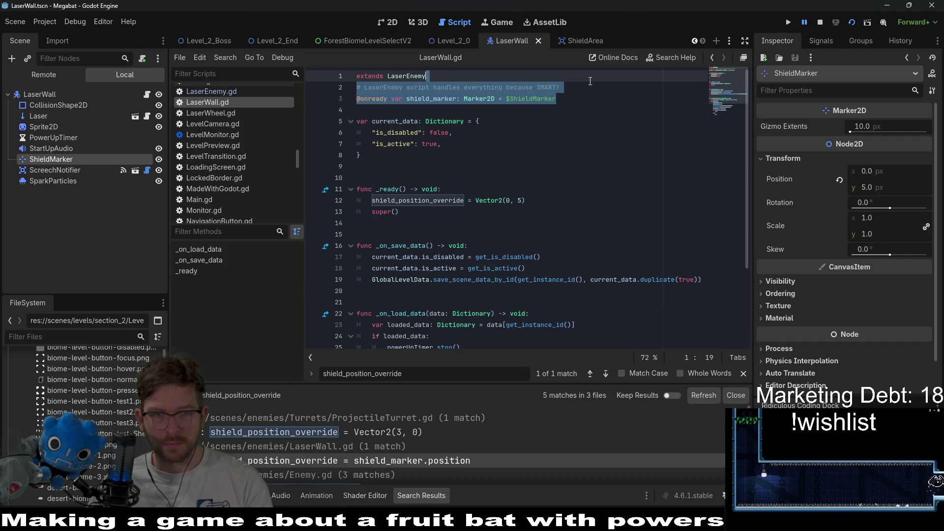
pyautogui.press('BackSpace')
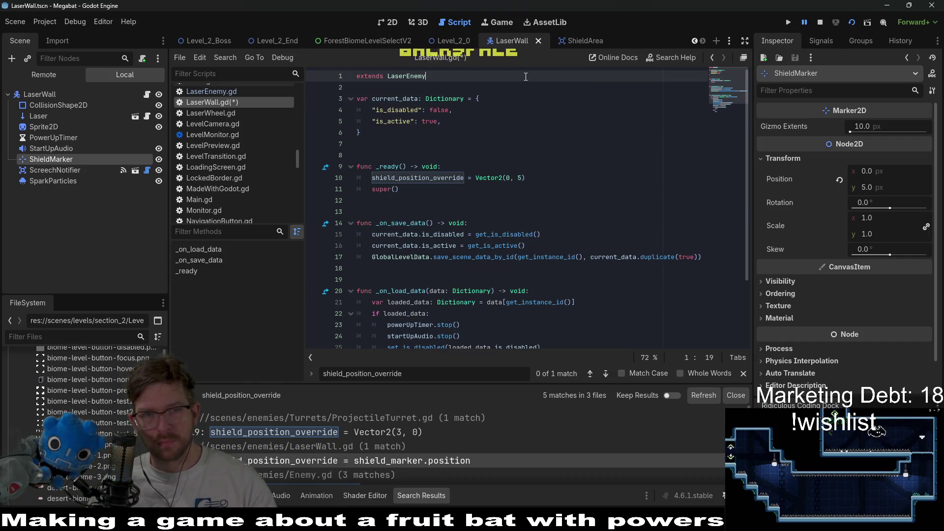
pyautogui.hotkey('ctrl', 's')
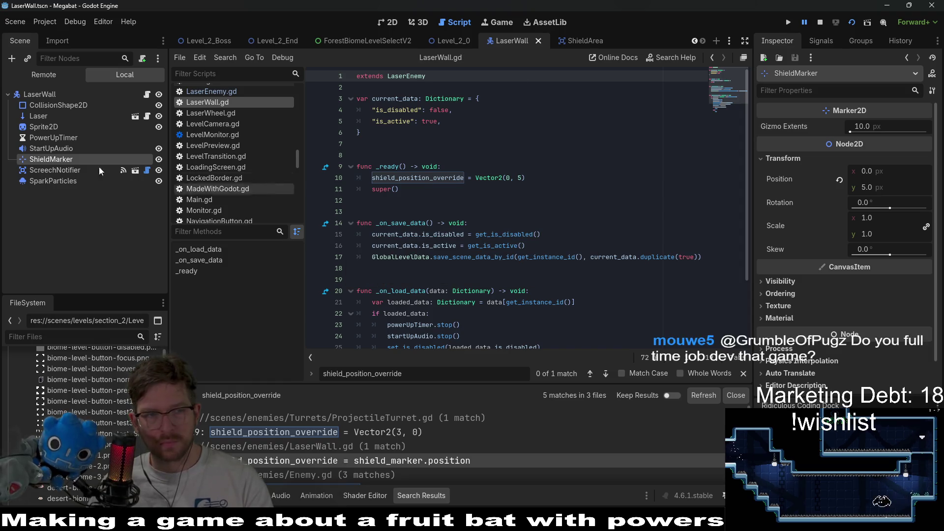
# Step: Delete the ShieldMarker node, return to the Level_2_0 scene and run the game
pyautogui.click(60, 170)
pyautogui.click(63, 164)
pyautogui.press('Delete')
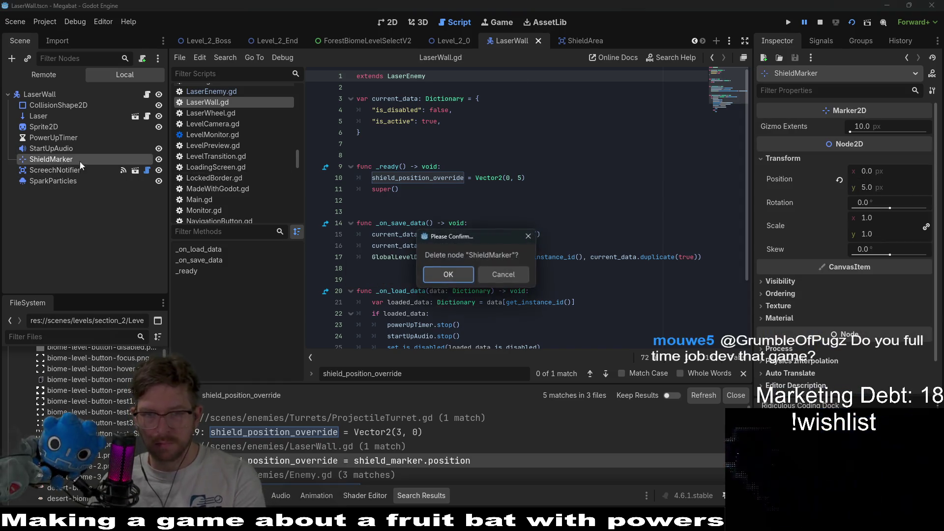
pyautogui.press('Return')
pyautogui.click(594, 166)
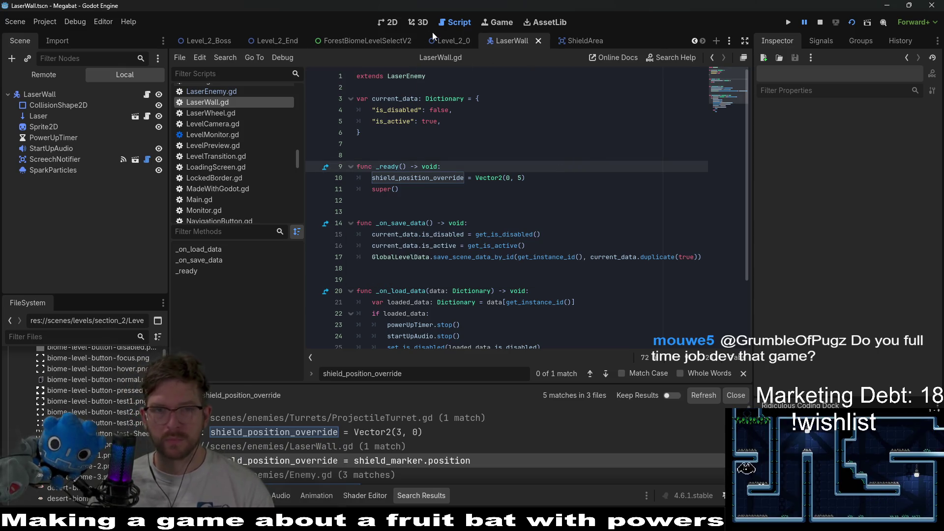
pyautogui.click(446, 38)
pyautogui.click(848, 24)
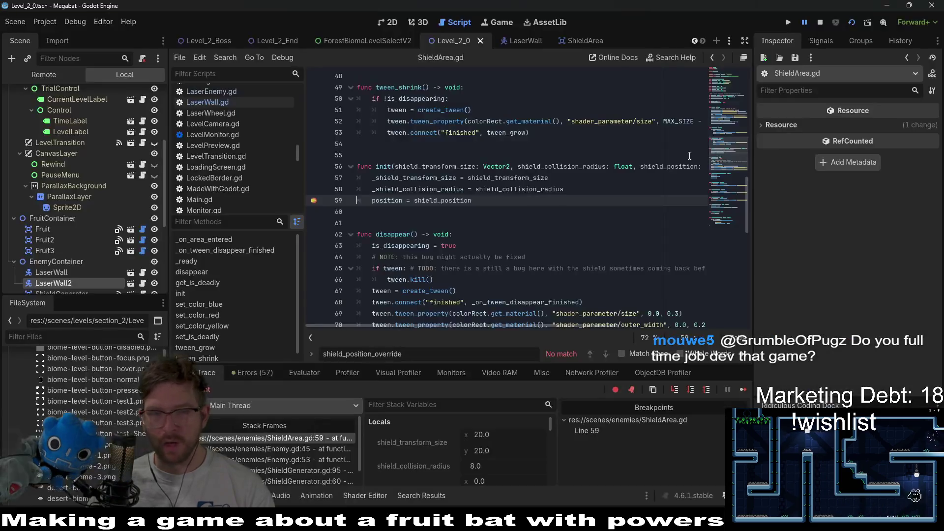
# Step: Remove the ShieldArea.gd line 59 breakpoint with F9 and reload the running scene
pyautogui.press('F9')
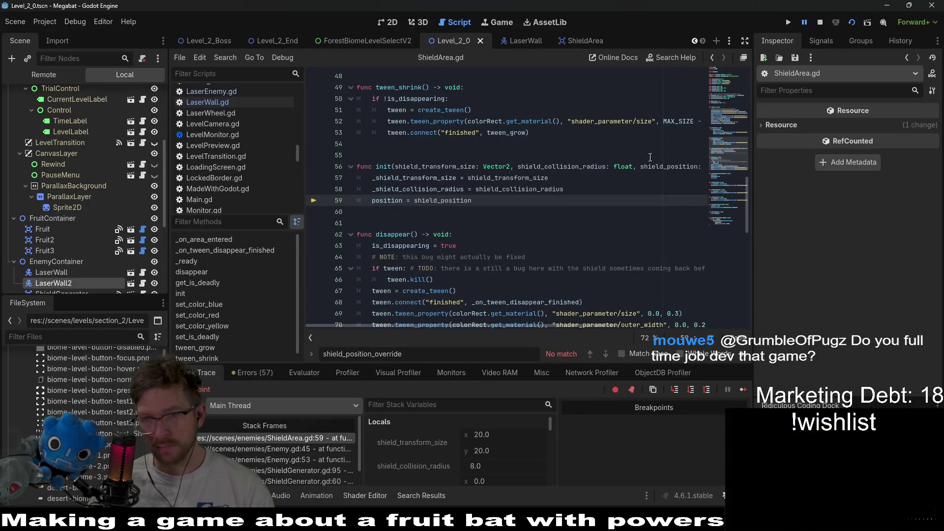
pyautogui.click(851, 21)
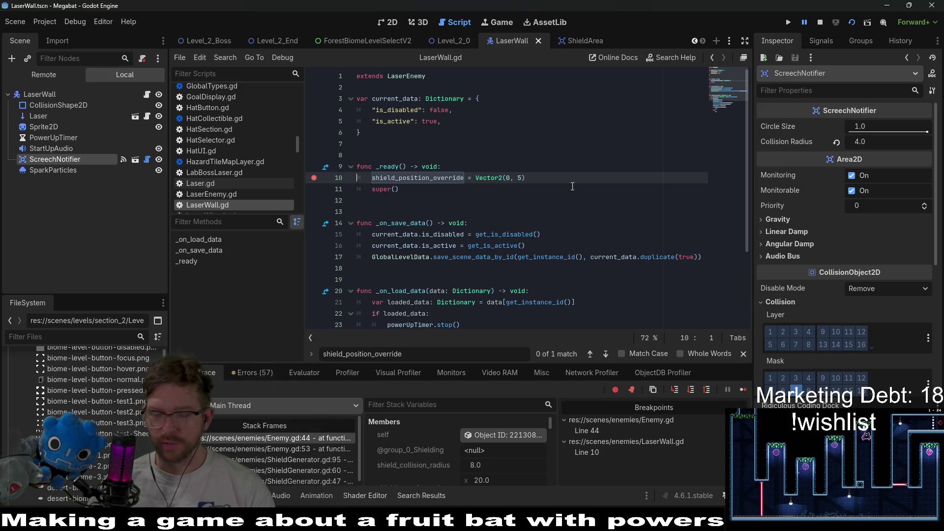
# Step: Move LaserWall.gd's breakpoint from line 10 to line 11 and resume until Enemy.gd line 44
pyautogui.doubleClick(430, 179)
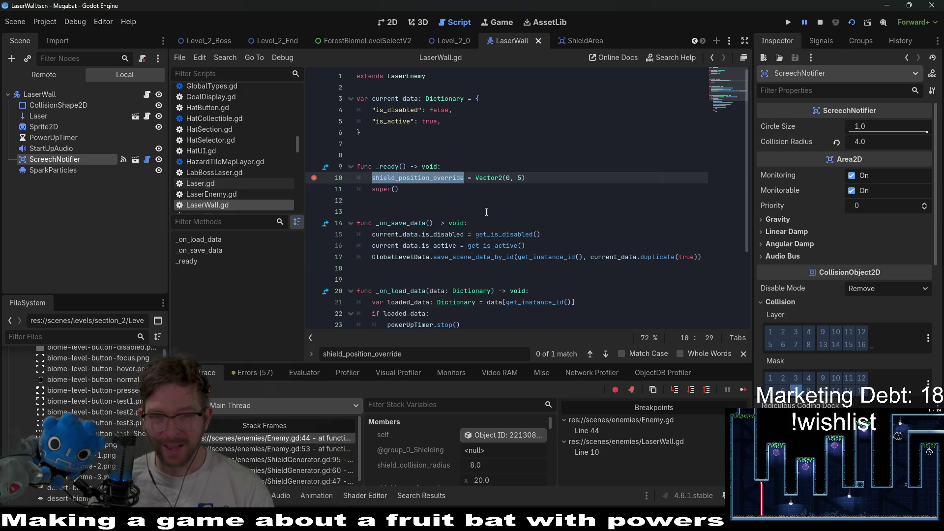
pyautogui.press('End')
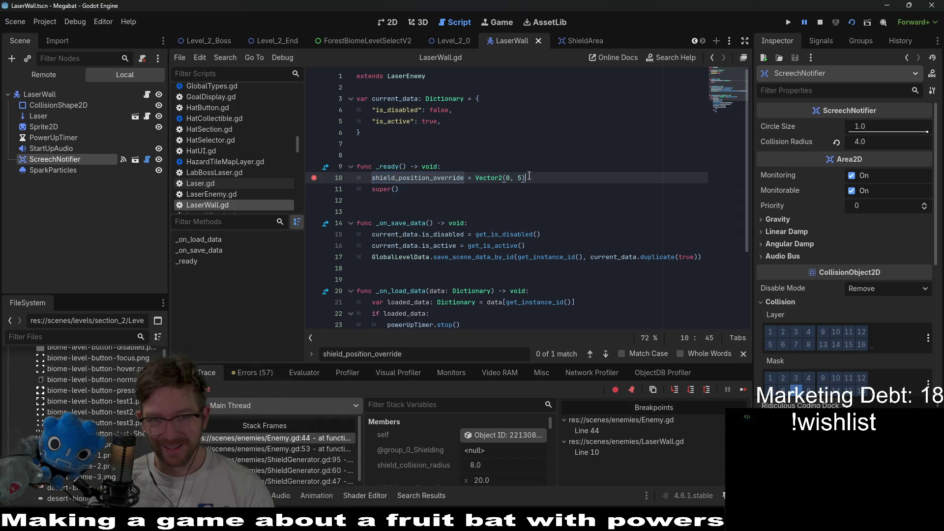
pyautogui.click(313, 180)
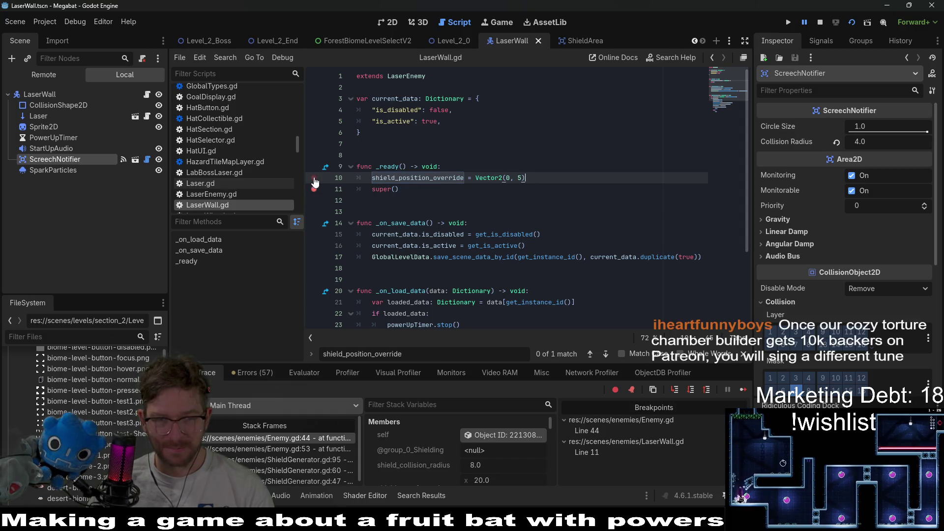
pyautogui.click(744, 388)
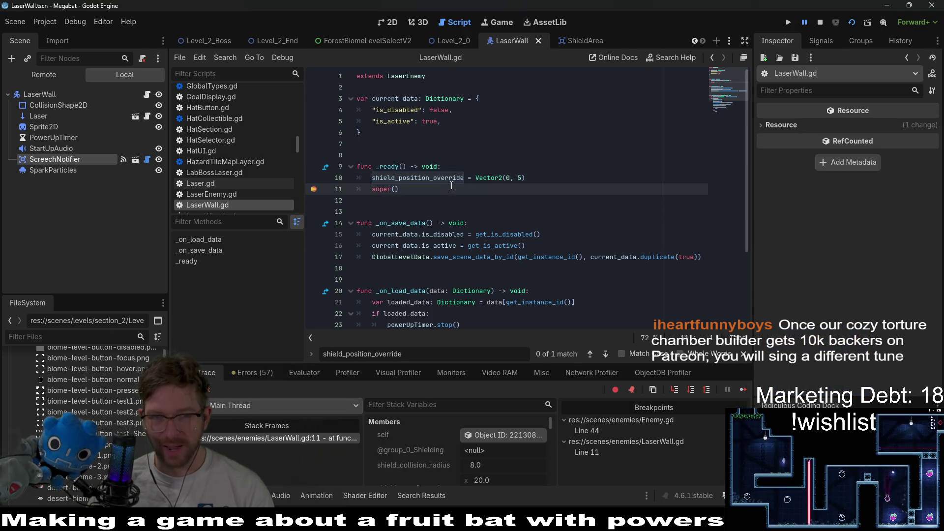
pyautogui.moveTo(430, 182)
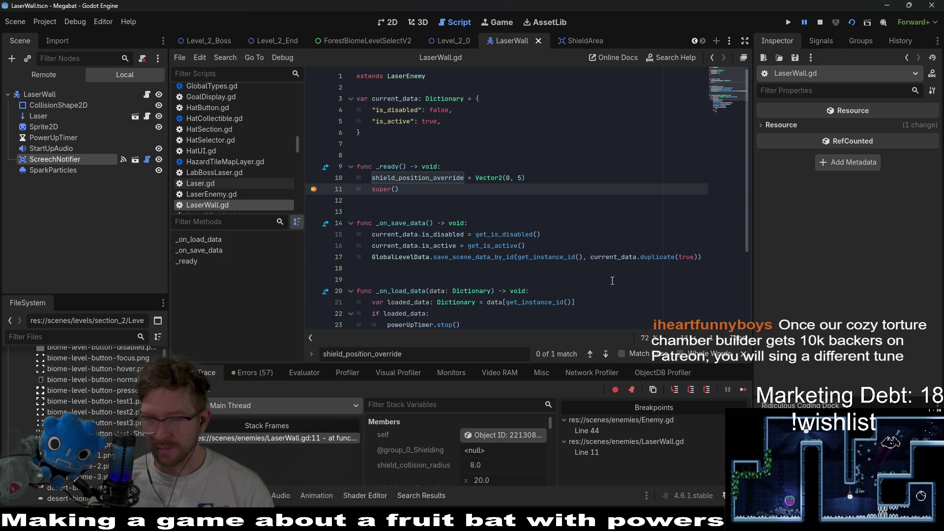
pyautogui.click(743, 390)
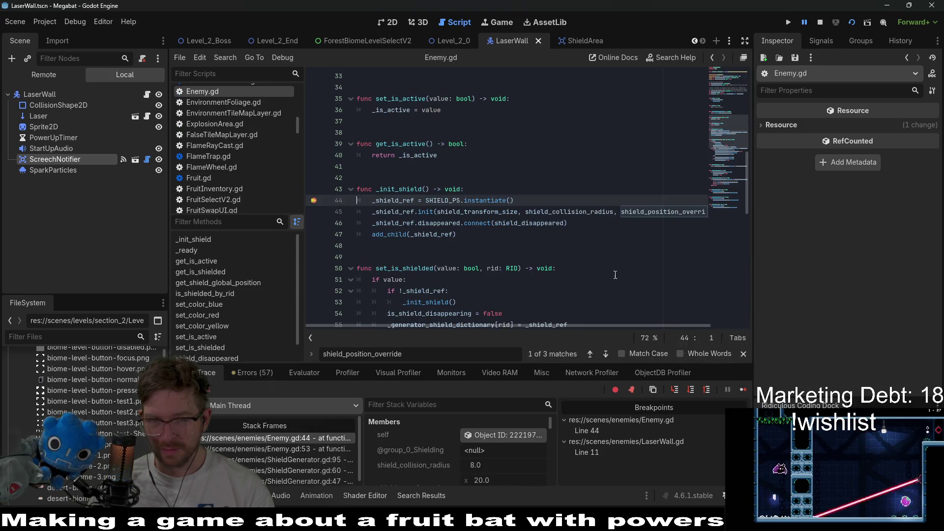
pyautogui.moveTo(629, 213)
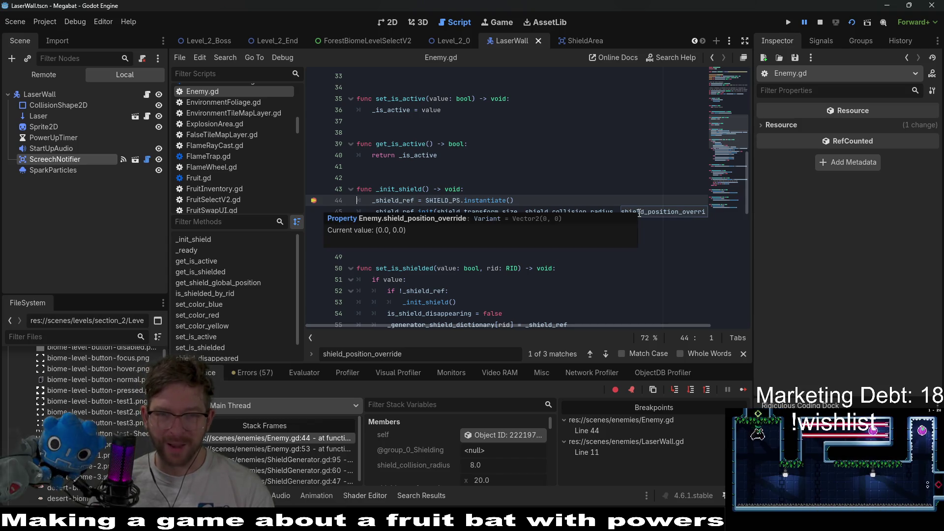
pyautogui.scroll(8, 543, 215)
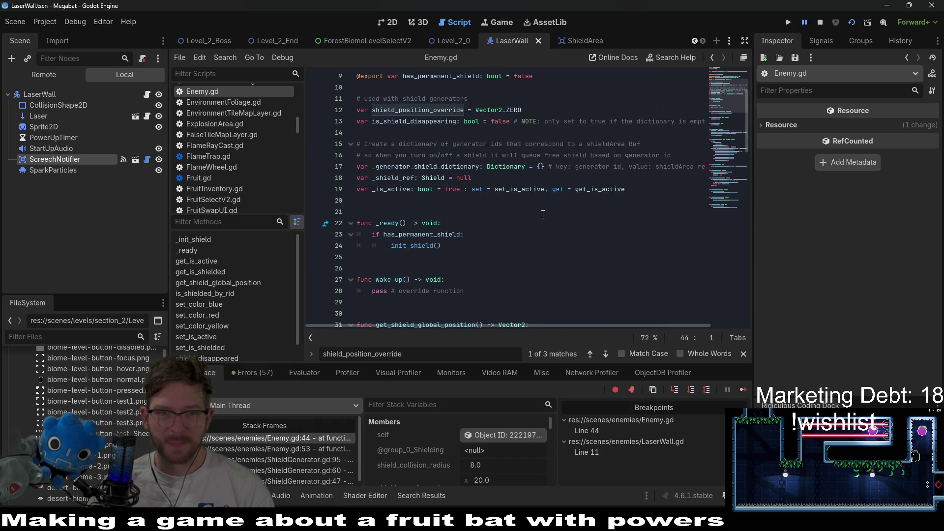
pyautogui.scroll(2, 543, 215)
pyautogui.scroll(-9, 601, 214)
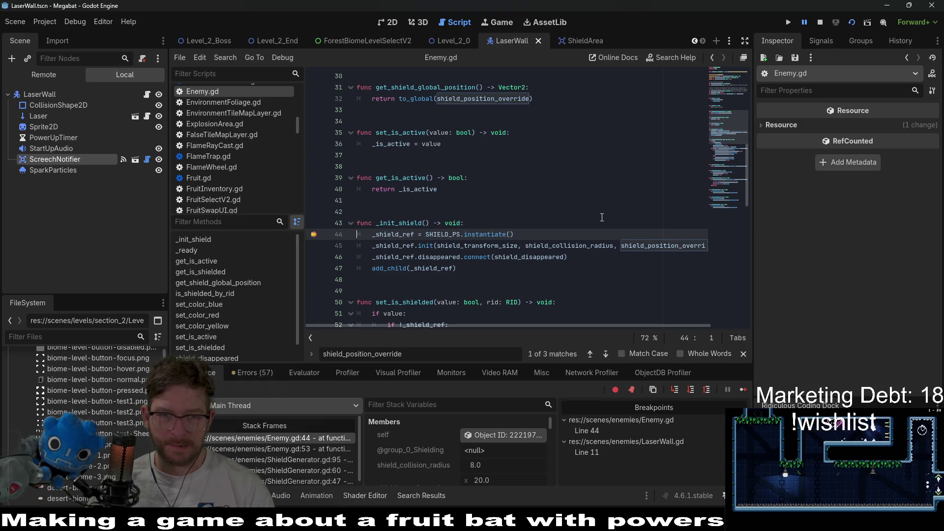
pyautogui.doubleClick(415, 218)
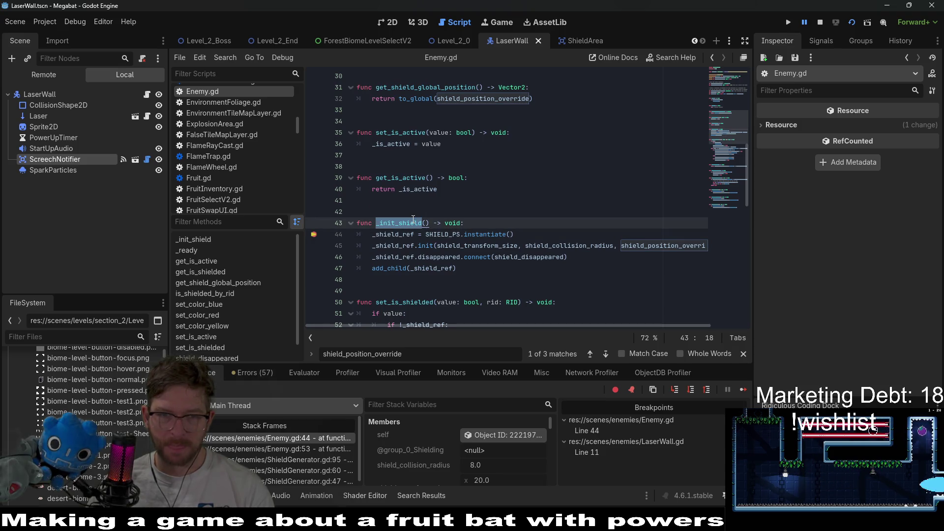
# Step: Find in Files for _init_shield and jump to its call in Enemy.gd's _ready
pyautogui.hotkey('ctrl', 'shift', 'f')
pyautogui.press('Return')
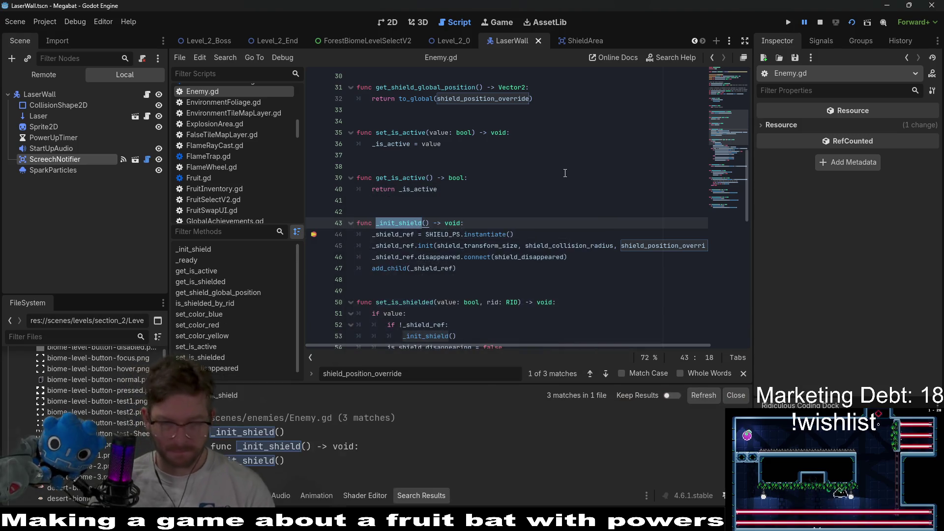
pyautogui.click(324, 433)
pyautogui.scroll(7, 542, 245)
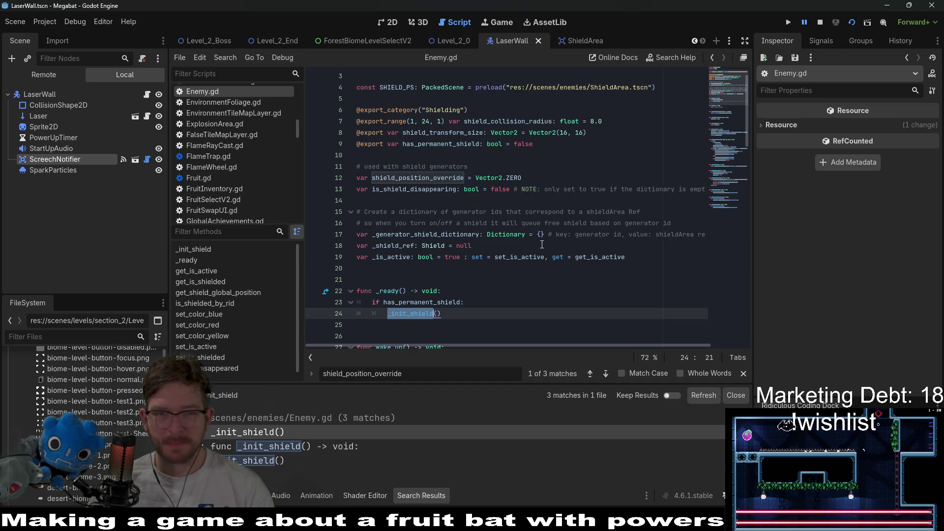
pyautogui.scroll(-1, 542, 245)
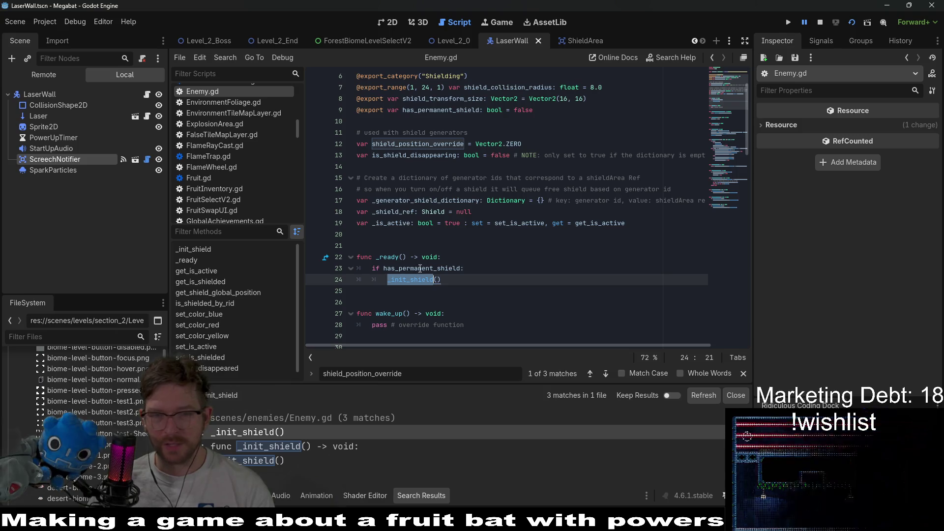
pyautogui.click(314, 280)
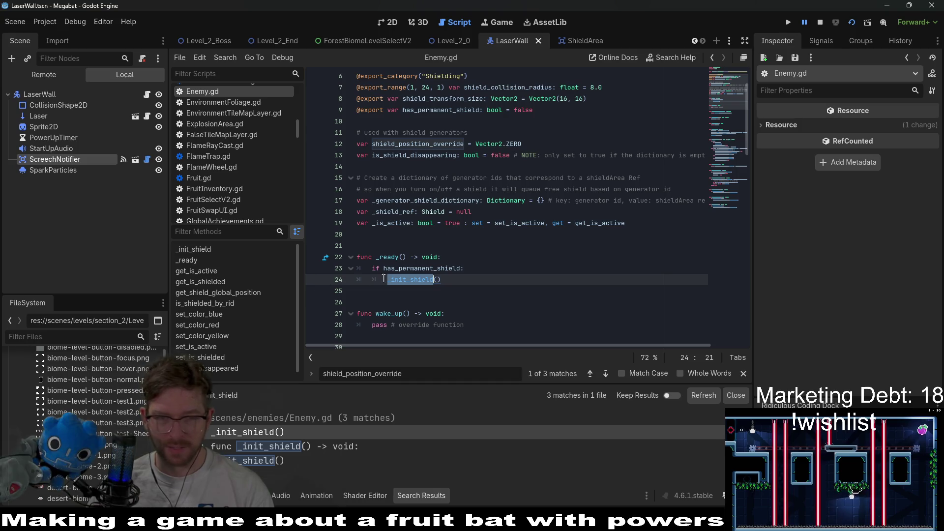
# Step: Scroll through Enemy.gd reviewing the _init_shield and set_is_shielded code
pyautogui.scroll(-1, 406, 280)
pyautogui.scroll(-1, 407, 279)
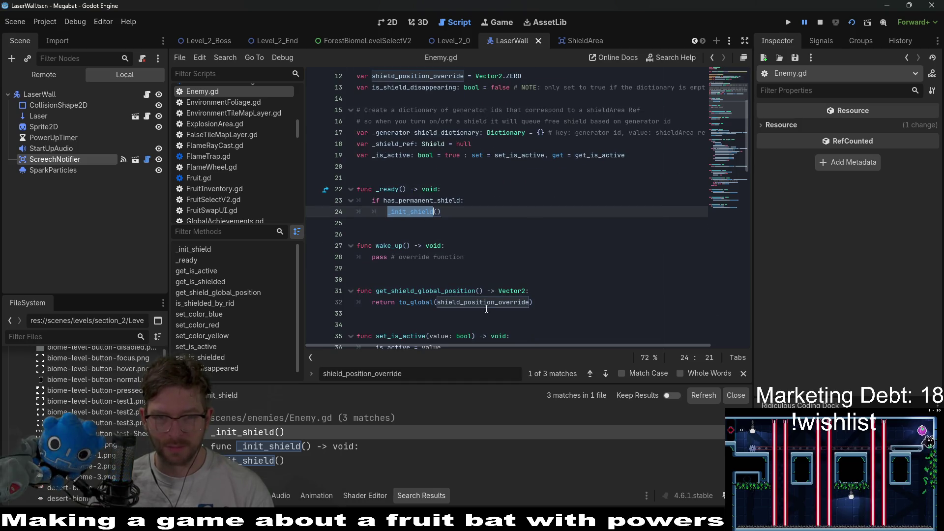
pyautogui.scroll(-3, 494, 261)
pyautogui.scroll(-3, 494, 261)
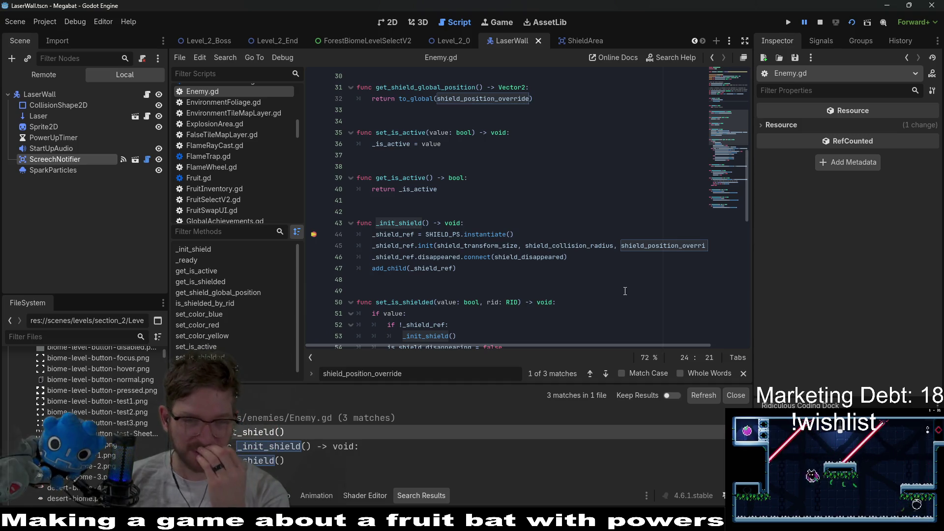
pyautogui.scroll(-2, 625, 290)
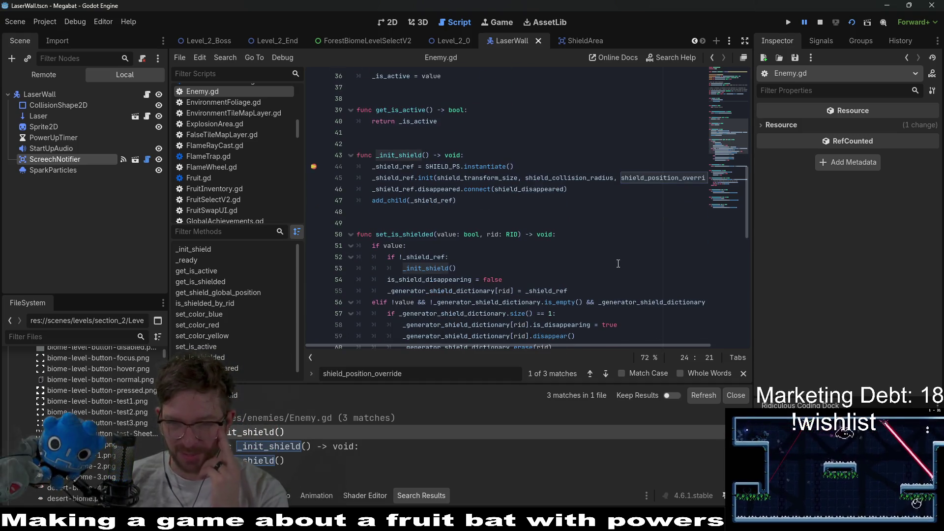
pyautogui.scroll(-2, 619, 264)
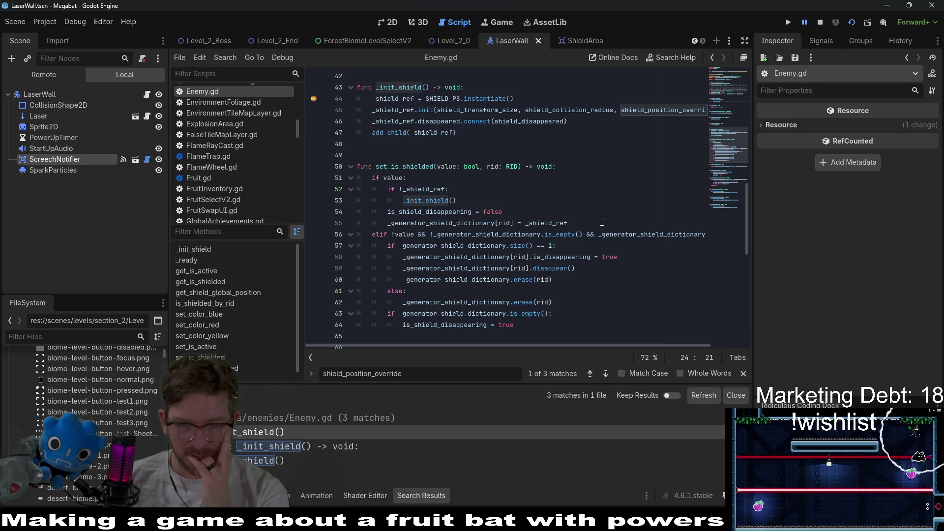
pyautogui.rightClick(601, 221)
pyautogui.click(528, 196)
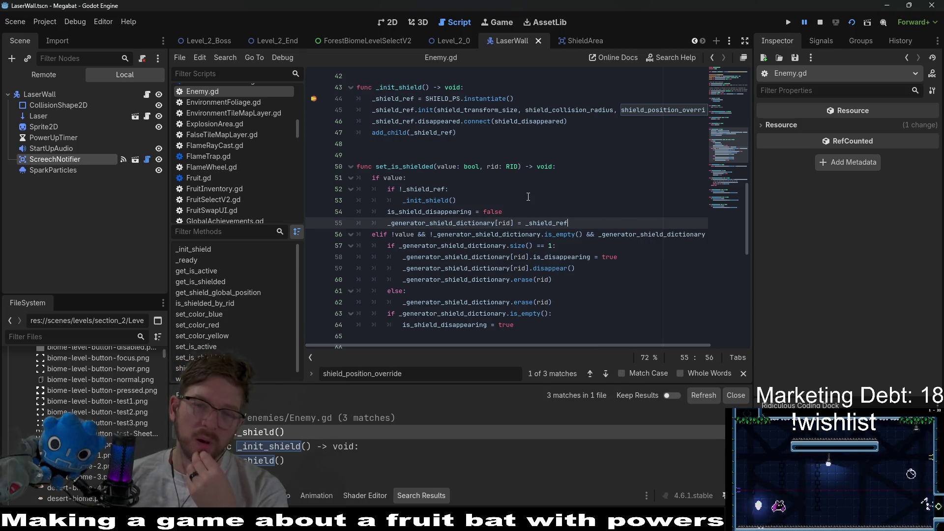
pyautogui.scroll(2, 606, 184)
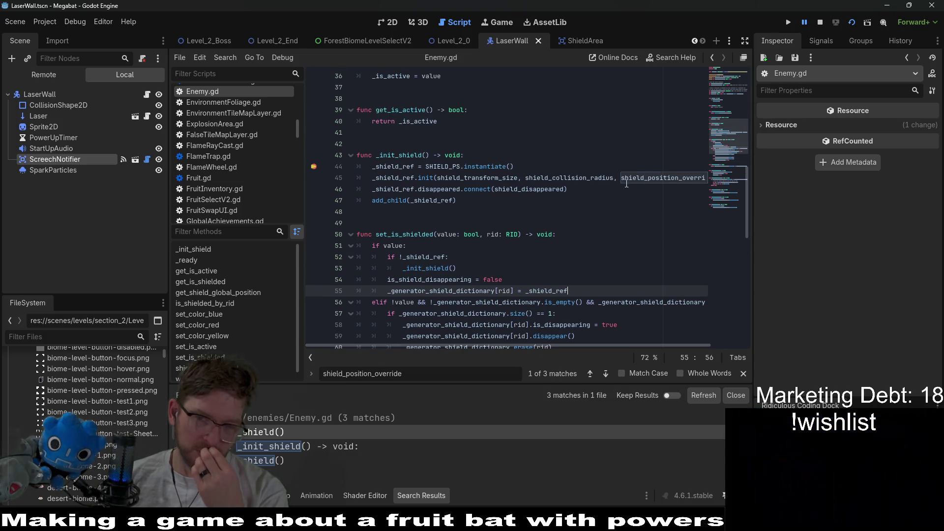
pyautogui.moveTo(662, 180)
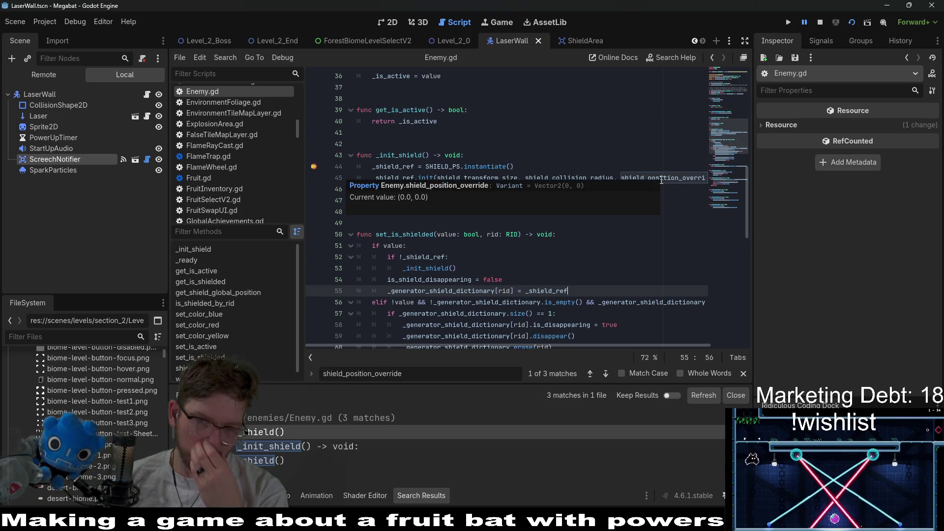
pyautogui.scroll(10, 485, 232)
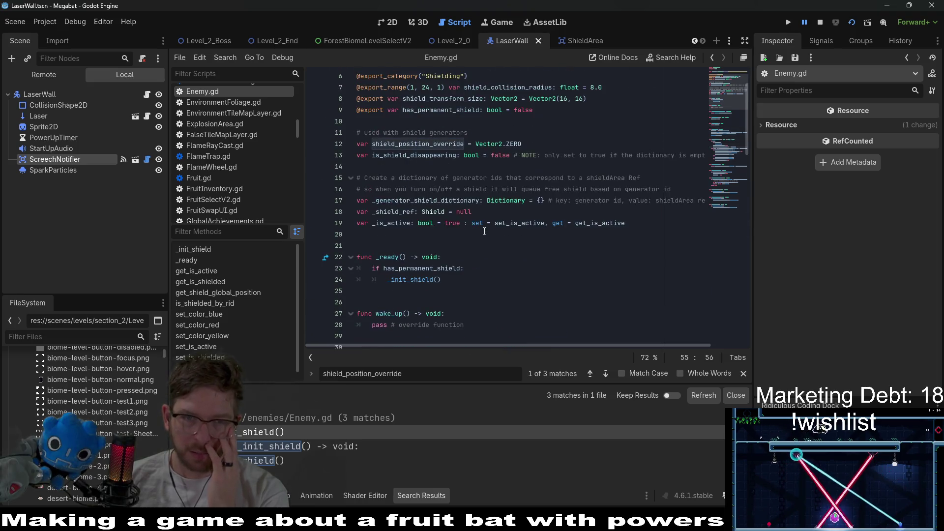
pyautogui.doubleClick(415, 145)
pyautogui.scroll(-6, 504, 226)
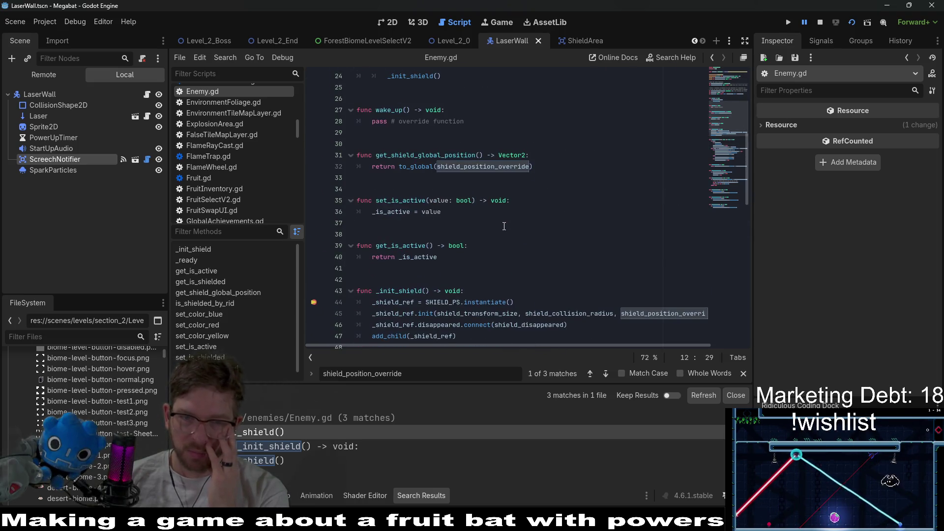
pyautogui.doubleClick(425, 154)
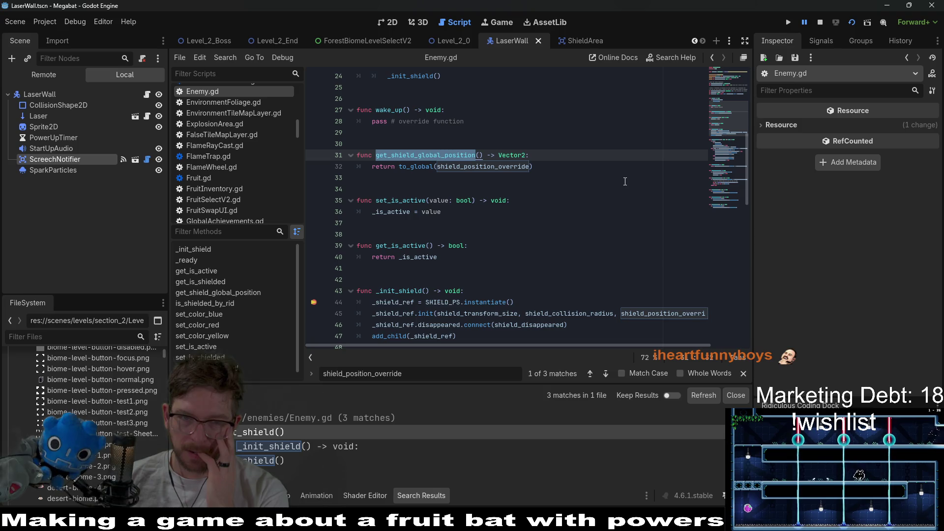
pyautogui.scroll(-4, 625, 181)
pyautogui.scroll(6, 625, 181)
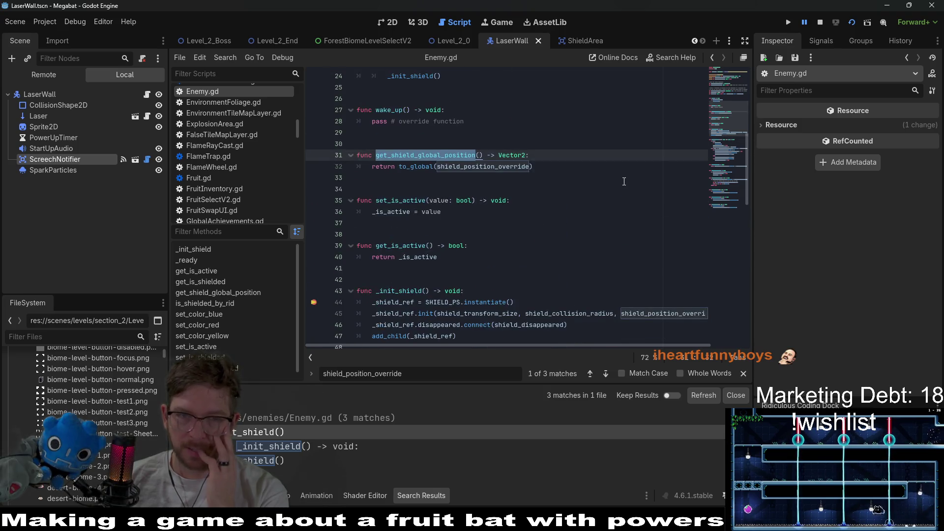
pyautogui.scroll(2, 624, 182)
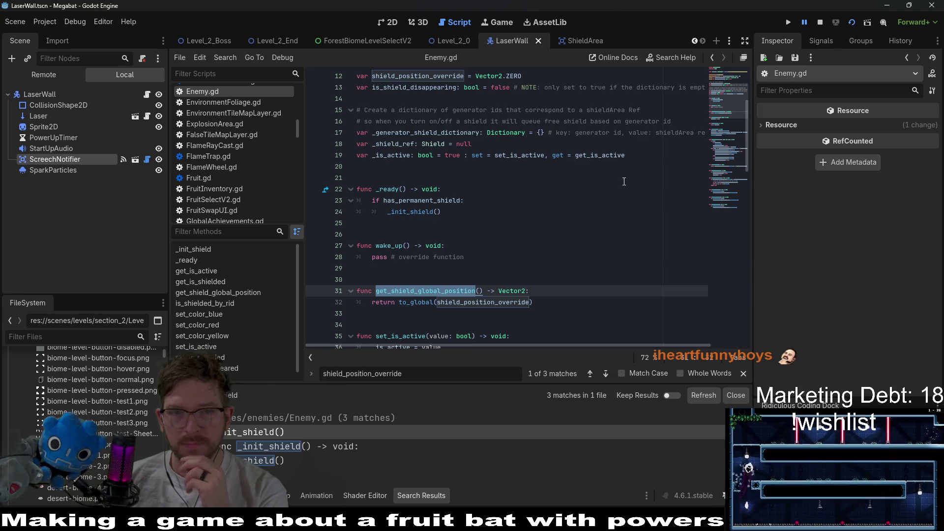
pyautogui.scroll(3, 624, 182)
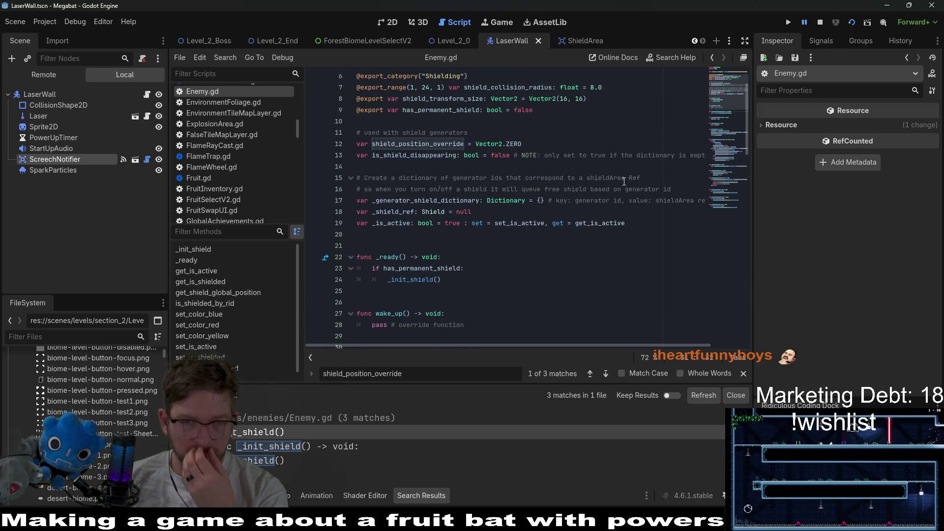
pyautogui.scroll(-7, 625, 182)
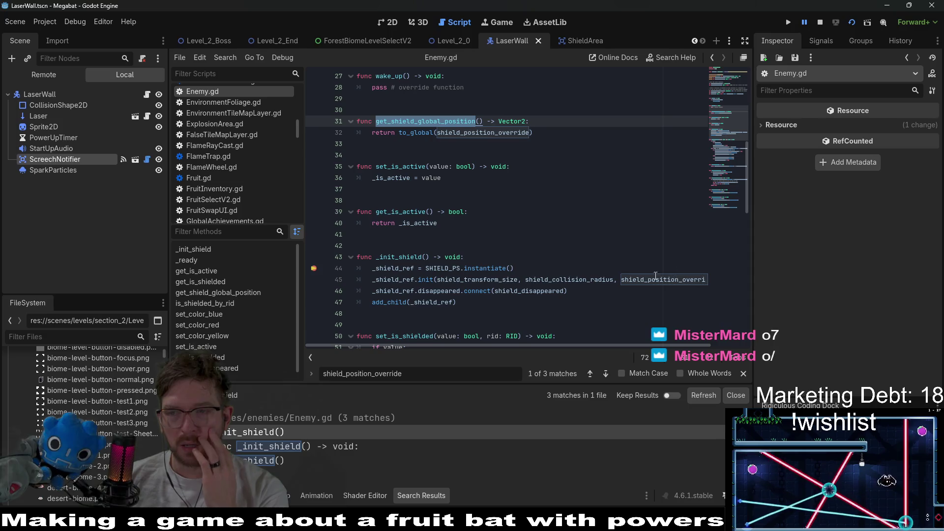
pyautogui.moveTo(652, 276)
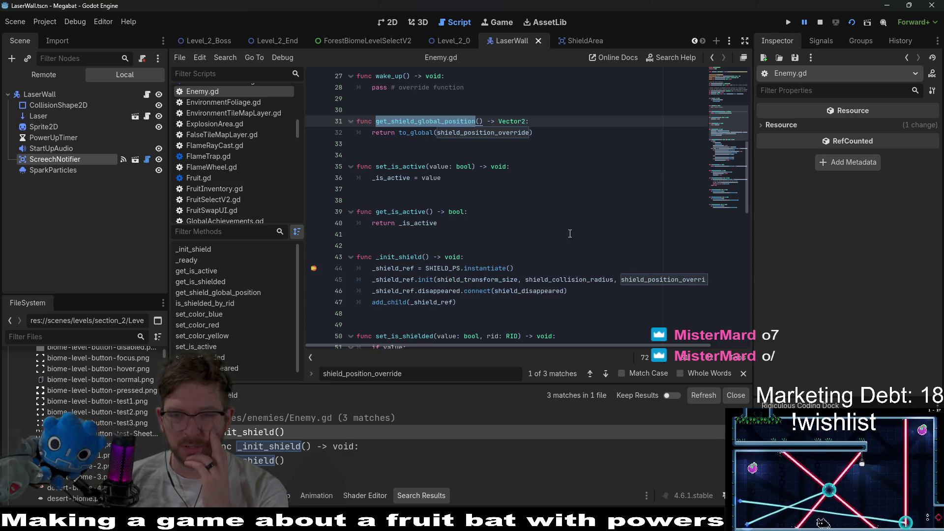
pyautogui.scroll(-2, 439, 217)
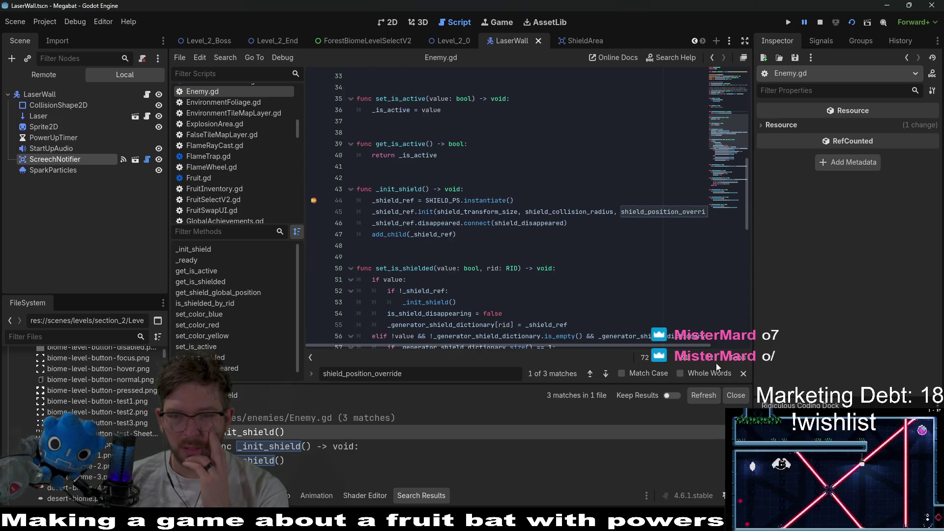
pyautogui.click(454, 448)
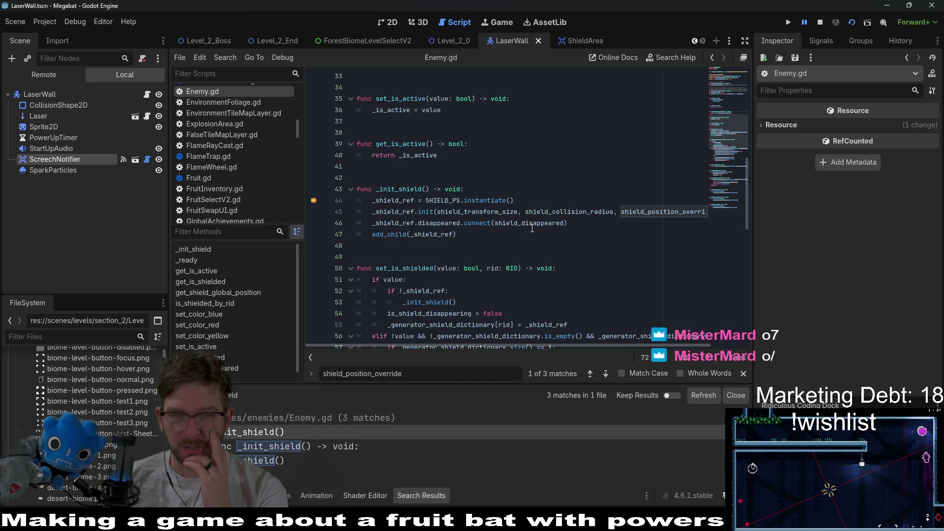
pyautogui.scroll(-4, 556, 233)
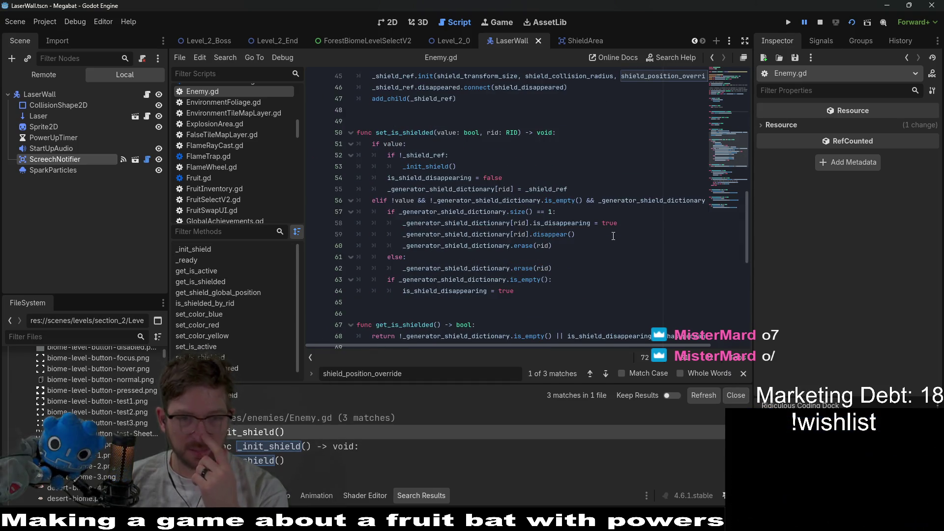
pyautogui.scroll(-3, 613, 236)
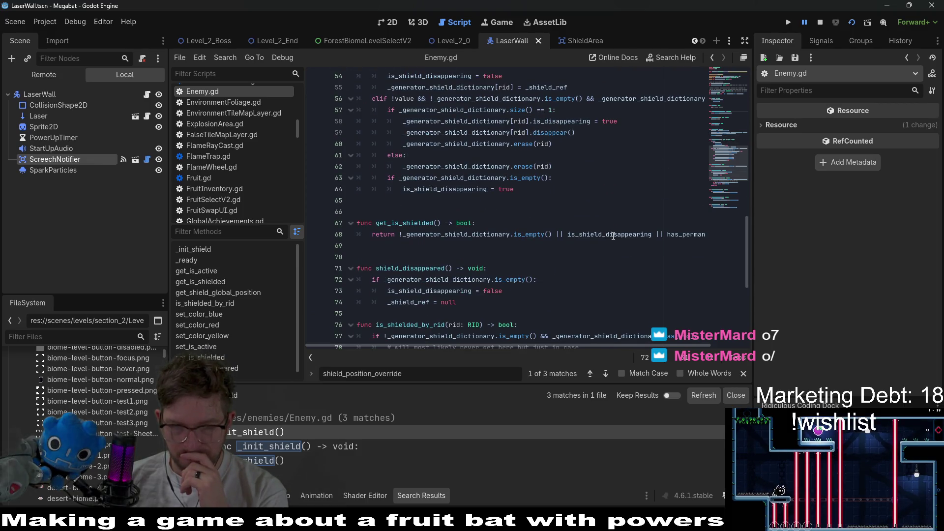
pyautogui.scroll(2, 610, 234)
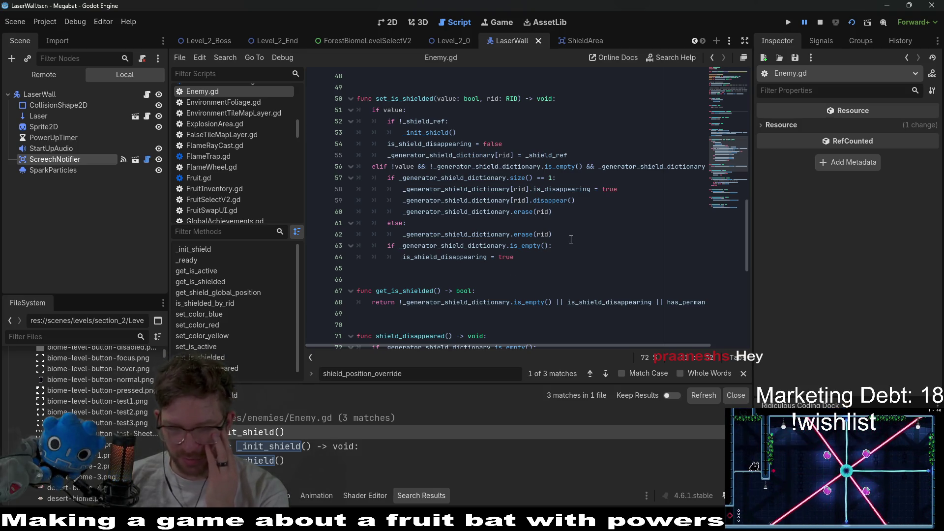
pyautogui.click(493, 220)
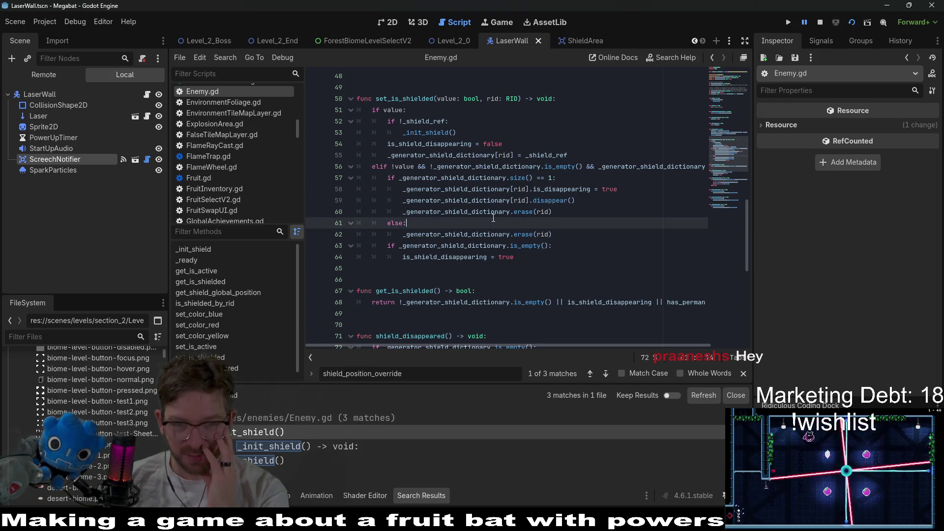
pyautogui.scroll(-3, 494, 218)
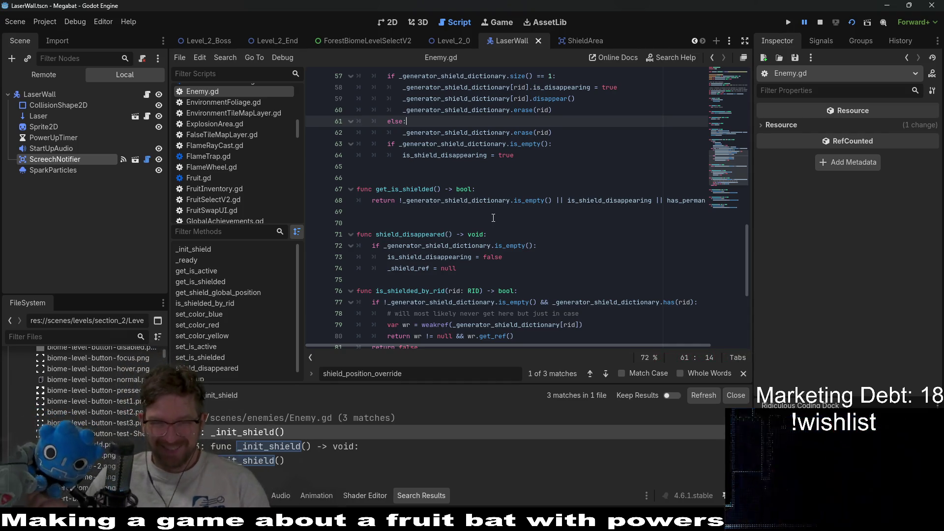
pyautogui.scroll(-6, 502, 275)
pyautogui.scroll(13, 504, 289)
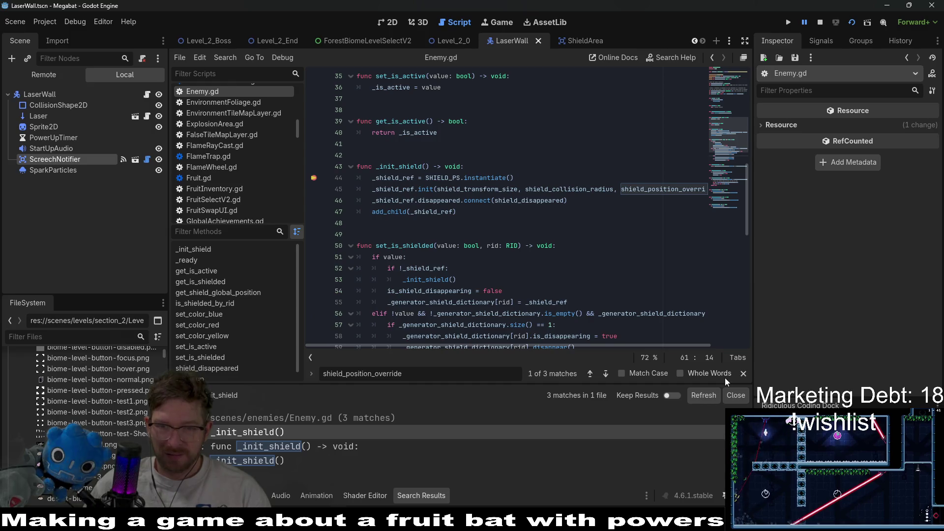
pyautogui.click(847, 22)
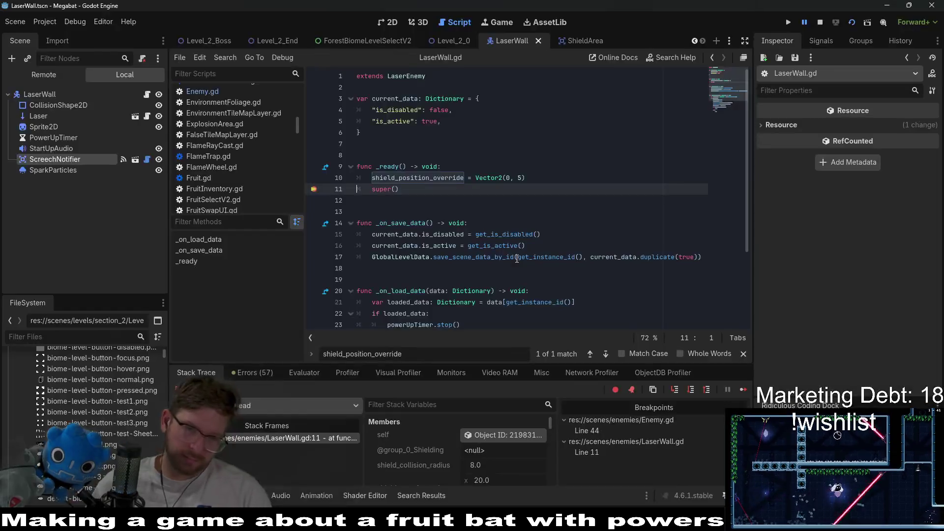
# Step: Continue execution twice, past the LaserWall breakpoint, to stop at Enemy.gd line 44 in _init_shield
pyautogui.moveTo(445, 178)
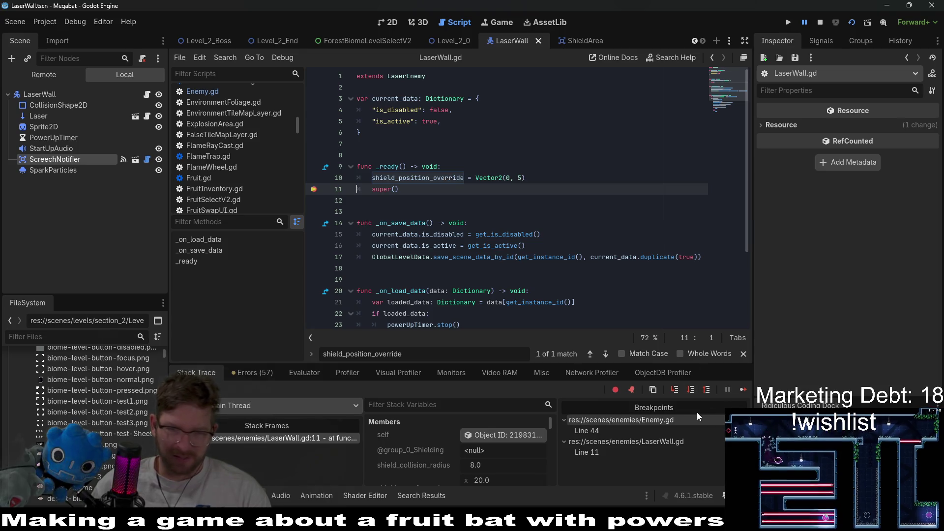
pyautogui.click(744, 390)
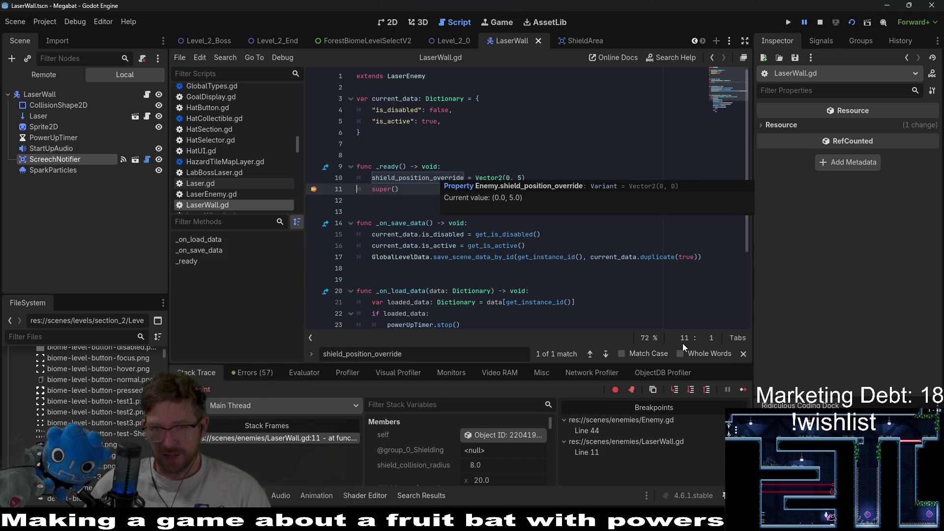
pyautogui.click(745, 393)
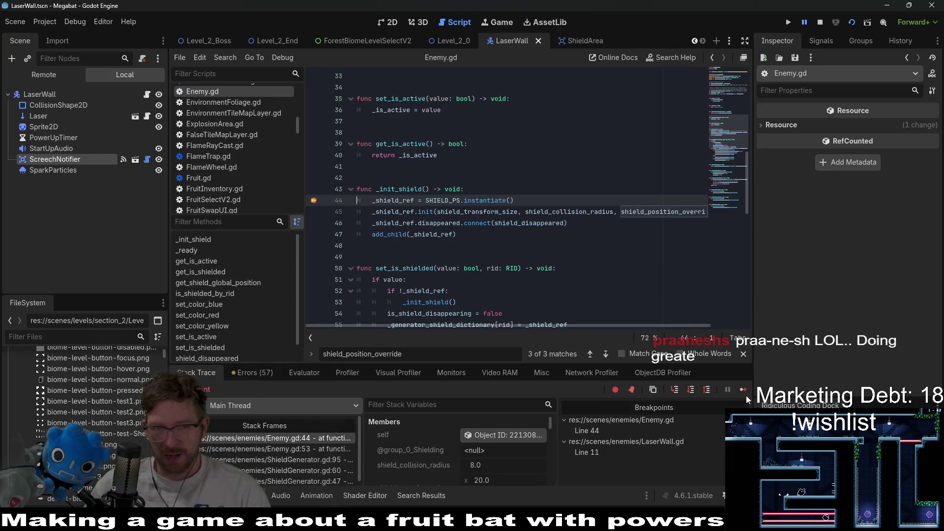
pyautogui.moveTo(670, 215)
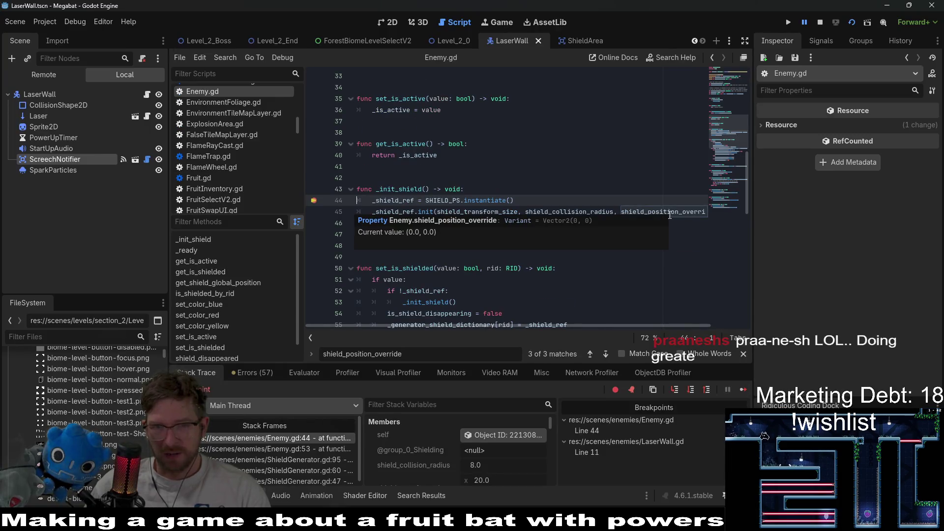
pyautogui.scroll(2, 556, 296)
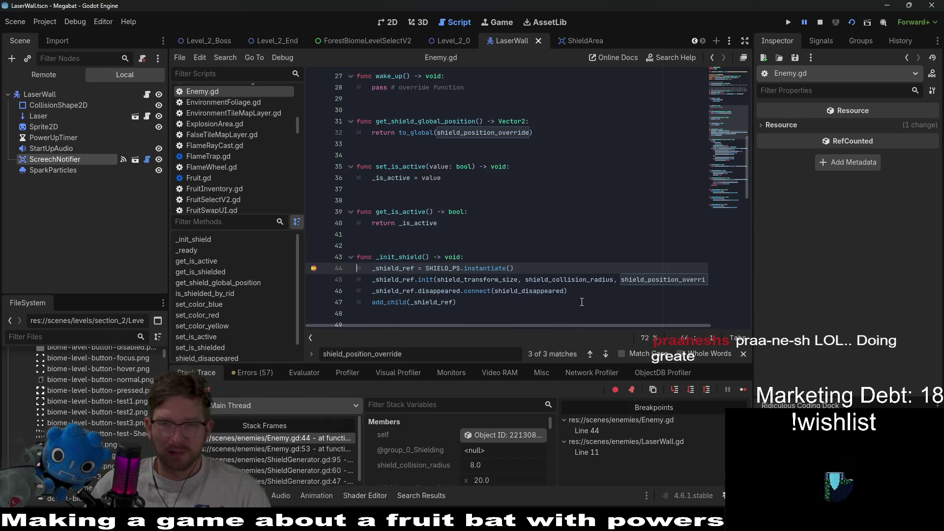
pyautogui.scroll(7, 557, 296)
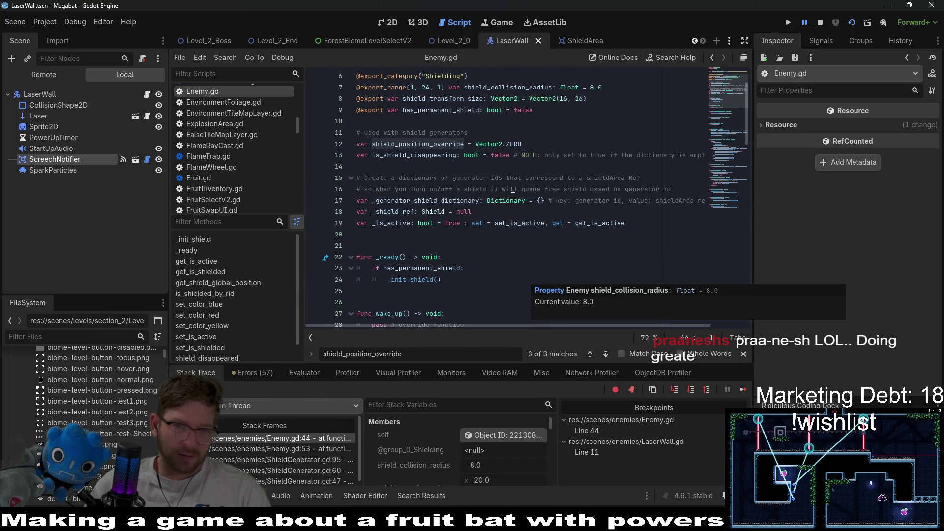
pyautogui.doubleClick(399, 144)
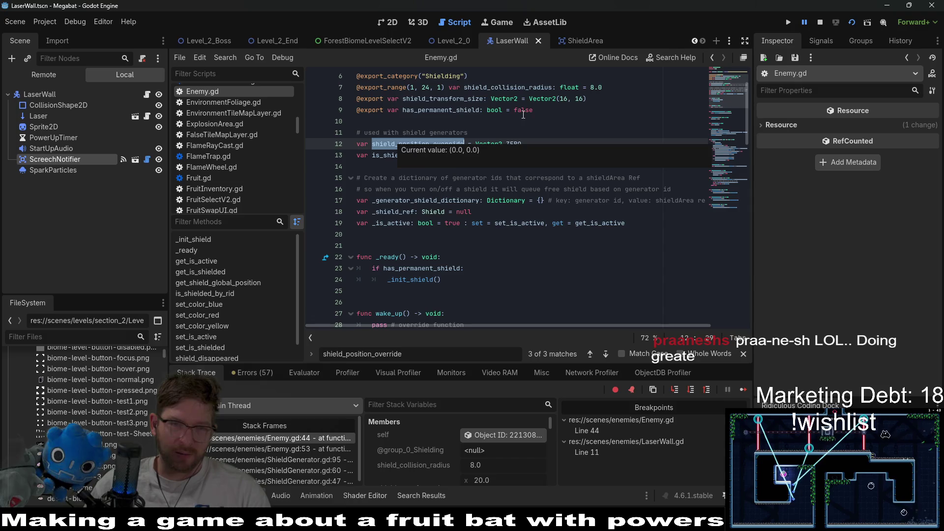
pyautogui.press('End')
pyautogui.scroll(2, 584, 141)
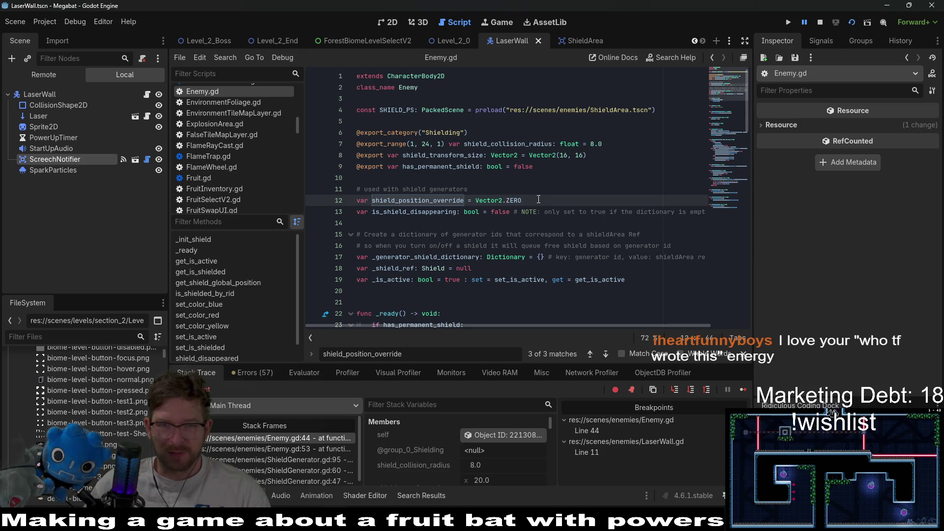
pyautogui.write('@export')
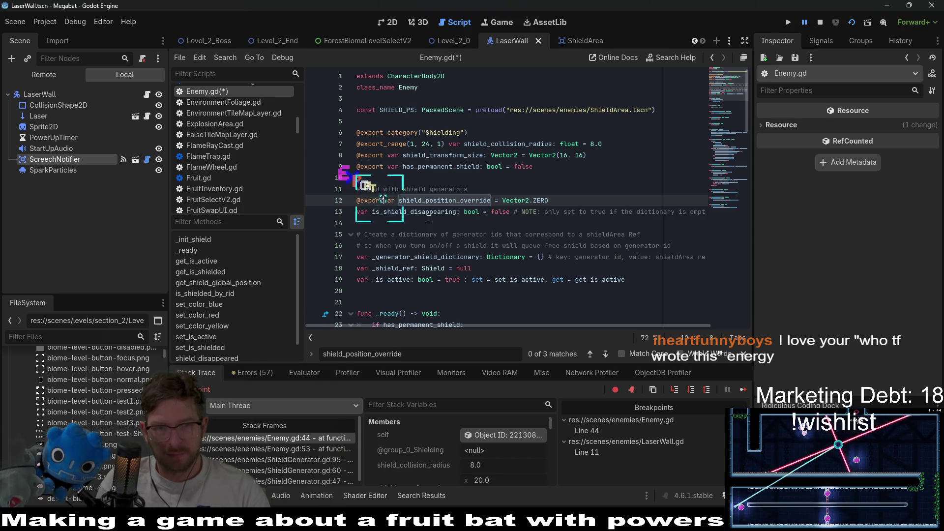
pyautogui.hotkey('ctrl', 's')
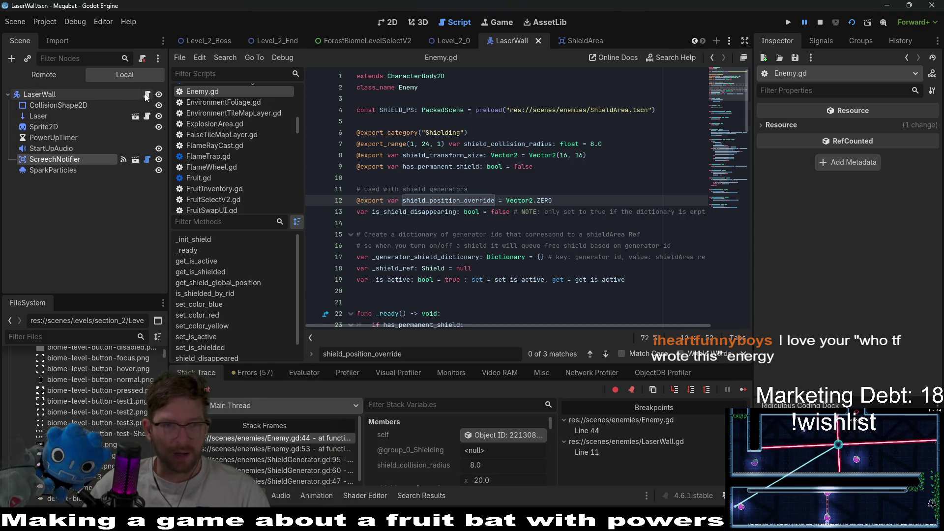
pyautogui.click(147, 94)
pyautogui.tripleClick(548, 177)
pyautogui.press('BackSpace')
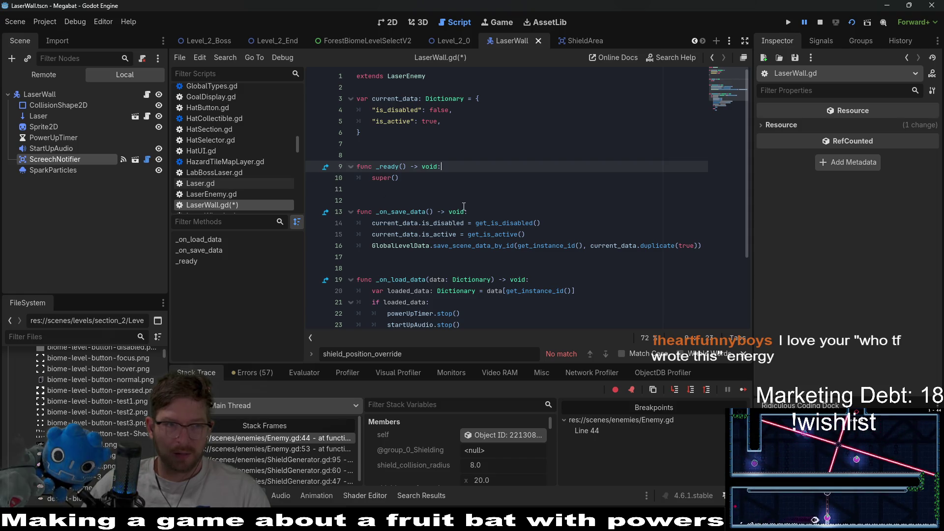
# Step: Delete LaserWall's redundant _ready function and save the script and scene
pyautogui.moveTo(432, 189); pyautogui.dragTo(478, 147)
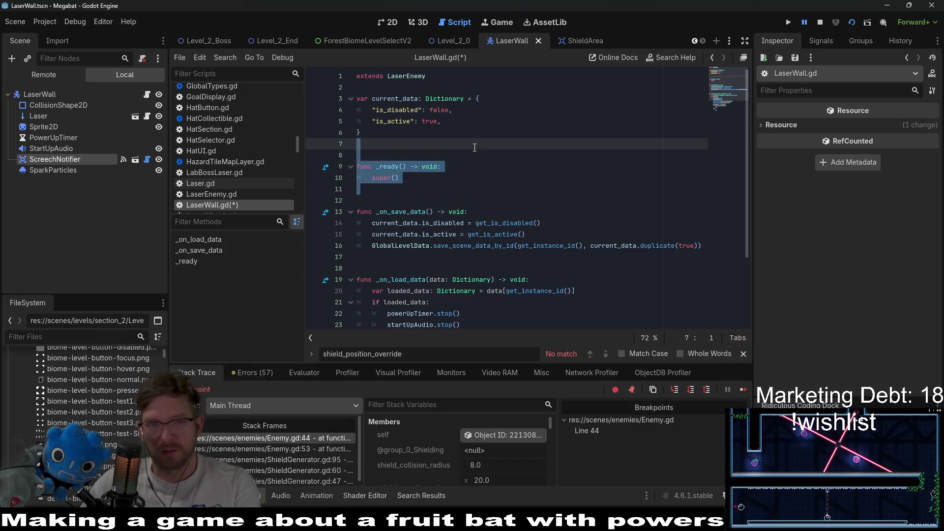
pyautogui.press('BackSpace')
pyautogui.hotkey('ctrl', 's')
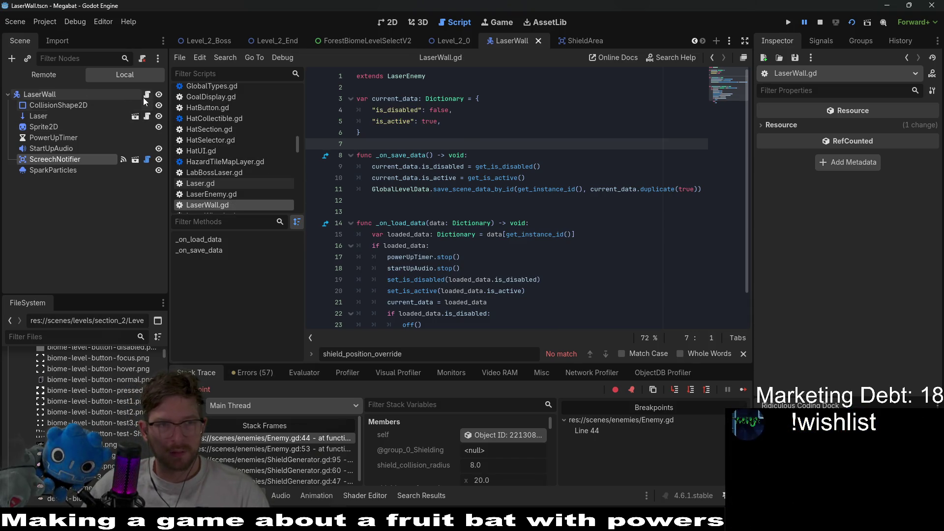
pyautogui.press('Return')
pyautogui.click(78, 94)
pyautogui.hotkey('ctrl', 's')
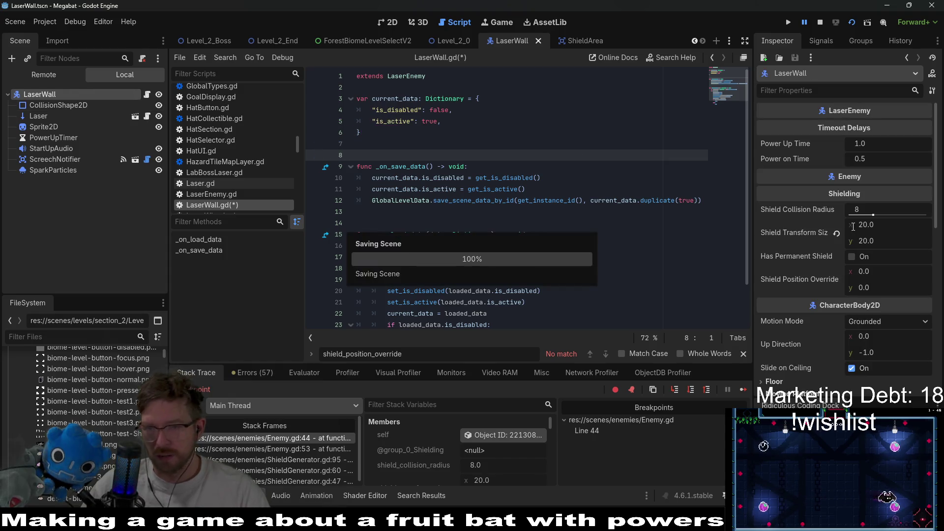
# Step: Set LaserWall's Shield Position Override y to 5 and rerun the game with F5
pyautogui.click(385, 25)
pyautogui.click(893, 287)
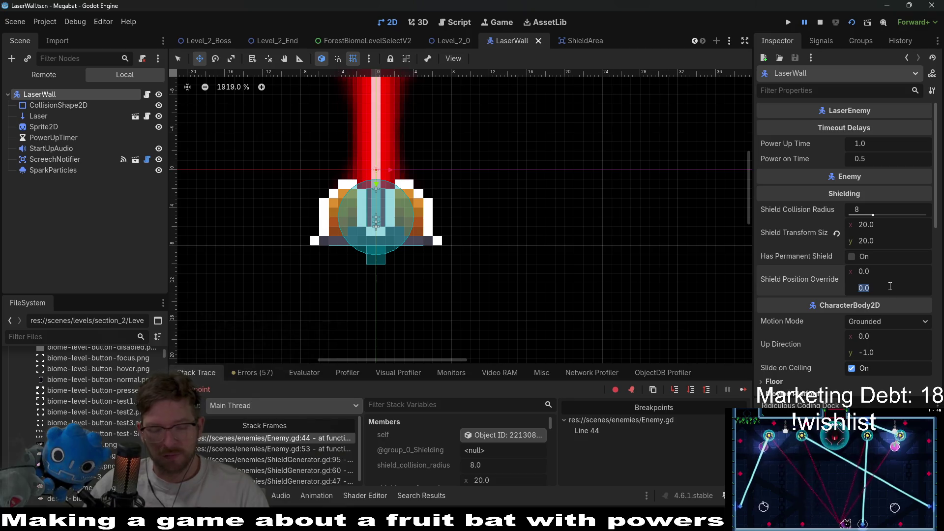
pyautogui.write('5')
pyautogui.press('Return')
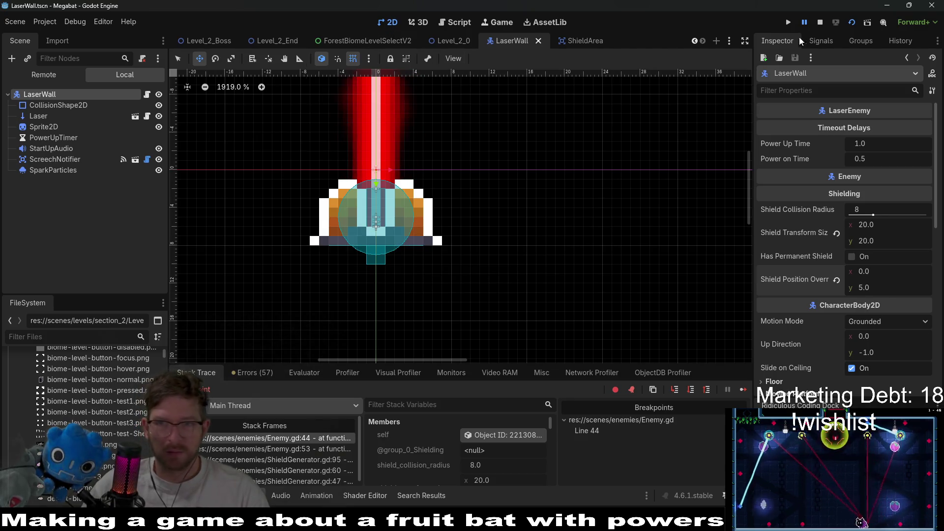
pyautogui.press('F5')
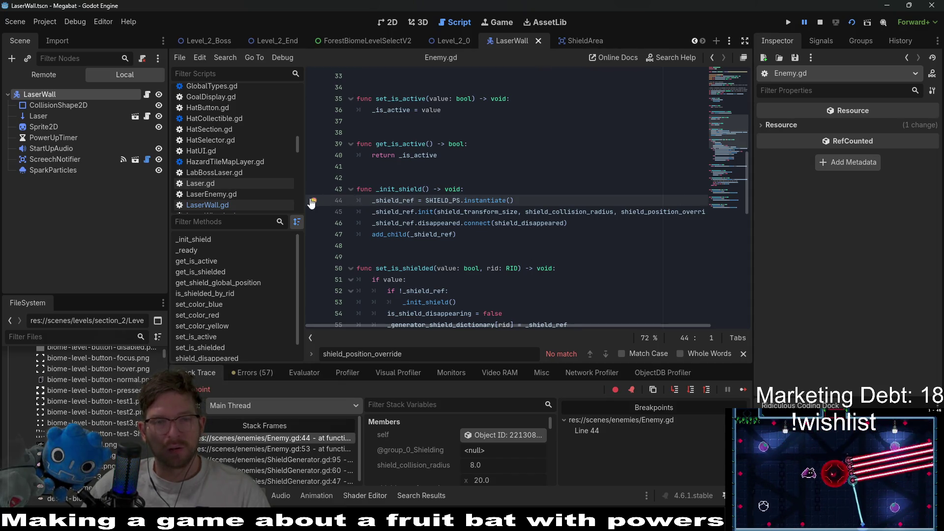
# Step: Resume the game from the breakpoint and close the Megabat (DEBUG) window
pyautogui.moveTo(641, 215)
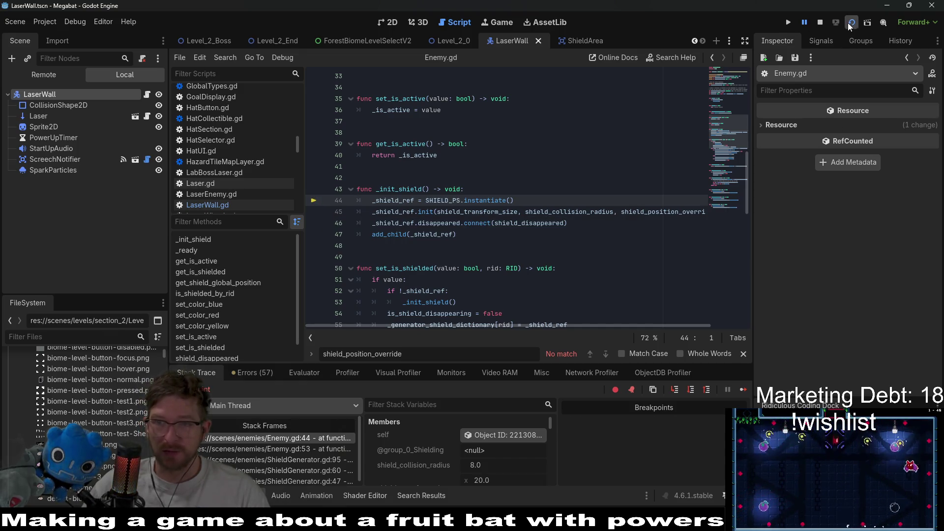
pyautogui.click(742, 391)
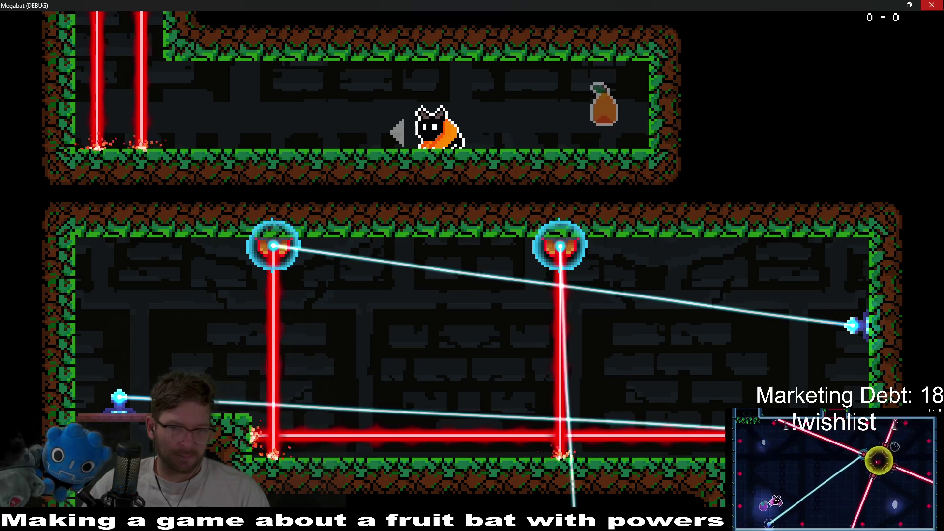
pyautogui.click(932, 5)
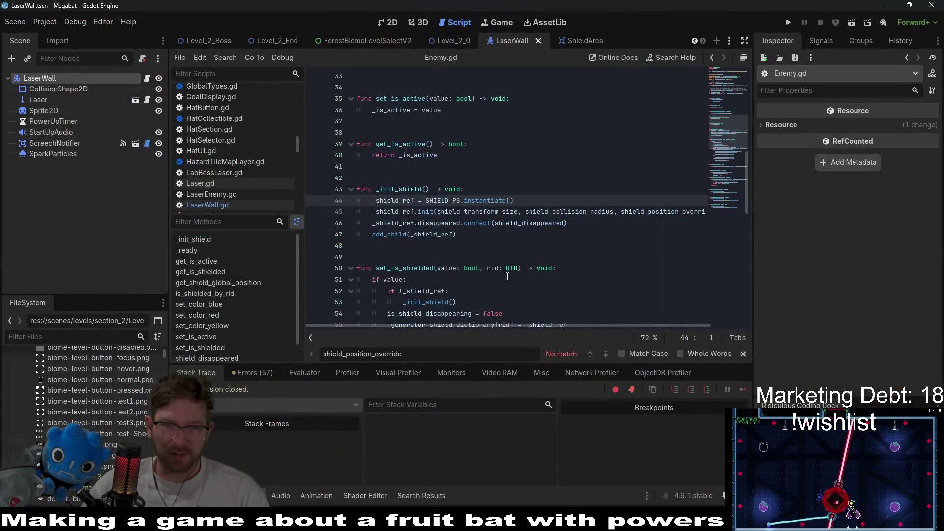
# Step: Check script lines 42–49, then return to the Level_2_0 scene
pyautogui.click(533, 243)
pyautogui.press('Down')
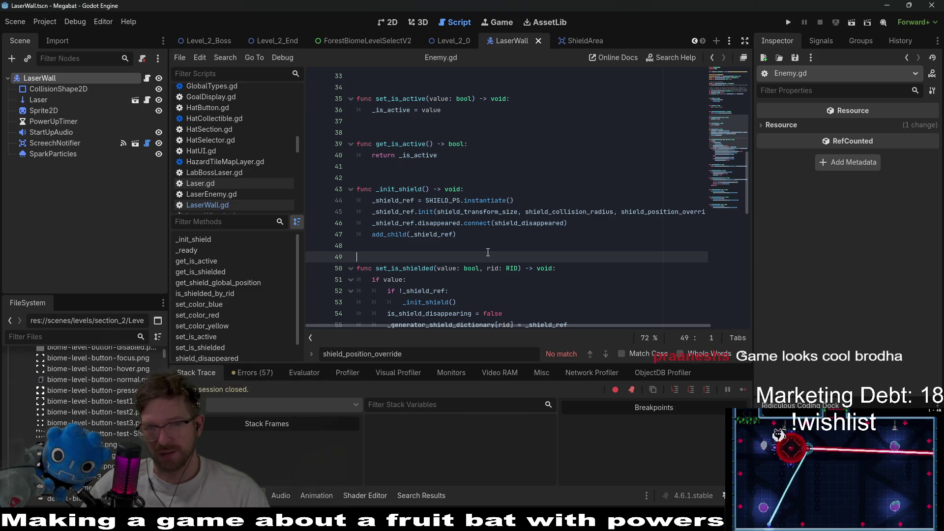
pyautogui.click(519, 225)
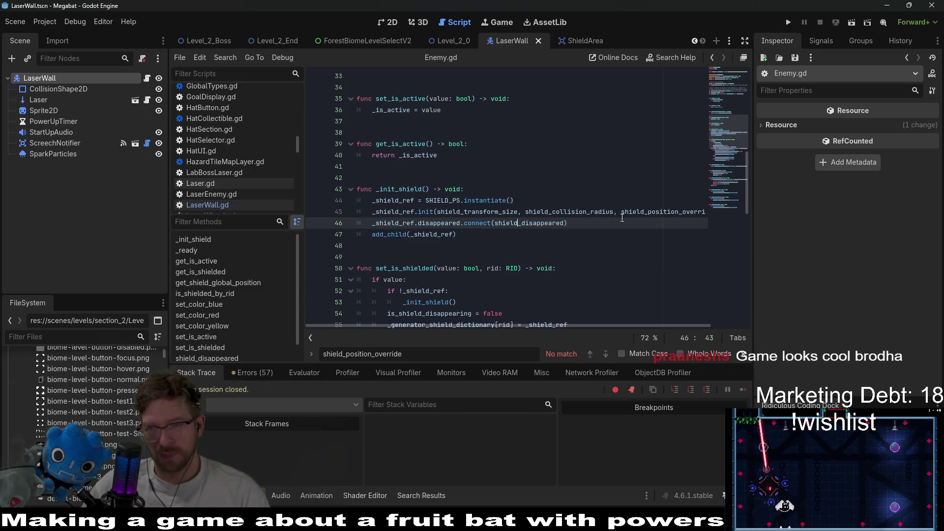
pyautogui.click(508, 173)
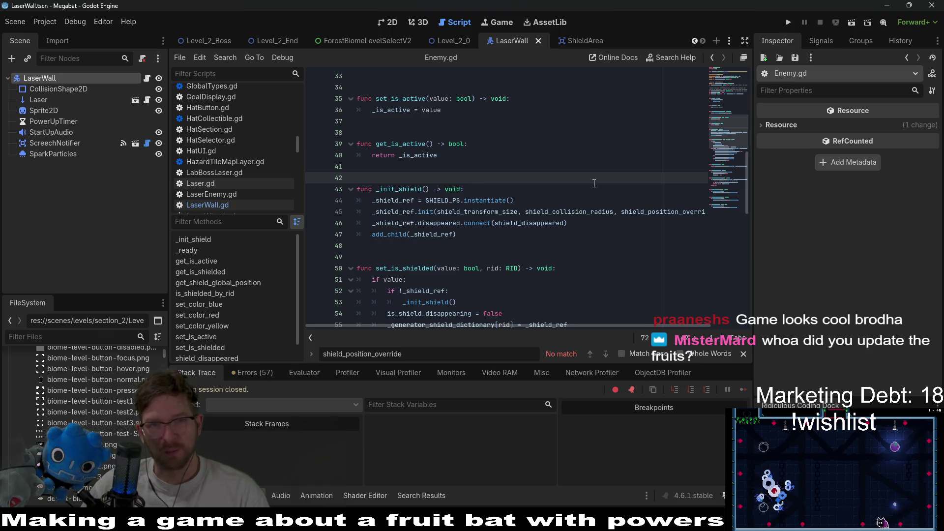
pyautogui.click(445, 41)
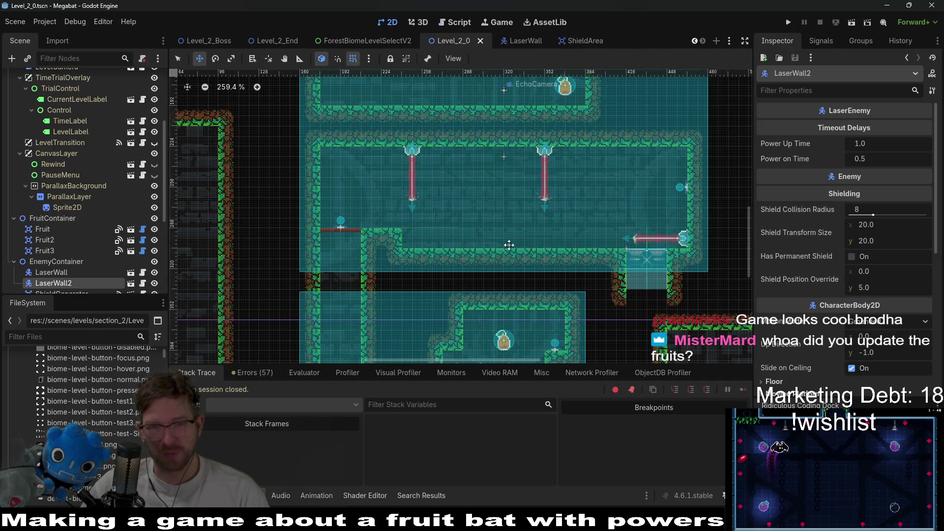
# Step: Pan the 2D view to the alcove and select WorldTileMapLayer for tile editing
pyautogui.scroll(-1, 500, 256)
pyautogui.scroll(-3, 573, 213)
pyautogui.hscroll(3, 573, 210)
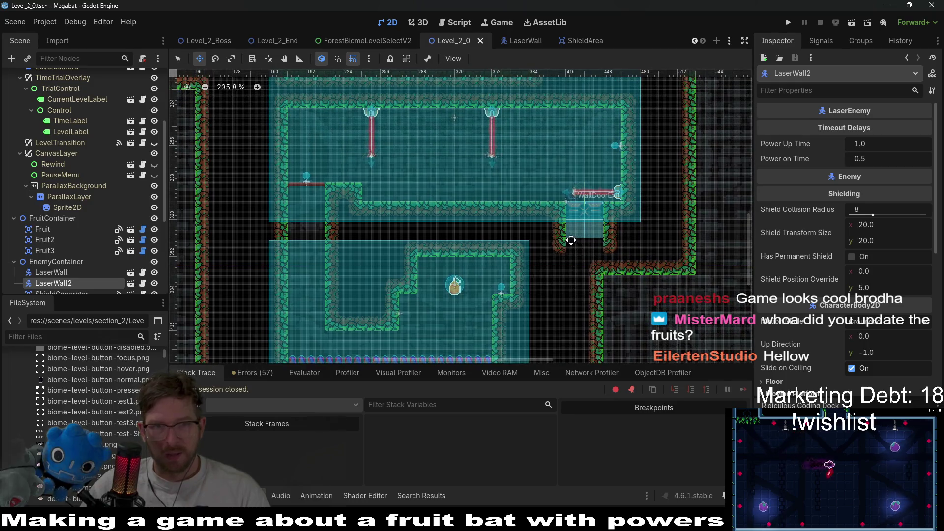
pyautogui.scroll(5, 572, 240)
pyautogui.hscroll(-3, 447, 156)
pyautogui.hscroll(-3, 590, 243)
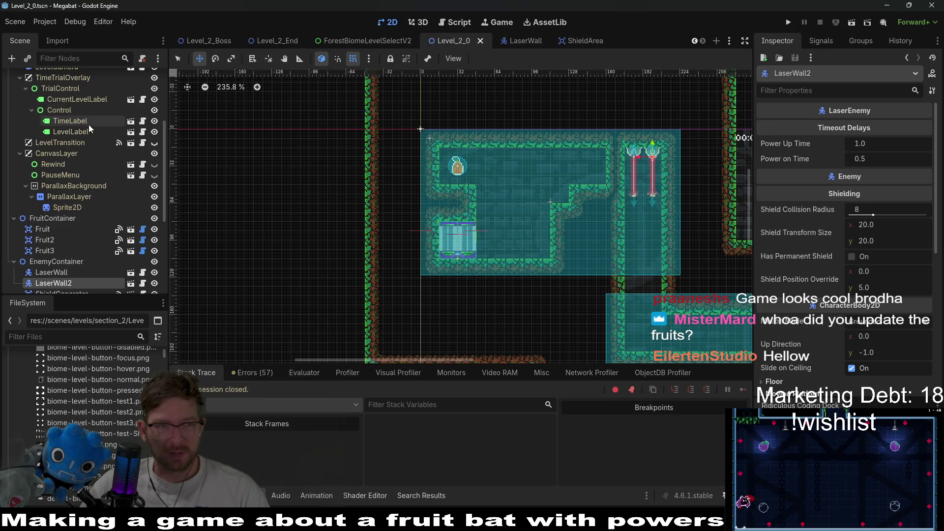
pyautogui.scroll(5, 88, 125)
pyautogui.click(66, 119)
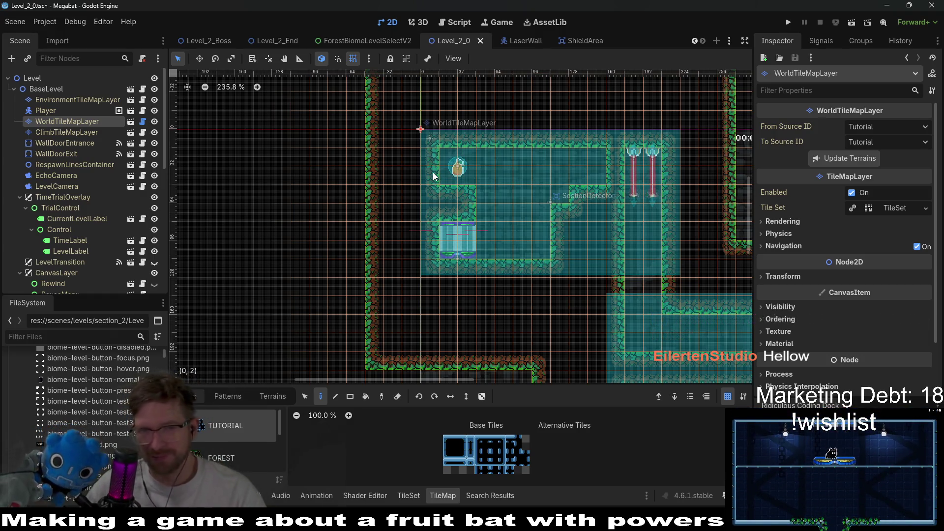
# Step: On the environment tile layer, choose ground-forest terrain and paint a six-tile strip
pyautogui.click(74, 100)
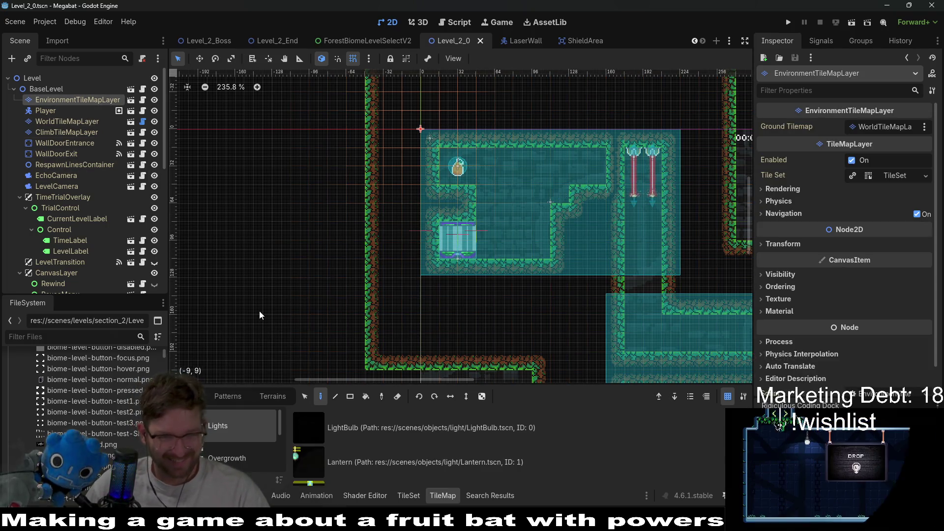
pyautogui.click(273, 396)
pyautogui.click(229, 426)
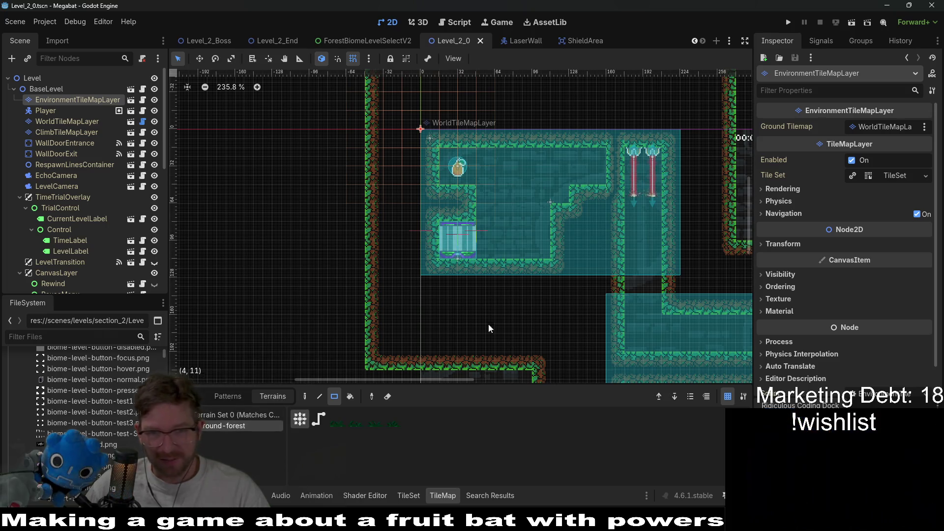
pyautogui.moveTo(448, 255); pyautogui.dragTo(535, 250)
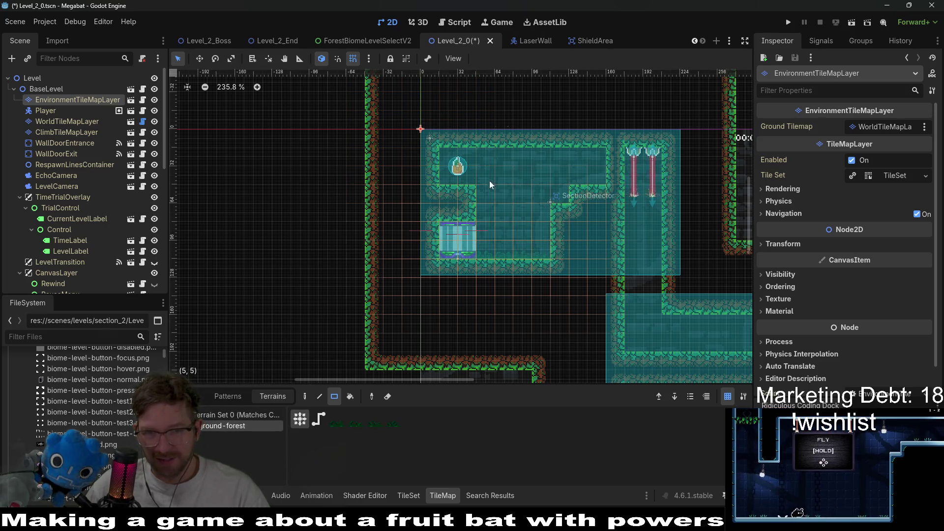
# Step: Paint forest-ground strips along the corridor floors and a short two-tile strip by the ledge
pyautogui.scroll(4, 506, 173)
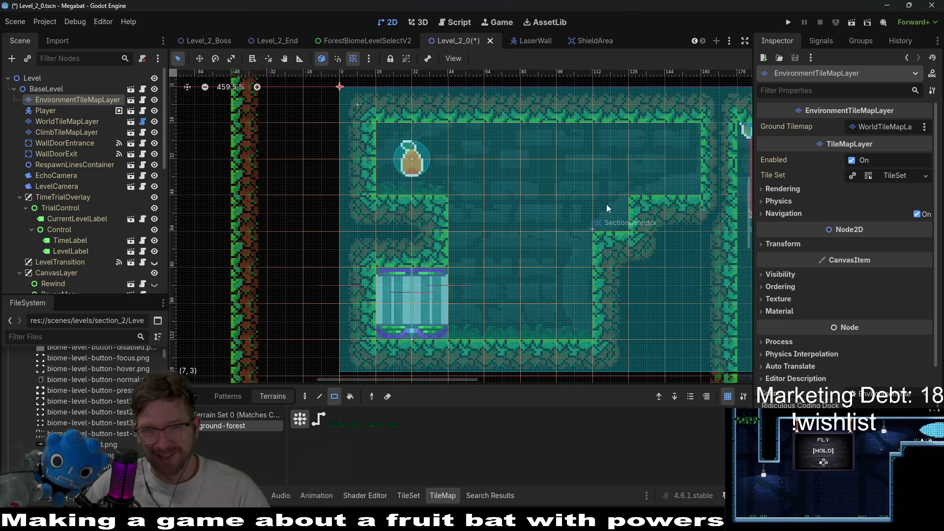
pyautogui.scroll(-5, 612, 233)
pyautogui.hscroll(5, 485, 186)
pyautogui.scroll(3, 473, 222)
pyautogui.hscroll(-3, 472, 221)
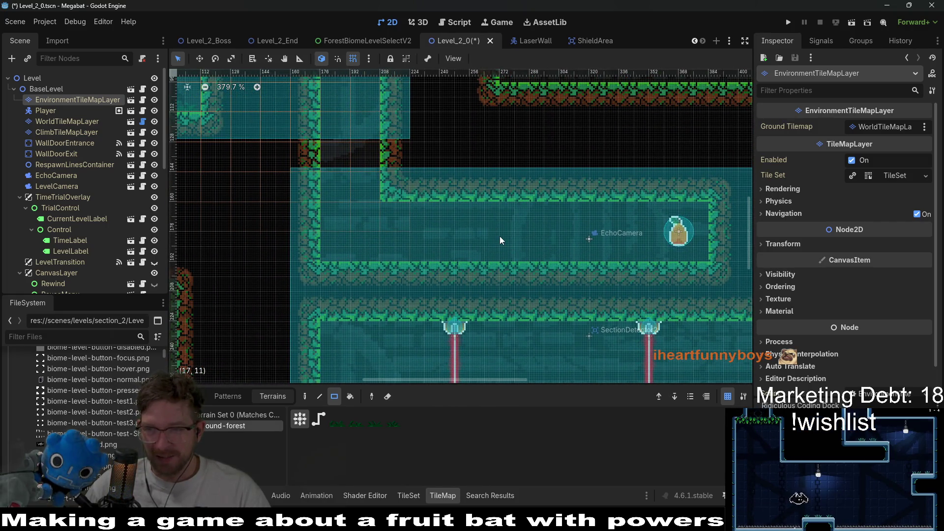
pyautogui.moveTo(355, 250); pyautogui.dragTo(704, 246)
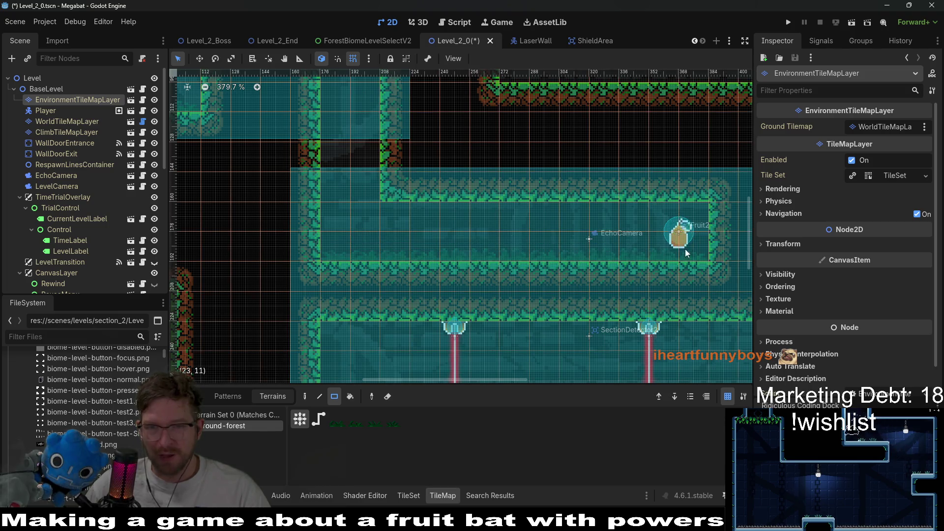
pyautogui.scroll(-3, 502, 170)
pyautogui.hscroll(4, 502, 169)
pyautogui.scroll(-3, 502, 170)
pyautogui.hscroll(2, 502, 169)
pyautogui.moveTo(319, 261); pyautogui.dragTo(713, 259)
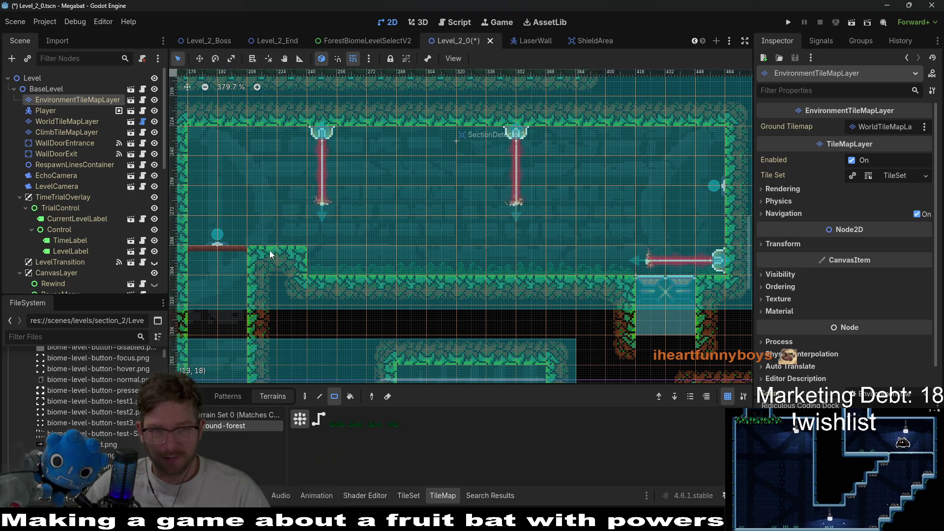
pyautogui.moveTo(282, 236); pyautogui.dragTo(302, 234)
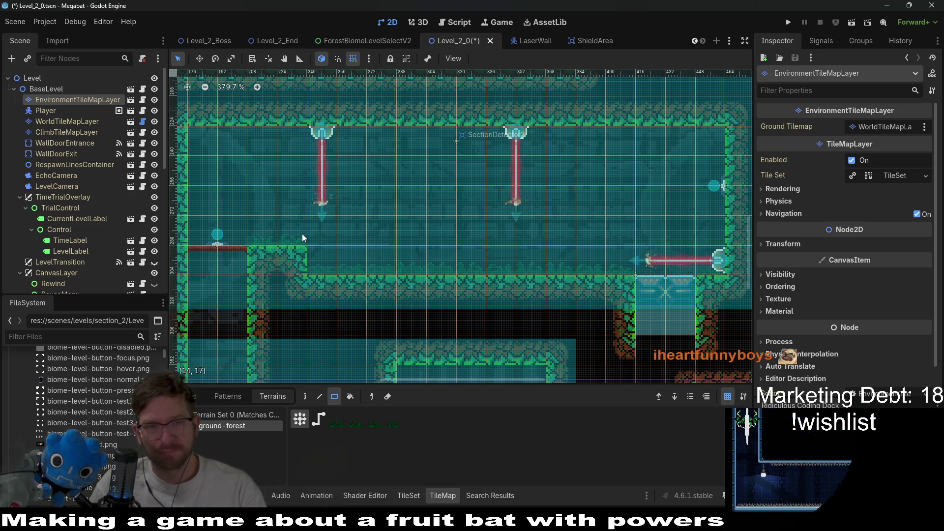
# Step: Paint forest-ground terrain along the spike row, extending it further left
pyautogui.scroll(-5, 488, 264)
pyautogui.hscroll(1, 488, 263)
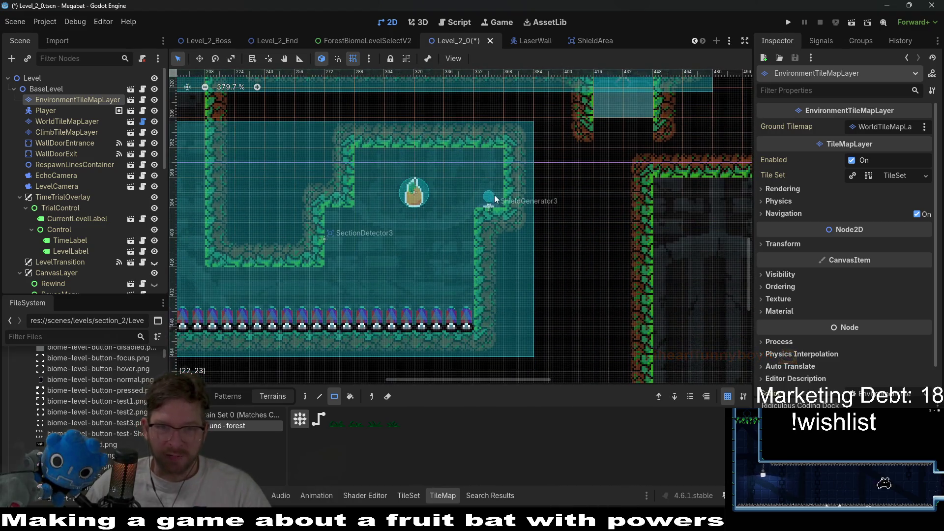
pyautogui.moveTo(467, 317); pyautogui.dragTo(202, 313)
pyautogui.hscroll(-3, 201, 313)
pyautogui.moveTo(357, 303); pyautogui.dragTo(280, 303)
# Step: Pan back across the level and select the Level root node
pyautogui.scroll(4, 516, 261)
pyautogui.scroll(6, 516, 261)
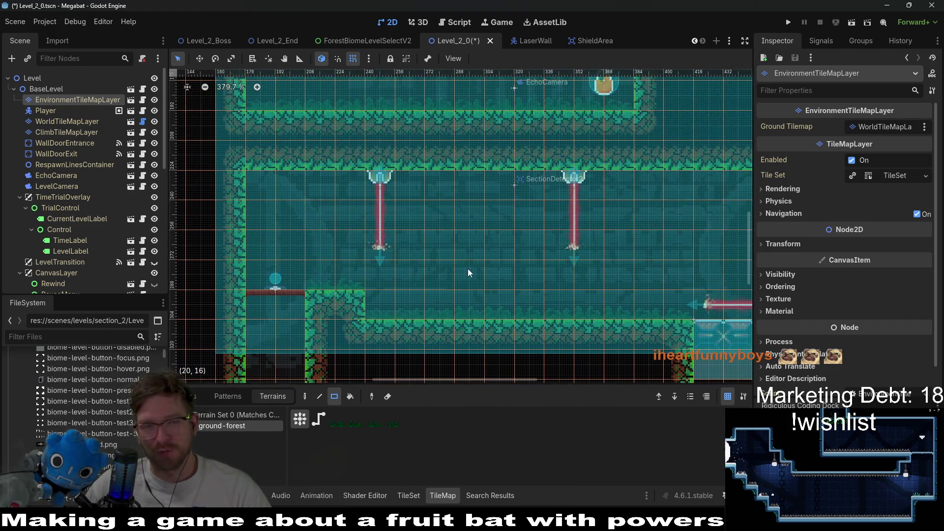
pyautogui.hscroll(-8, 398, 226)
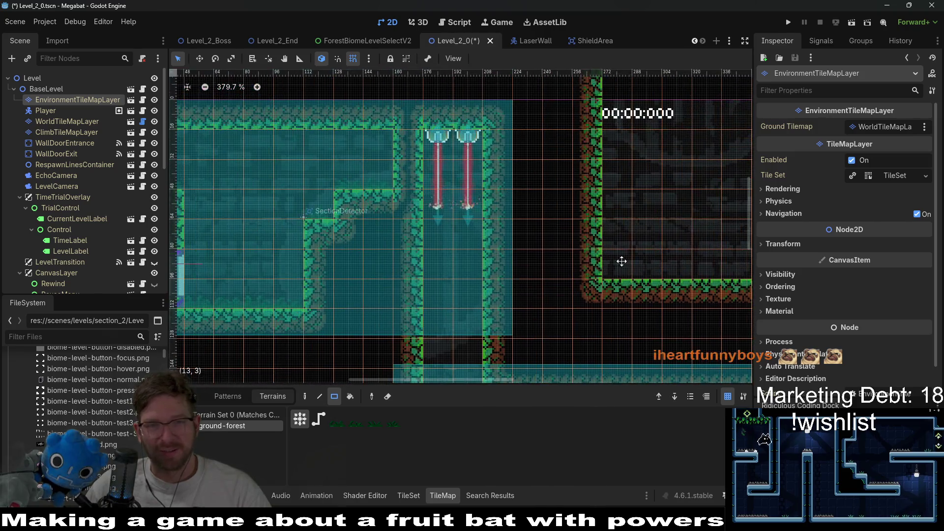
pyautogui.hscroll(6, 633, 232)
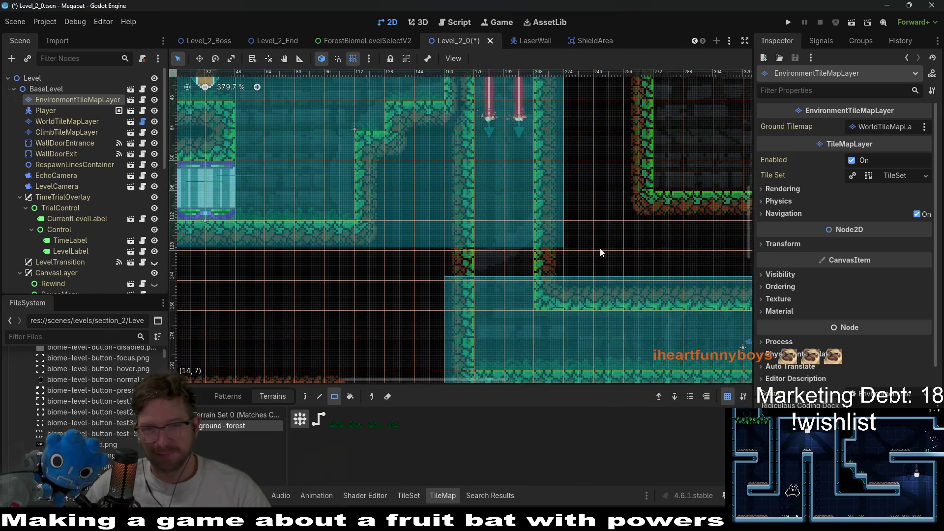
pyautogui.hscroll(1, 595, 248)
pyautogui.scroll(-1, 612, 254)
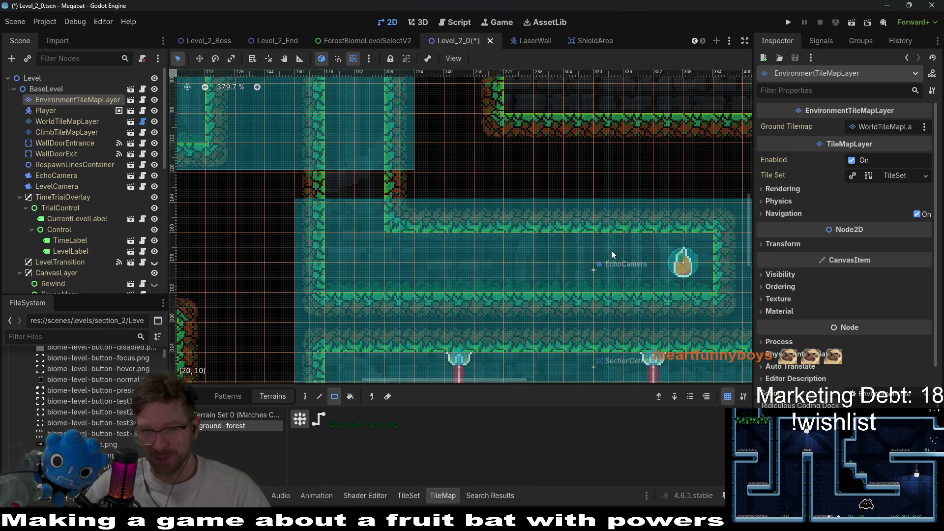
pyautogui.scroll(-4, 600, 264)
pyautogui.hscroll(1, 601, 264)
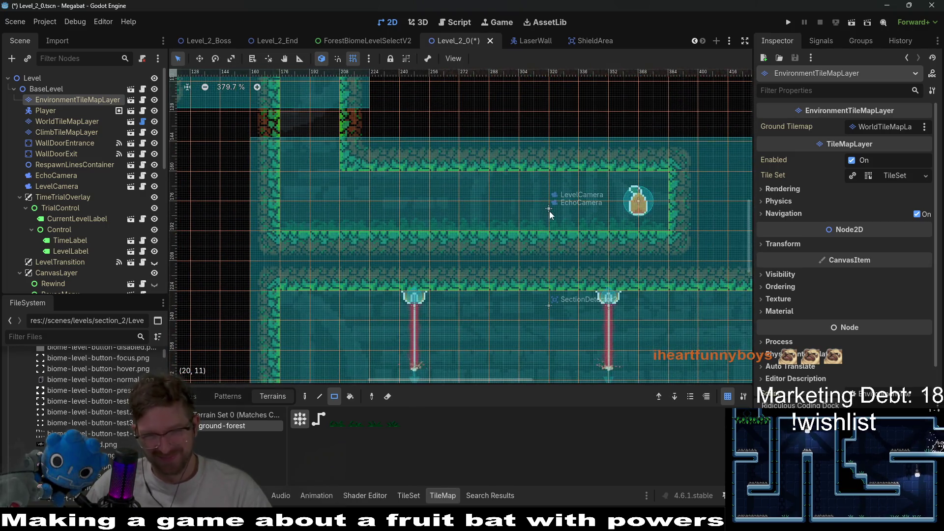
pyautogui.moveTo(459, 245); pyautogui.dragTo(422, 218)
pyautogui.hscroll(-2, 572, 177)
pyautogui.scroll(-5, 573, 177)
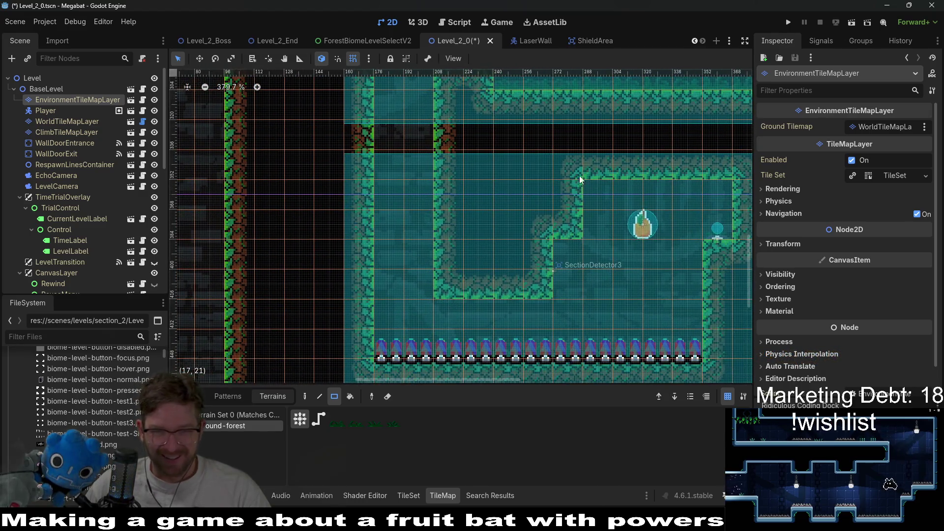
pyautogui.scroll(4, 530, 149)
pyautogui.hscroll(1, 441, 180)
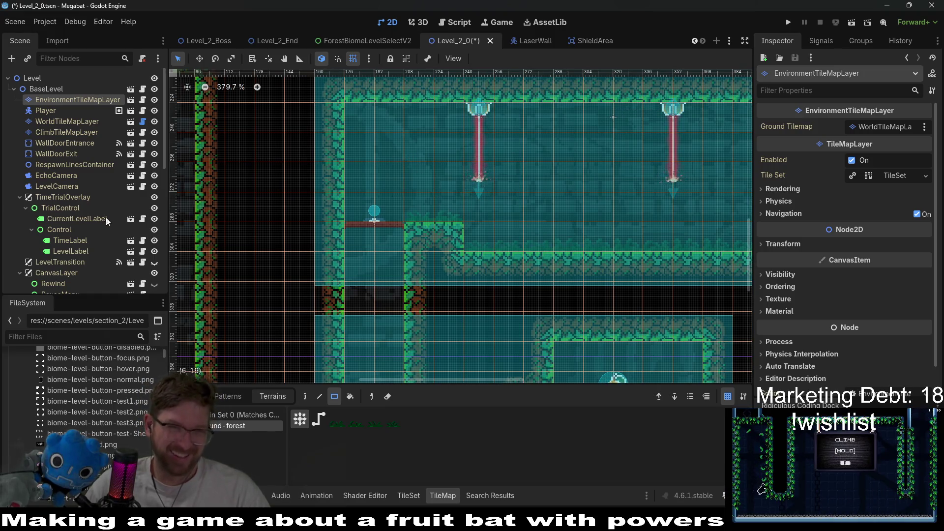
pyautogui.click(31, 79)
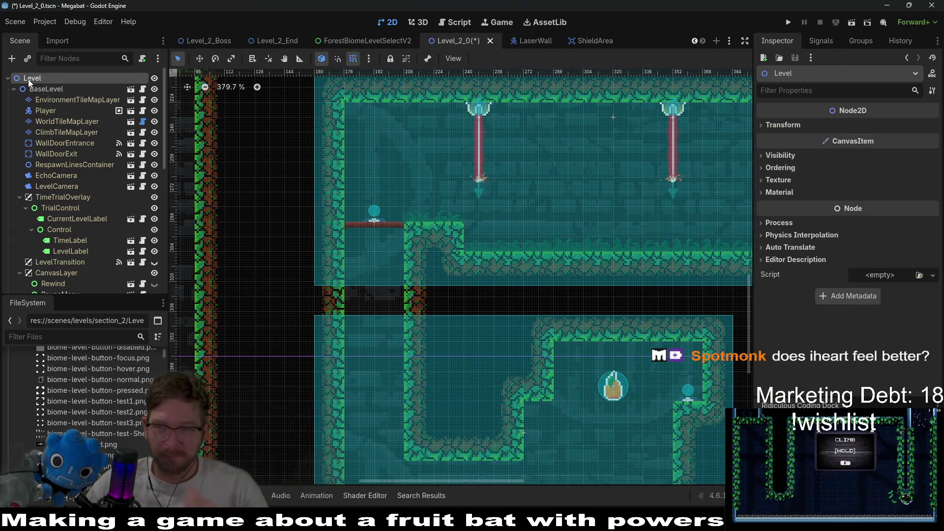
# Step: Instantiate EnvironmentTileMapLayer.tscn as a child of Level and move it up the Scene tree
pyautogui.rightClick(41, 79)
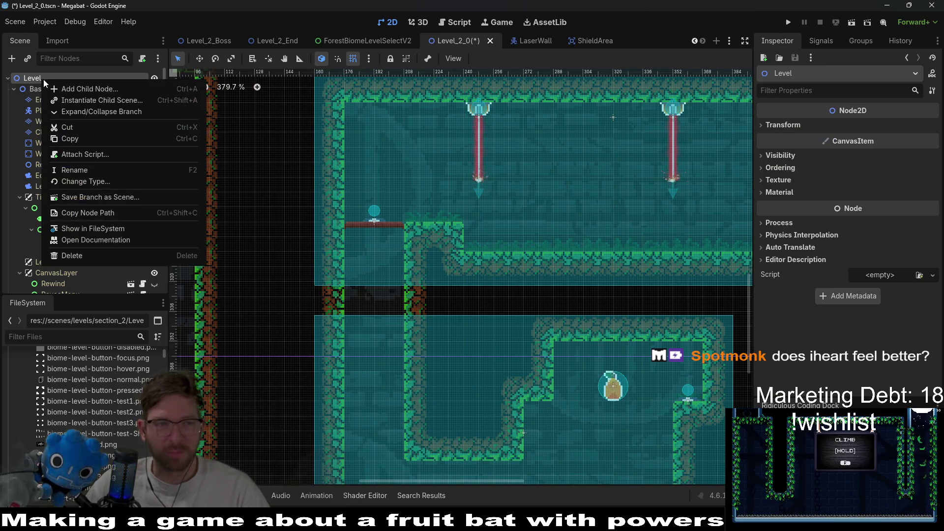
pyautogui.click(86, 99)
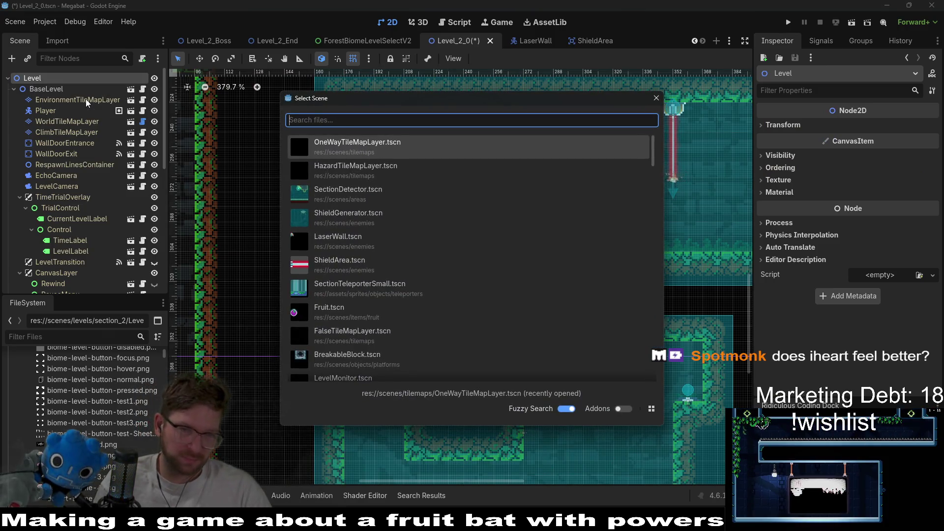
pyautogui.write('environment')
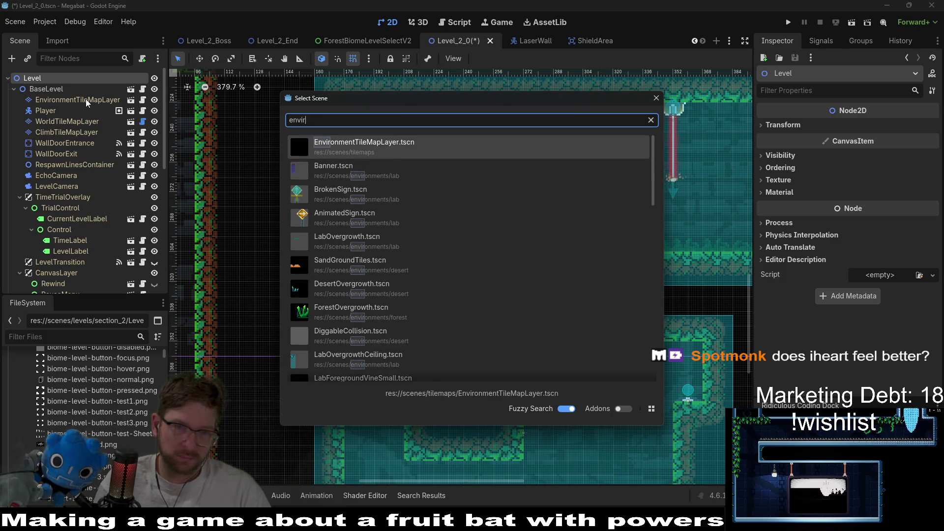
pyautogui.press('Return')
pyautogui.moveTo(97, 283)
pyautogui.mouseDown()
pyautogui.moveTo(63, 134)
pyautogui.moveTo(70, 66)
pyautogui.moveTo(43, 88)
pyautogui.mouseUp()
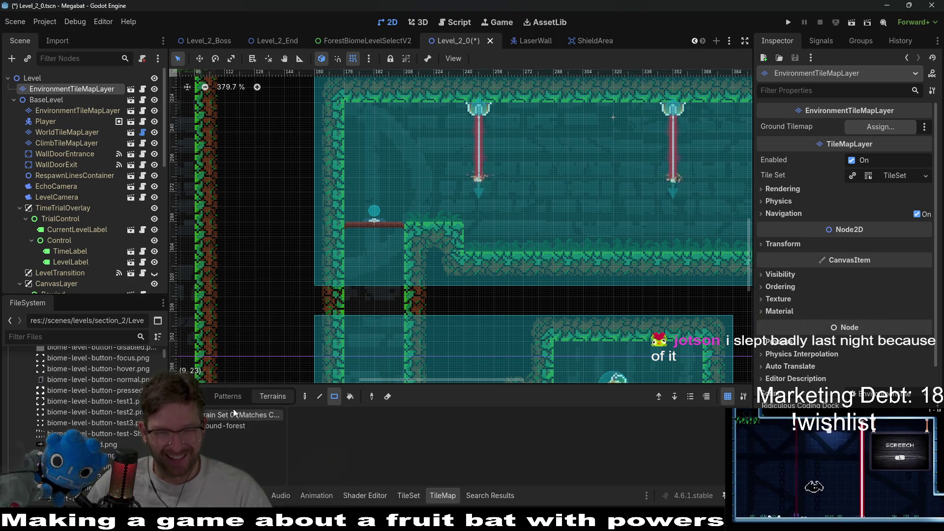
pyautogui.click(190, 397)
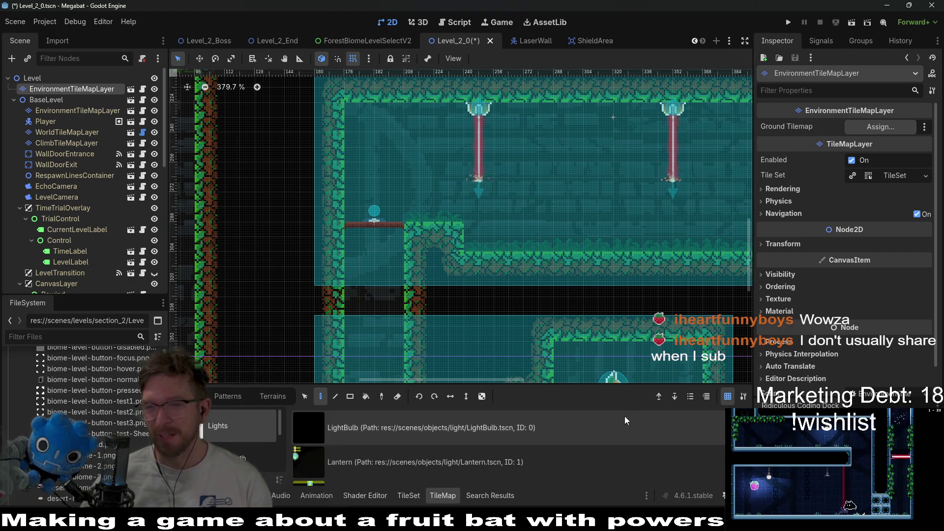
# Step: Scroll through the scene tile collections, from Lights to the overgrowth collection
pyautogui.scroll(-5, 466, 187)
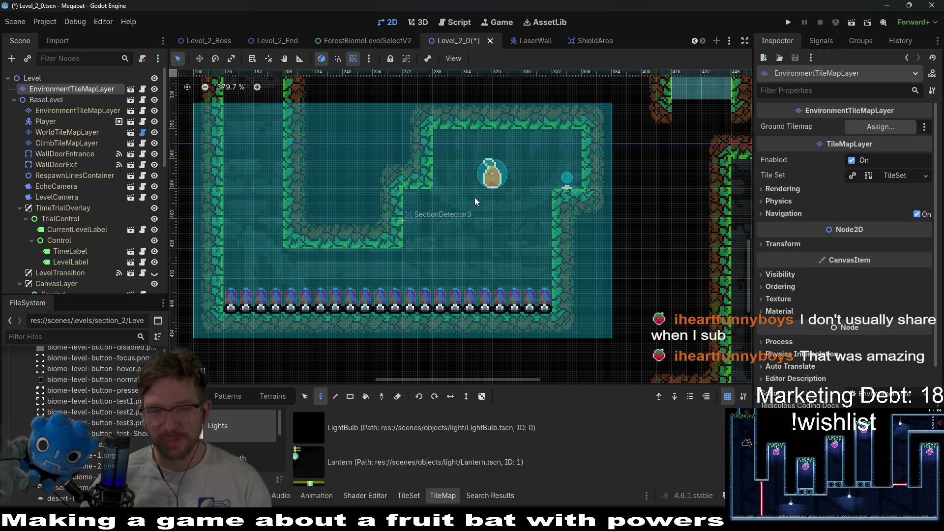
pyautogui.scroll(3, 444, 173)
pyautogui.hscroll(2, 445, 173)
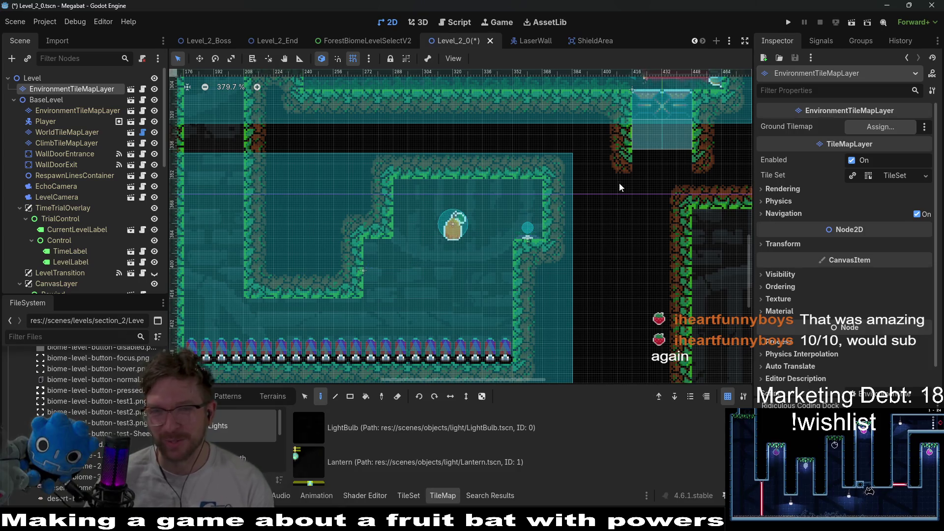
pyautogui.scroll(3, 610, 226)
pyautogui.scroll(6, 608, 180)
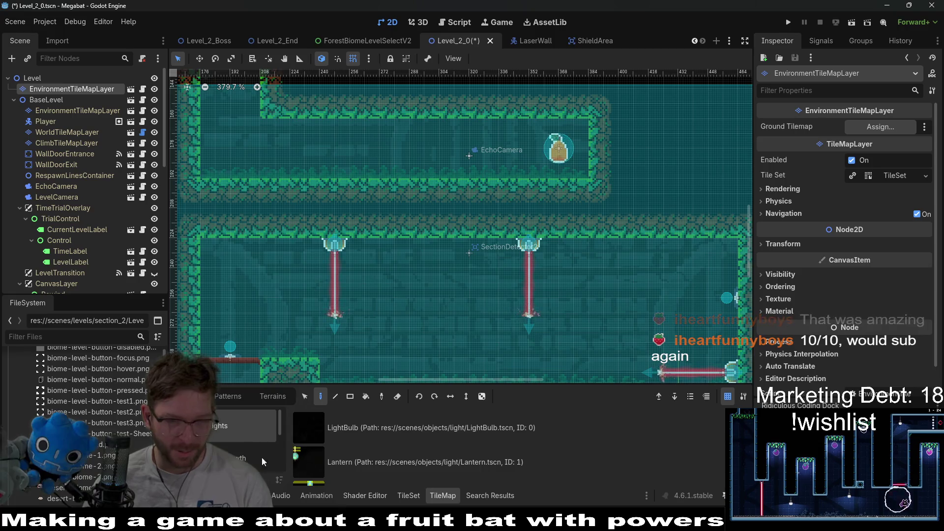
pyautogui.scroll(-2, 259, 442)
# Step: Pick ForestOvergrowth from the Overgrowth collection and place four plants on the room floor and ledges
pyautogui.click(252, 415)
pyautogui.scroll(-3, 394, 453)
pyautogui.scroll(2, 394, 456)
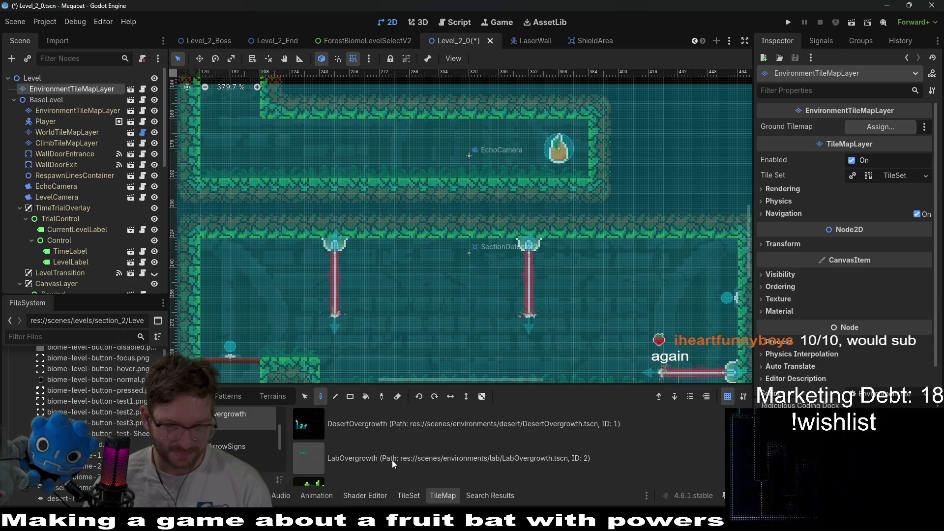
pyautogui.scroll(2, 393, 460)
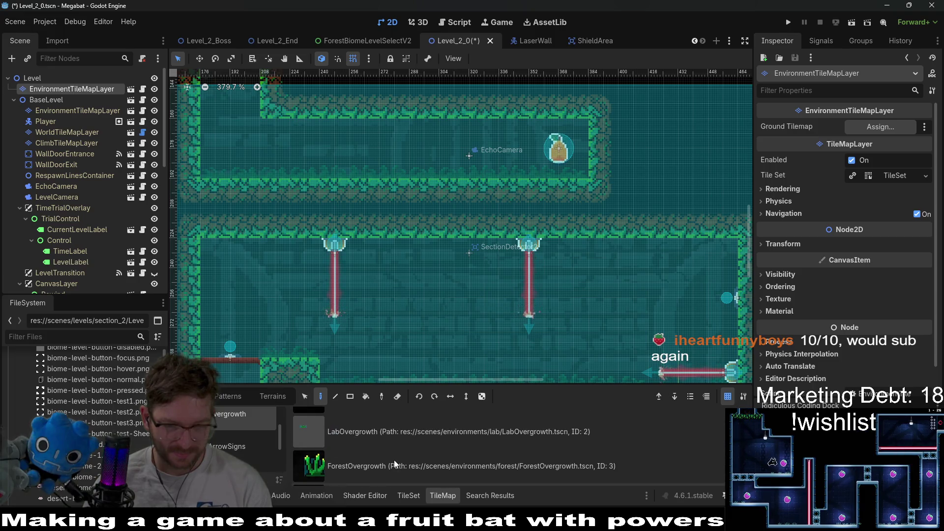
pyautogui.scroll(-3, 396, 459)
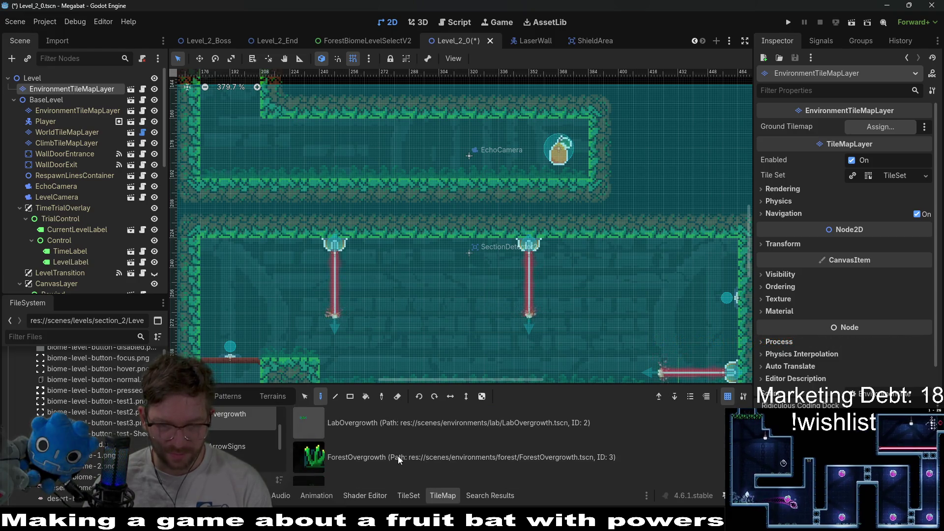
pyautogui.click(407, 438)
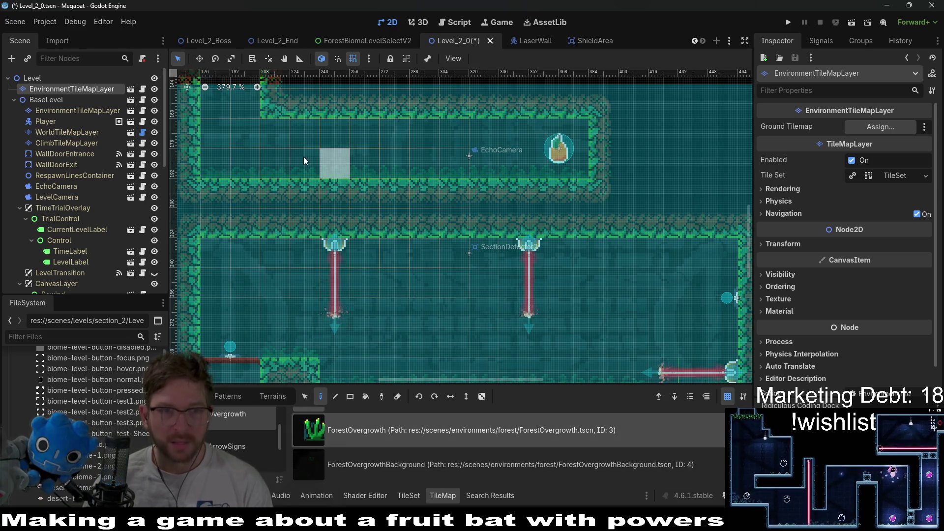
pyautogui.scroll(5, 303, 156)
pyautogui.hscroll(-10, 303, 157)
pyautogui.click(471, 250)
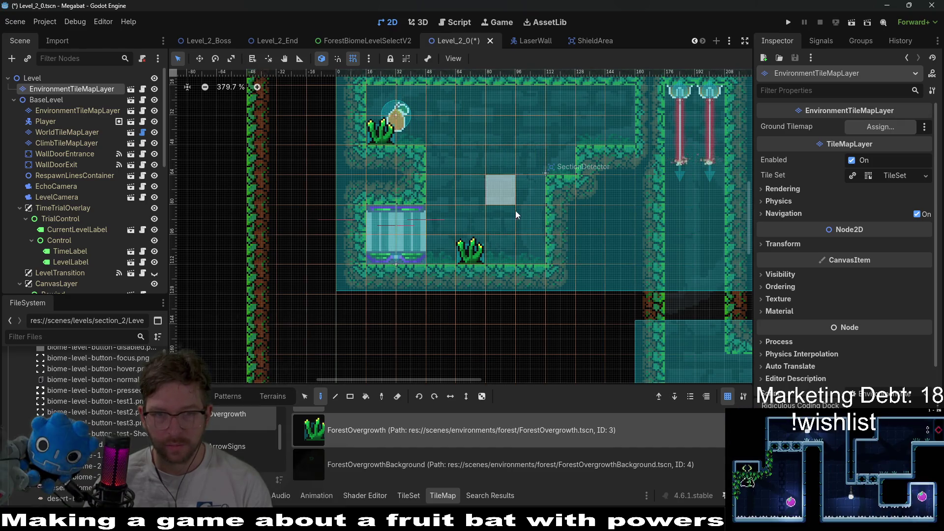
pyautogui.click(559, 152)
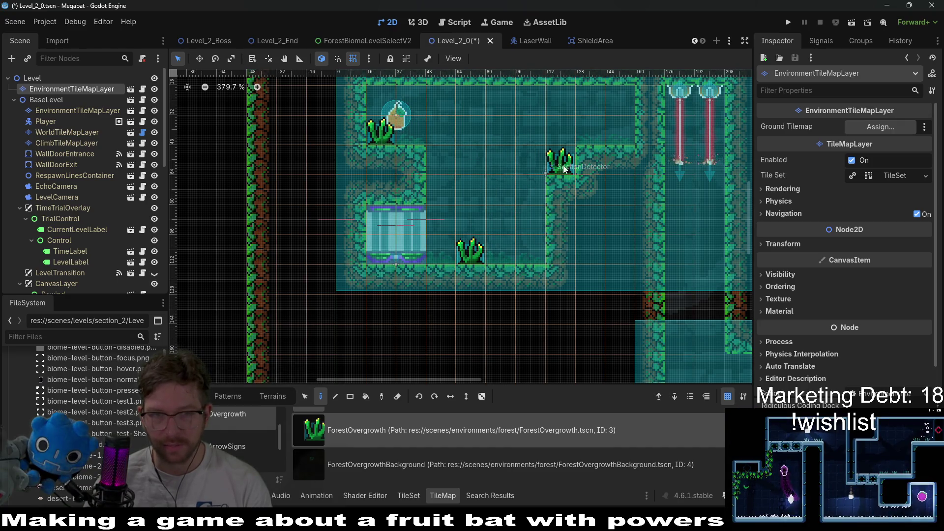
pyautogui.click(533, 252)
pyautogui.click(618, 122)
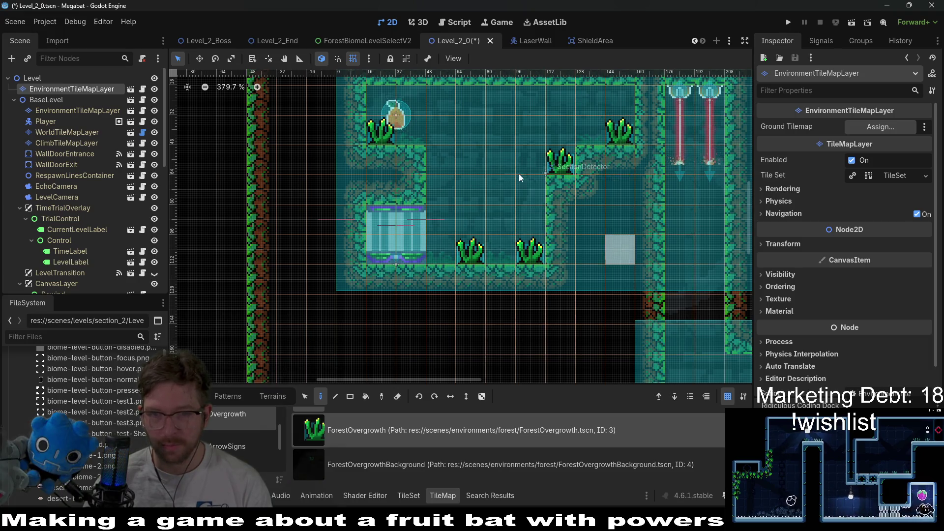
# Step: Place four more forest plants in the next room and corridor, then select BaseLevel's EnvironmentTileMapLayer
pyautogui.scroll(-5, 548, 197)
pyautogui.hscroll(8, 492, 182)
pyautogui.click(387, 191)
pyautogui.click(689, 193)
pyautogui.click(452, 194)
pyautogui.scroll(-4, 541, 235)
pyautogui.hscroll(2, 541, 235)
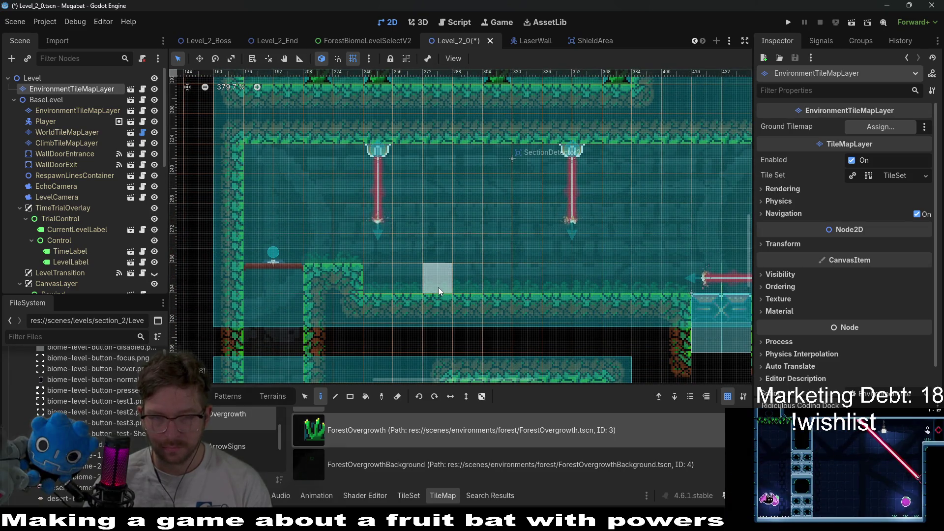
pyautogui.click(323, 260)
pyautogui.scroll(-5, 574, 297)
pyautogui.hscroll(2, 574, 297)
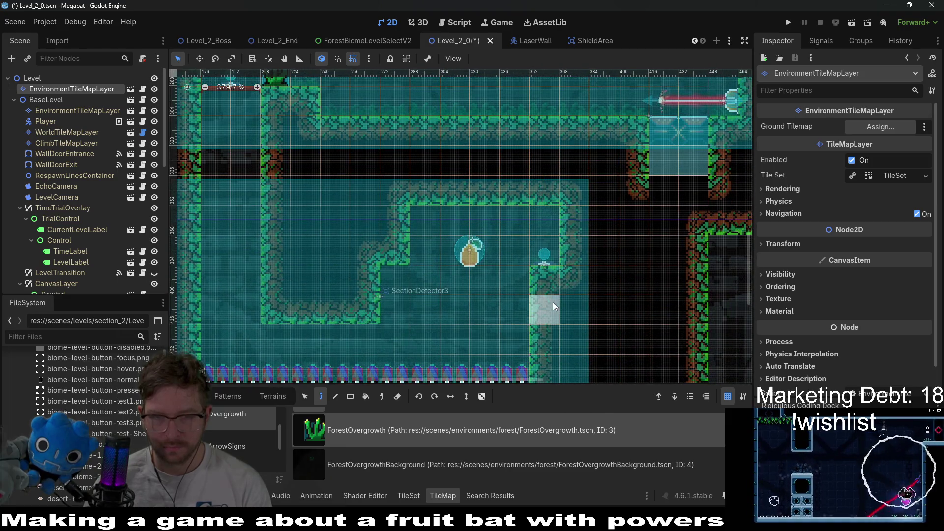
pyautogui.scroll(-1, 466, 315)
pyautogui.scroll(-1, 466, 141)
pyautogui.scroll(2, 494, 219)
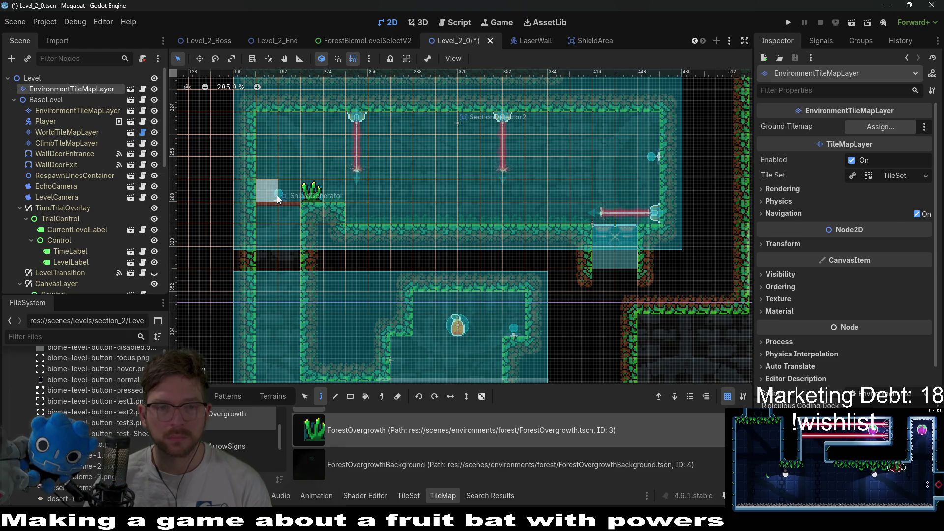
pyautogui.click(66, 112)
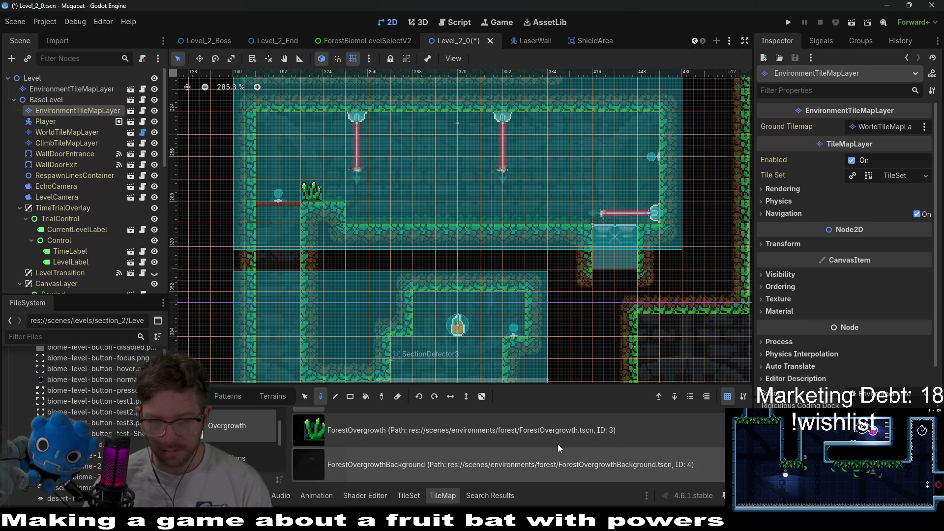
# Step: Place three ForestOvergrowthBackground tiles in the rooms and on the floor
pyautogui.click(383, 465)
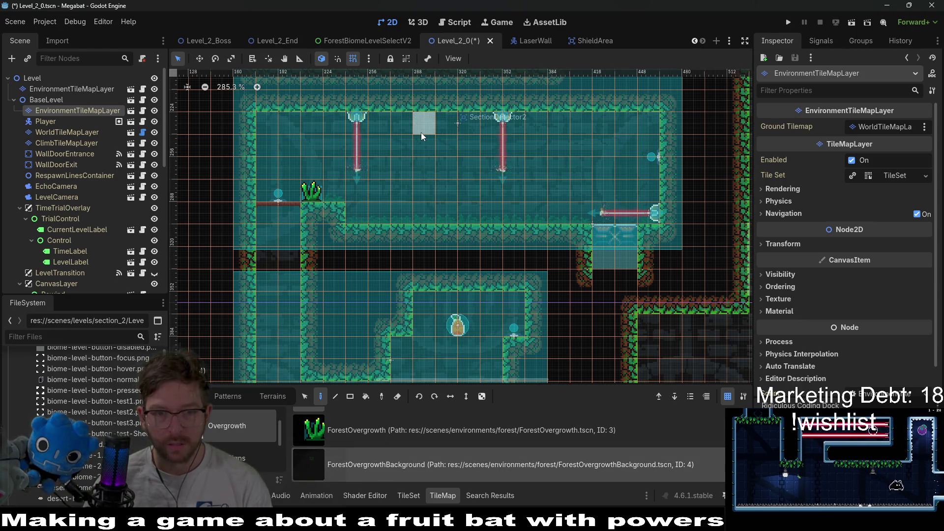
pyautogui.click(424, 213)
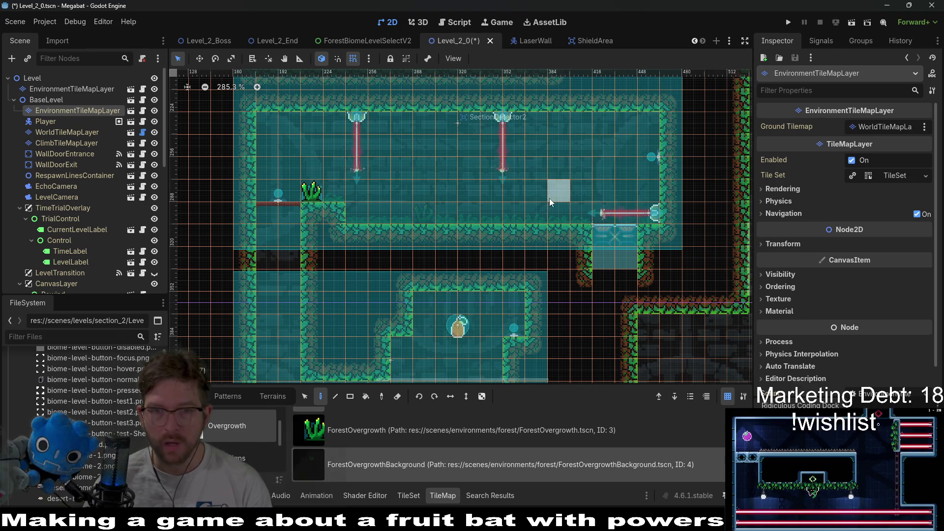
pyautogui.click(560, 213)
pyautogui.scroll(5, 482, 302)
pyautogui.hscroll(-3, 516, 318)
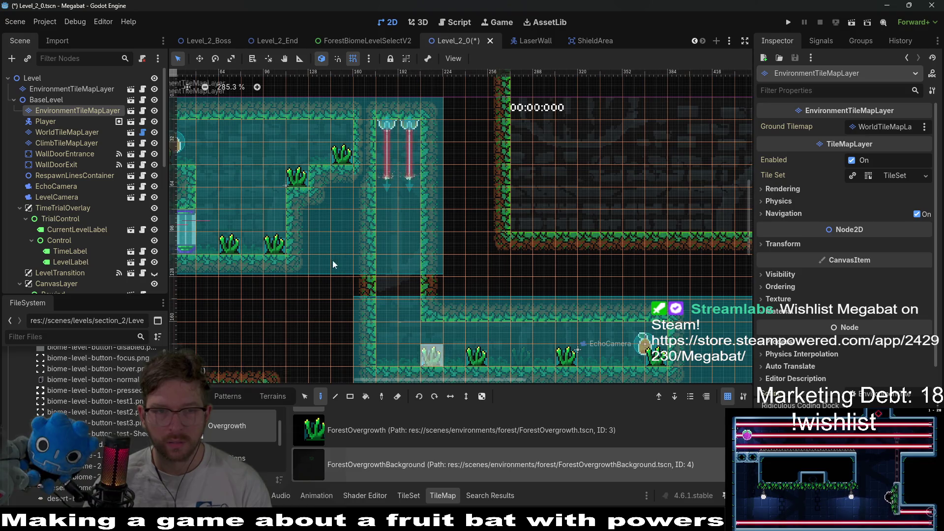
pyautogui.scroll(1, 371, 312)
pyautogui.hscroll(-4, 371, 312)
pyautogui.click(362, 310)
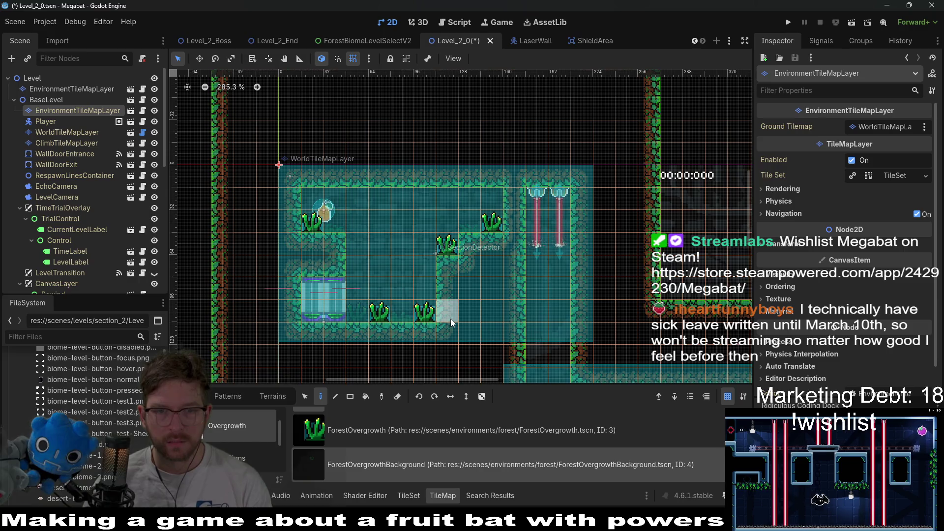
pyautogui.moveTo(494, 305); pyautogui.dragTo(460, 201)
pyautogui.scroll(-2, 486, 278)
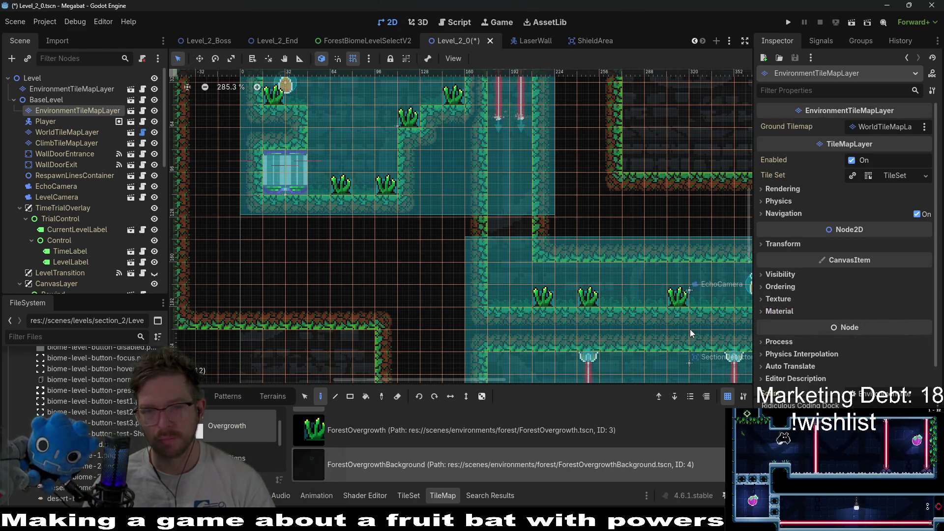
# Step: Undo the last two placed plants and save Level_2_0
pyautogui.hotkey('ctrl', 'z')
pyautogui.hotkey('ctrl', 'z')
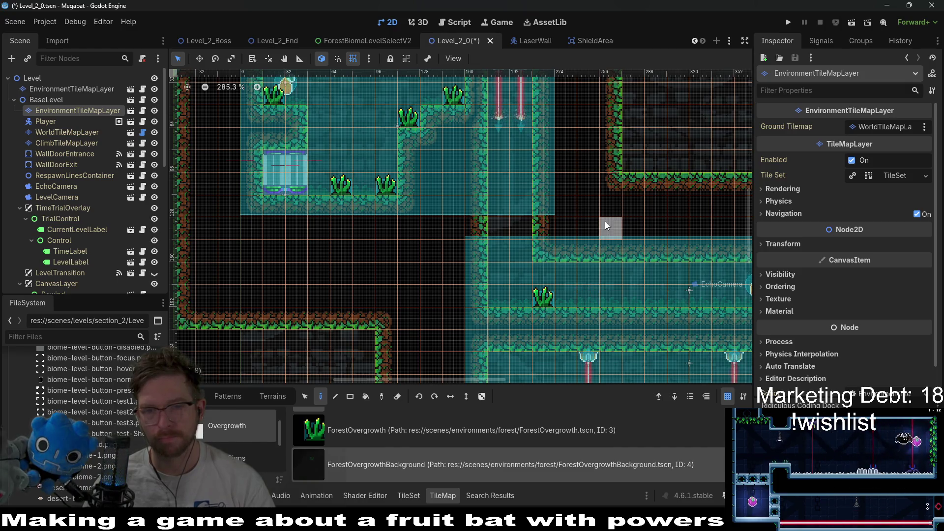
pyautogui.moveTo(605, 221); pyautogui.dragTo(603, 298)
pyautogui.hotkey('ctrl', 'z')
pyautogui.hotkey('ctrl', 'z')
pyautogui.hotkey('ctrl', 'z')
pyautogui.hotkey('ctrl', 'z')
pyautogui.hotkey('ctrl', 'z')
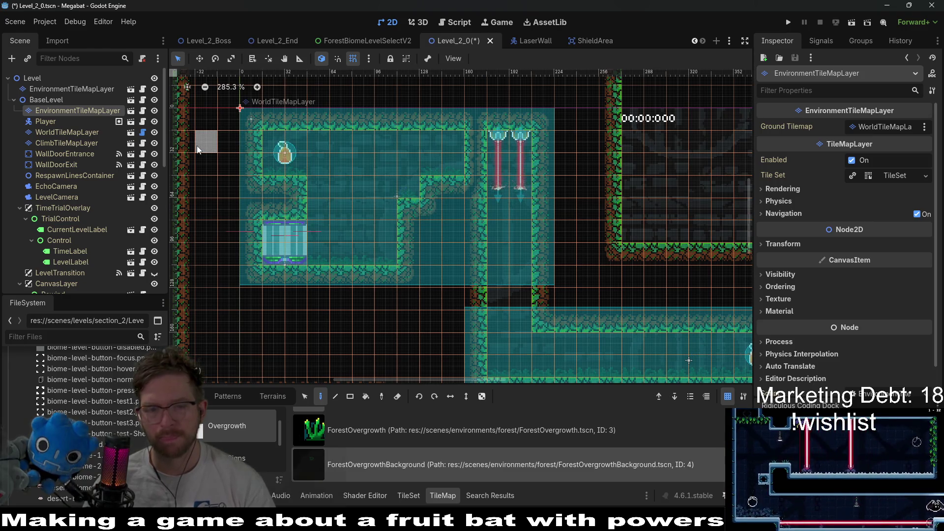
pyautogui.hotkey('ctrl', 's')
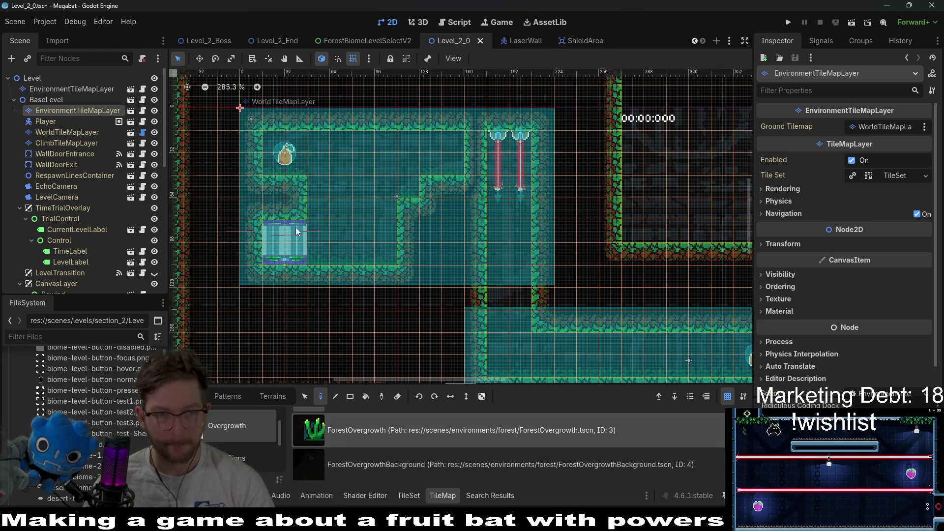
pyautogui.click(70, 91)
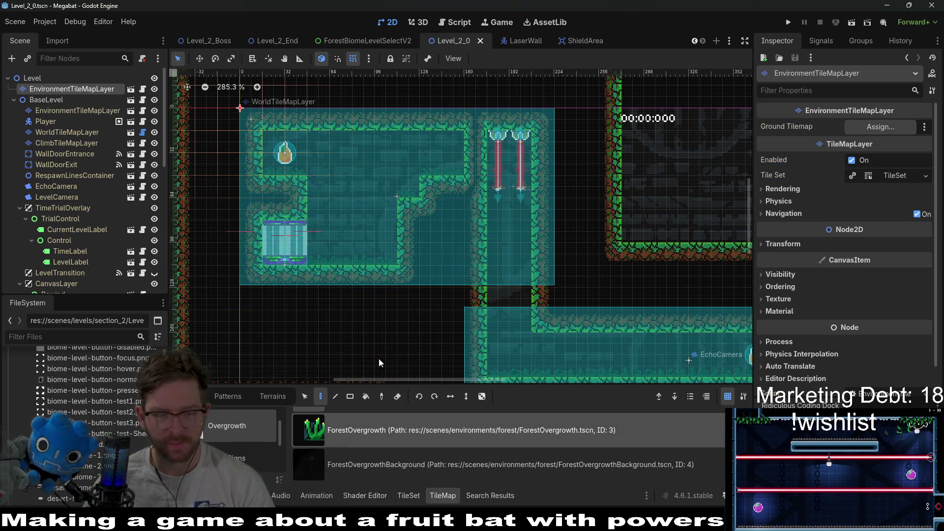
# Step: Place ForestOvergrowth plants on the room floor, beside the pickup, and near the lasers
pyautogui.click(336, 249)
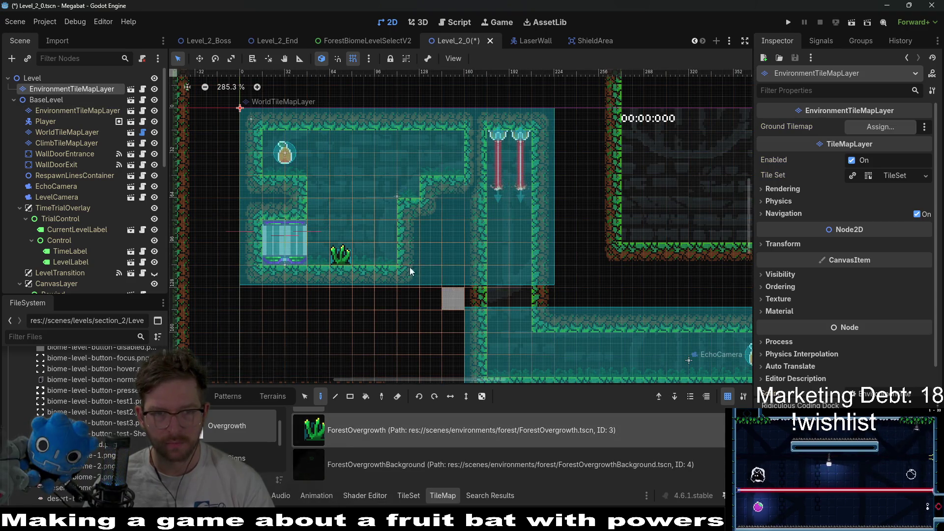
pyautogui.click(269, 162)
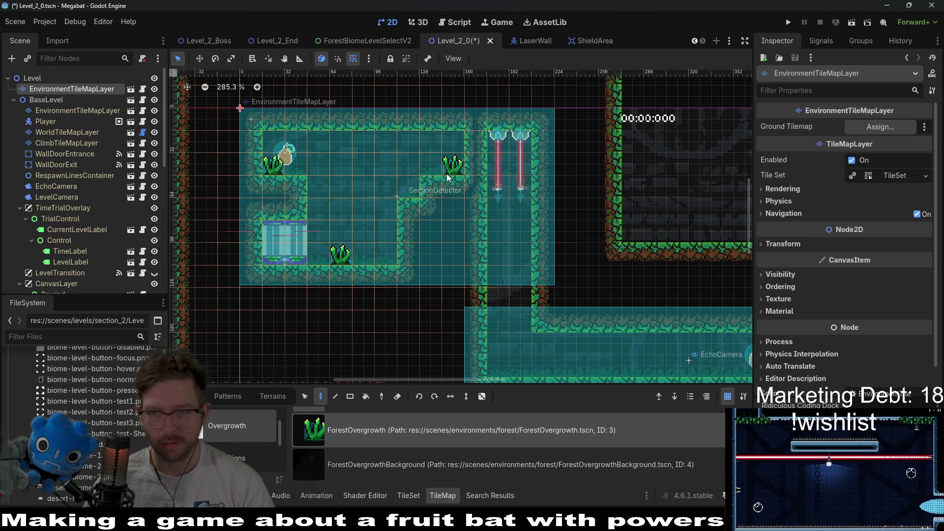
pyautogui.click(446, 174)
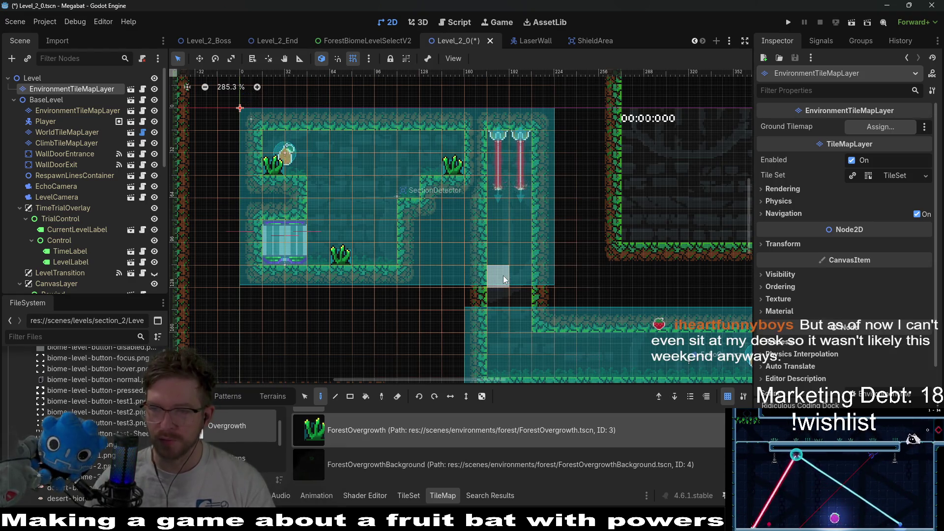
# Step: Add four ForestOvergrowth plants along the upper corridor floor, near the lamp, and one on the lower platform
pyautogui.moveTo(503, 275); pyautogui.dragTo(439, 231)
pyautogui.scroll(-1, 314, 172)
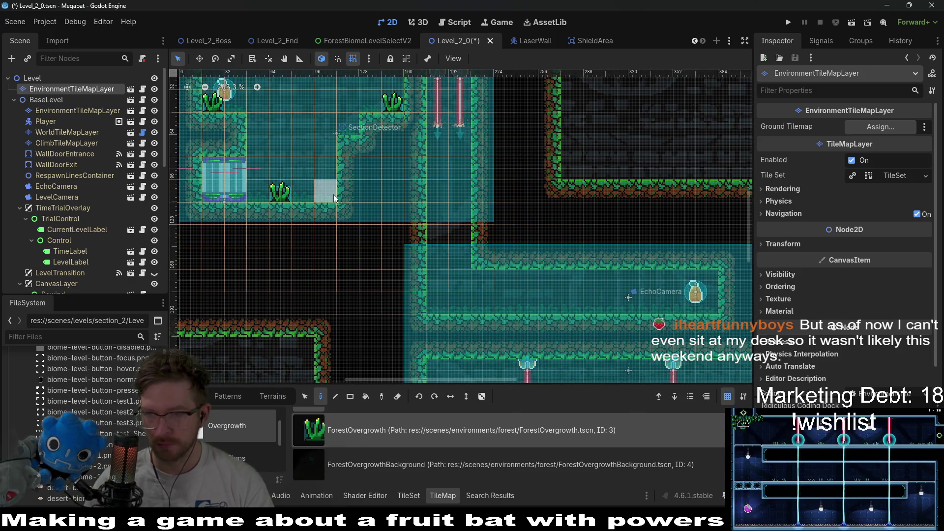
pyautogui.scroll(-2, 333, 194)
pyautogui.hscroll(2, 334, 194)
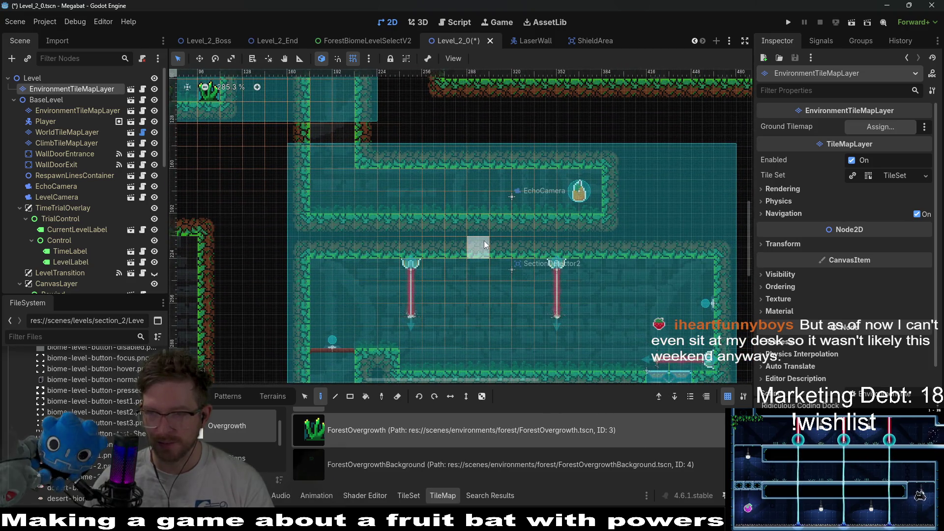
pyautogui.click(457, 201)
pyautogui.click(397, 204)
pyautogui.click(523, 200)
pyautogui.click(592, 202)
pyautogui.scroll(-5, 577, 294)
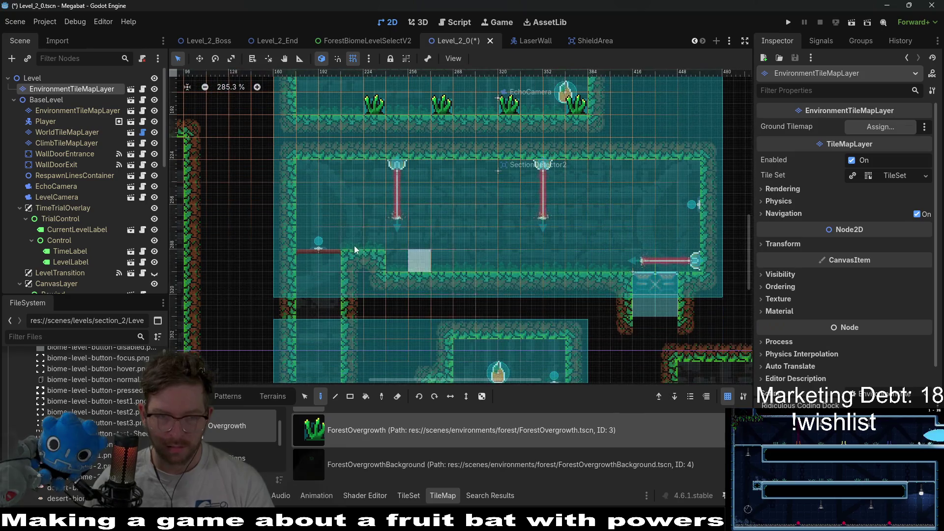
pyautogui.click(353, 243)
pyautogui.scroll(-9, 429, 297)
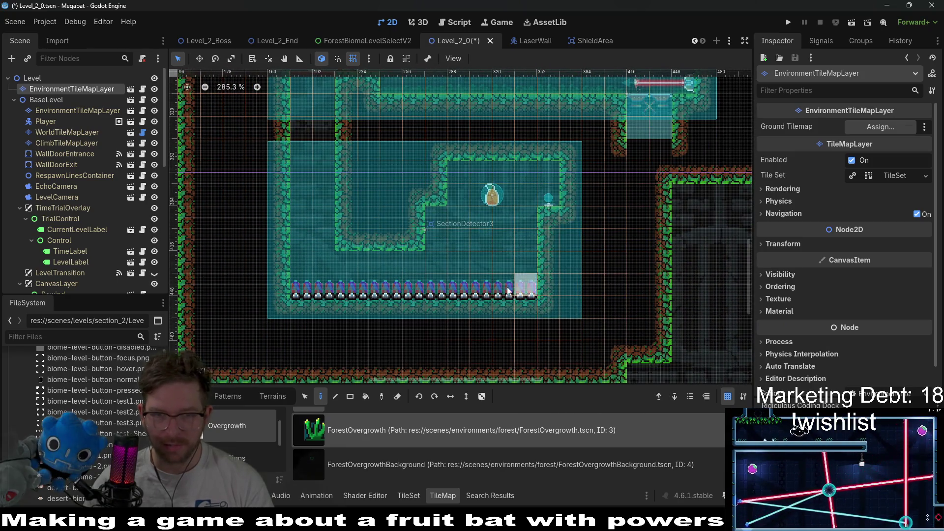
pyautogui.scroll(7, 434, 205)
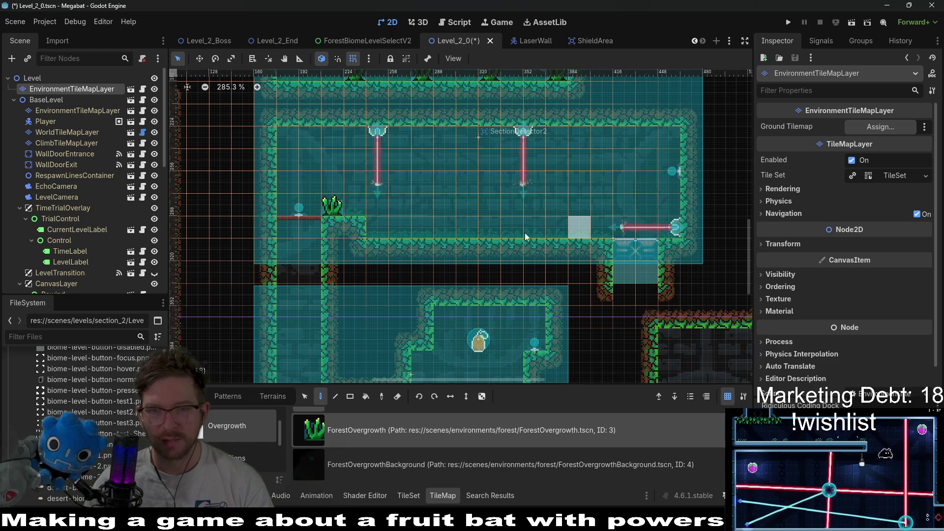
pyautogui.click(99, 110)
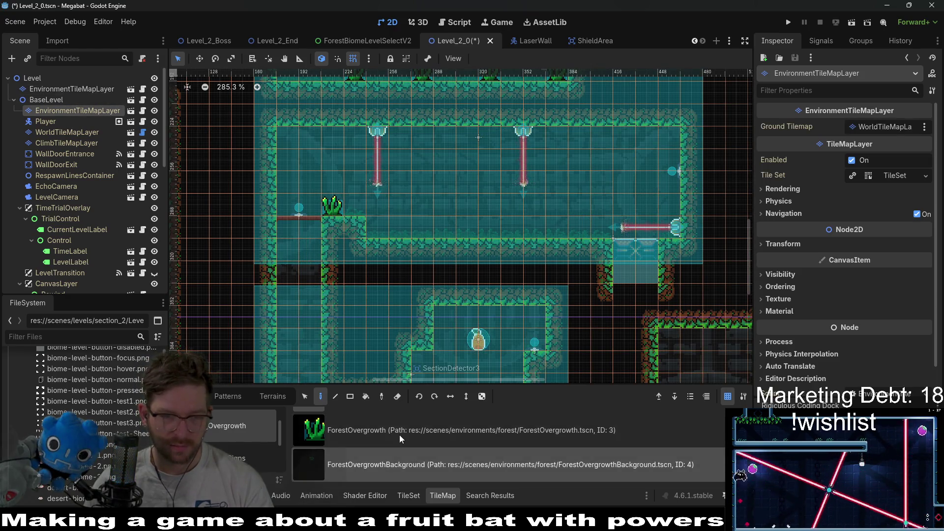
# Step: Select ForestForegroundVineMedium from the overgrowth vine collection and bring the laser room's ceiling into view
pyautogui.click(376, 460)
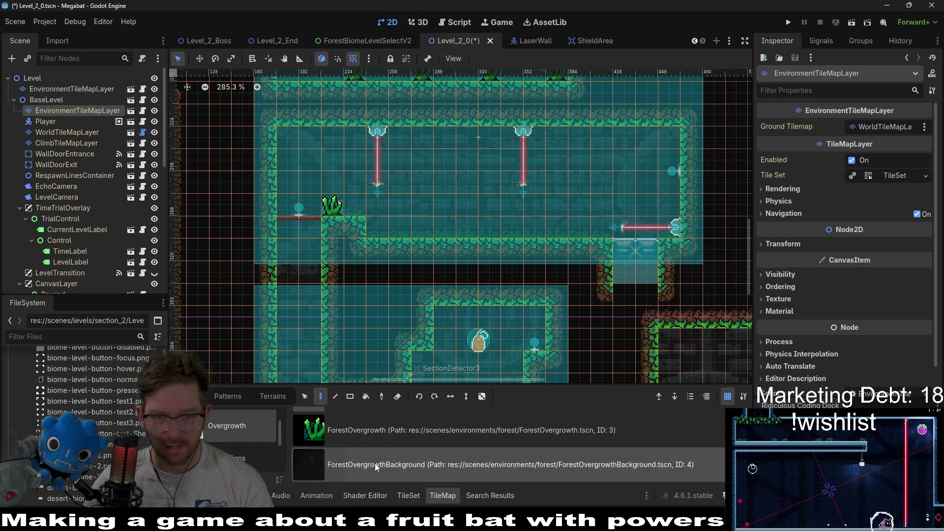
pyautogui.scroll(-1, 215, 442)
pyautogui.click(215, 446)
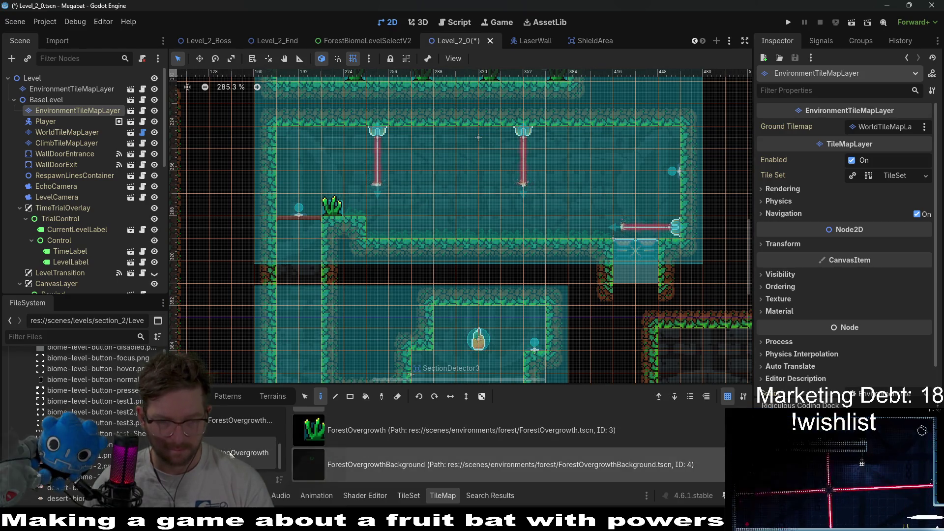
pyautogui.scroll(-4, 362, 473)
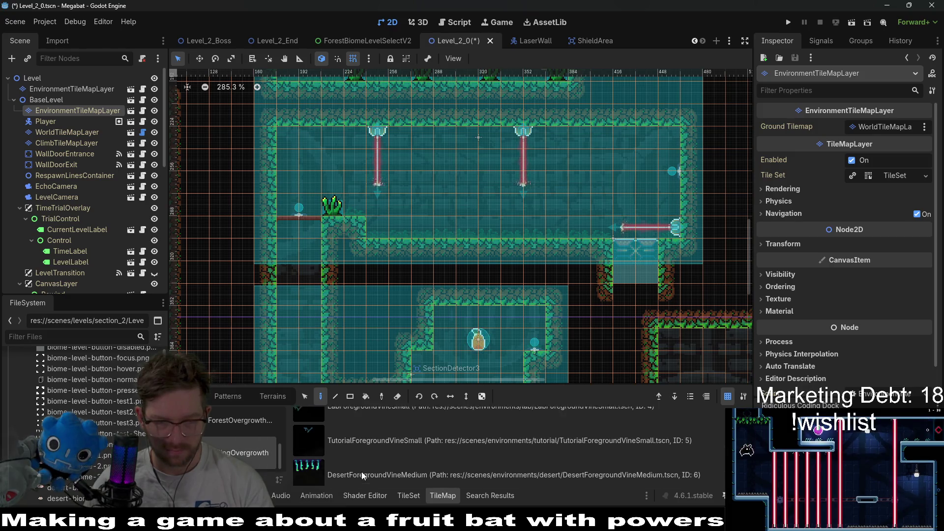
pyautogui.scroll(2, 374, 462)
pyautogui.click(368, 436)
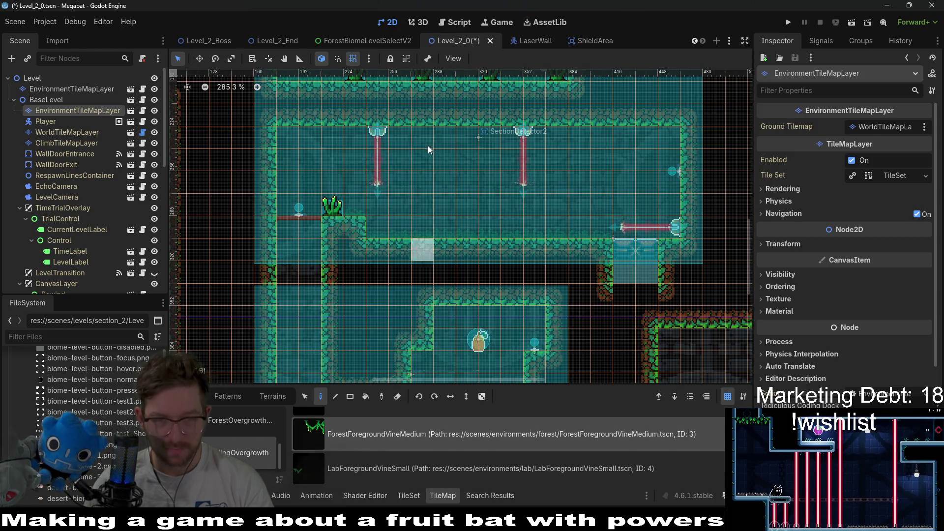
pyautogui.scroll(6, 518, 173)
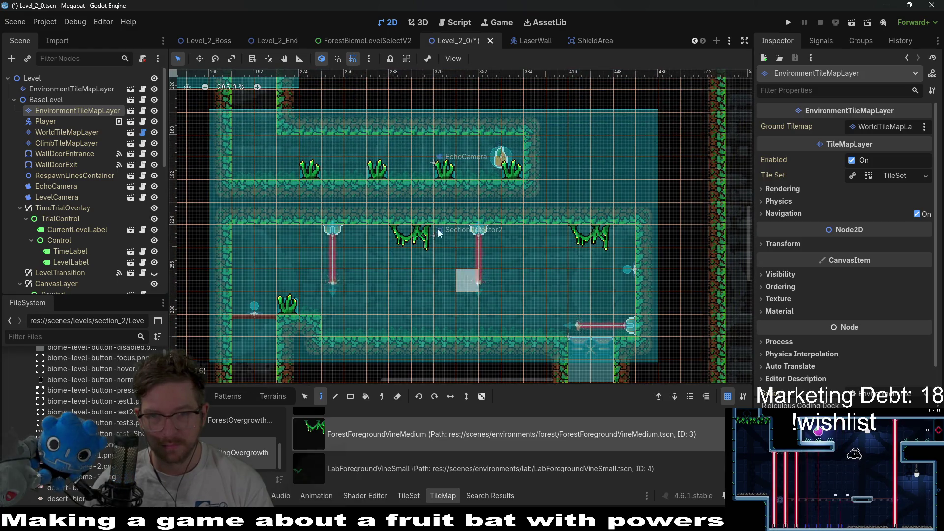
pyautogui.hscroll(-2, 439, 241)
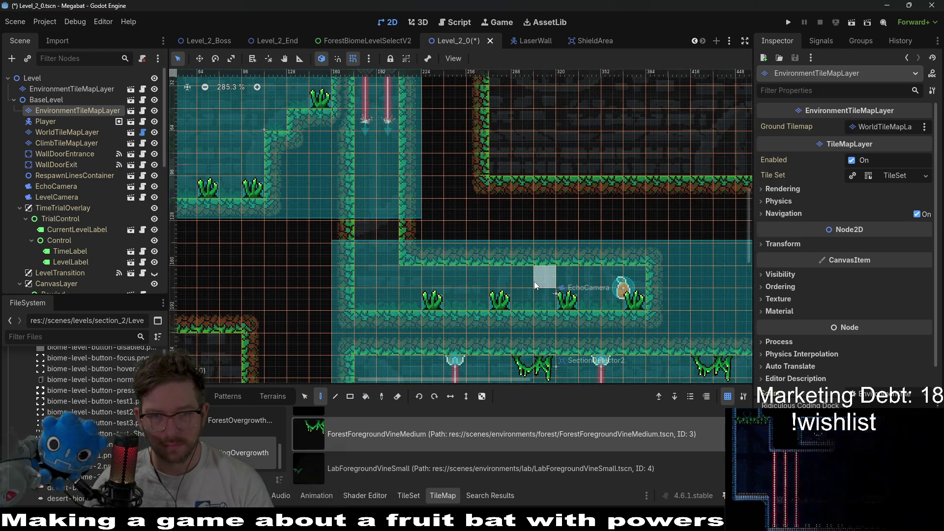
pyautogui.scroll(4, 455, 299)
pyautogui.hscroll(-2, 455, 299)
pyautogui.scroll(-3, 394, 227)
pyautogui.hscroll(1, 393, 227)
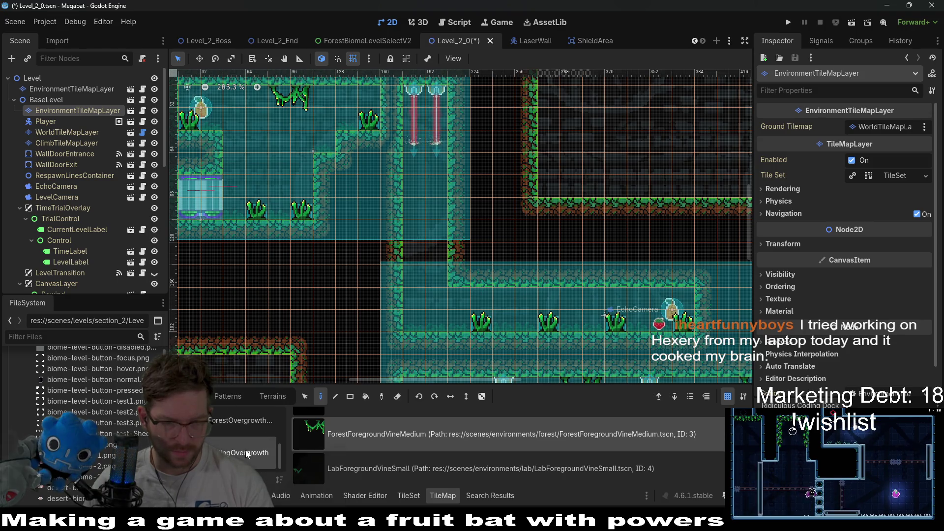
pyautogui.scroll(1, 246, 450)
# Step: Place a Lantern from the Lights collection in the lower alcove, shifted one cell right of the first spot
pyautogui.click(237, 425)
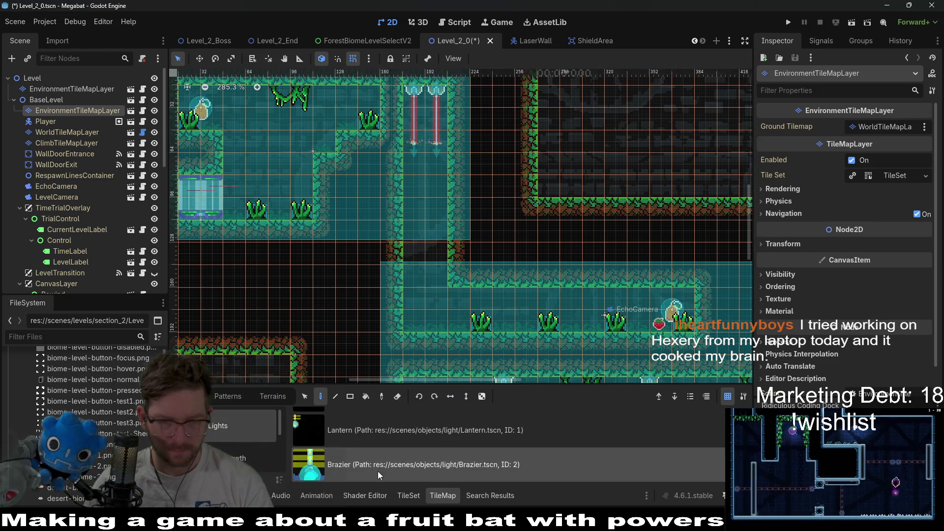
pyautogui.click(374, 430)
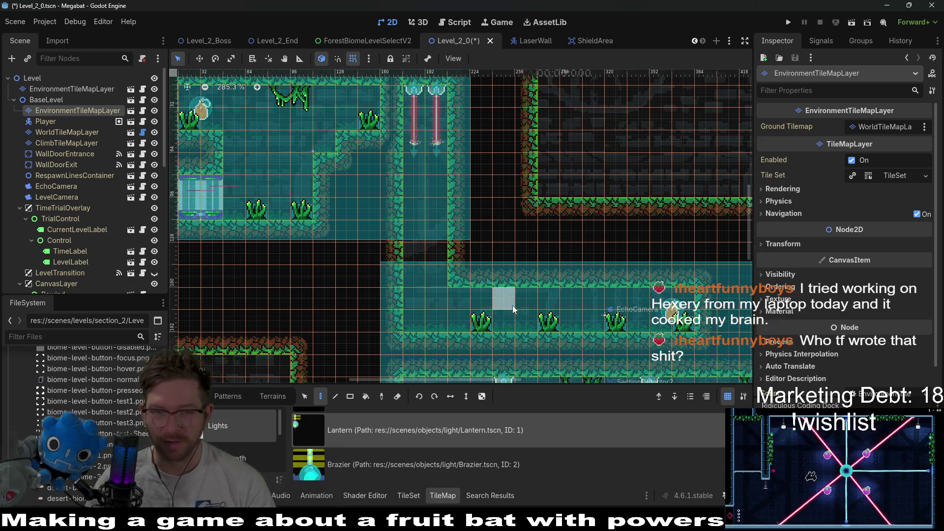
pyautogui.scroll(-3, 330, 127)
pyautogui.scroll(3, 479, 329)
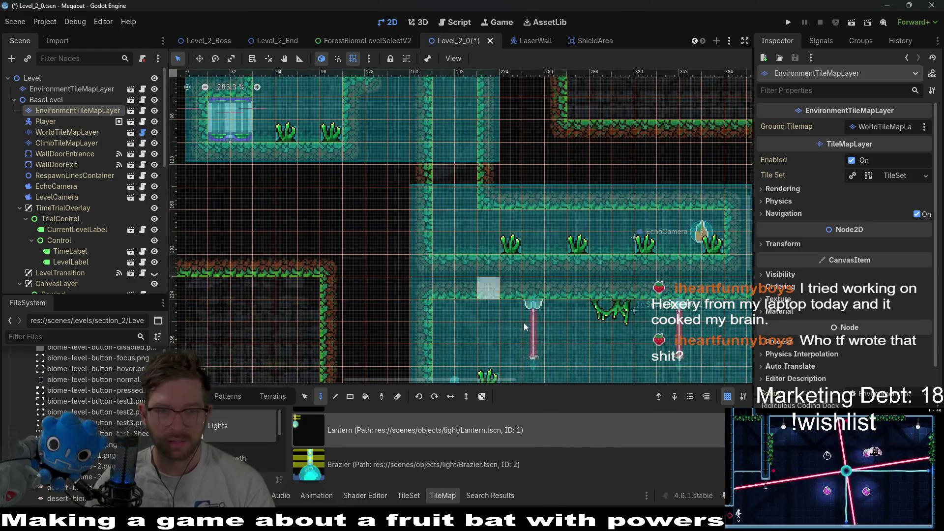
pyautogui.scroll(-3, 525, 330)
pyautogui.scroll(3, 528, 258)
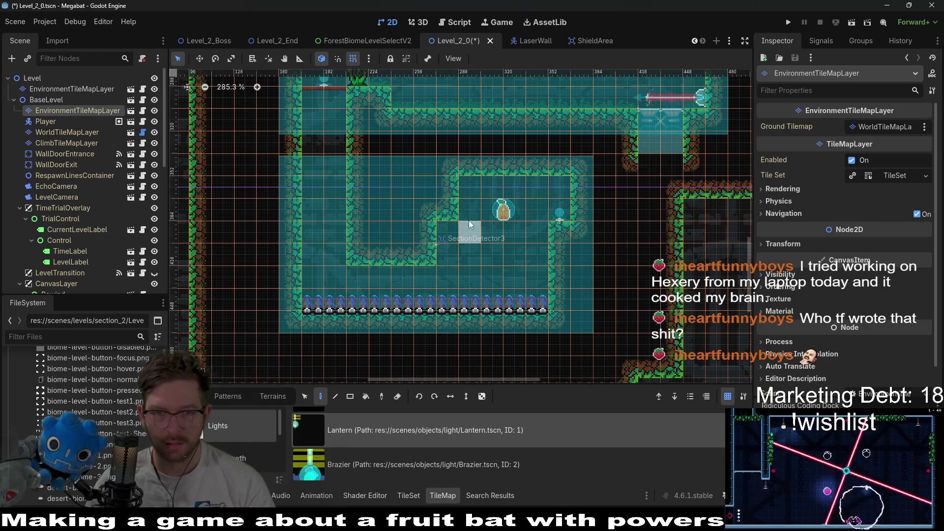
pyautogui.click(475, 193)
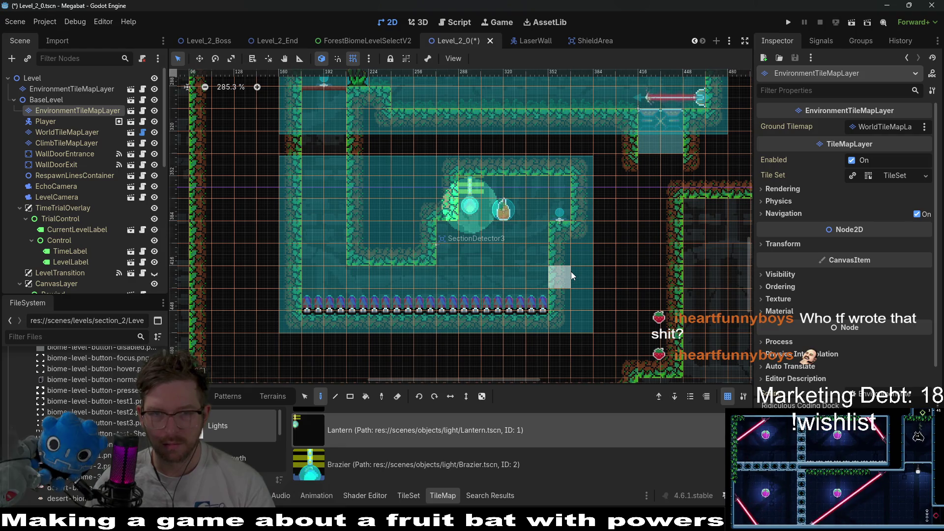
pyautogui.rightClick(473, 191)
pyautogui.click(488, 188)
pyautogui.scroll(-5, 81, 236)
# Step: Select the Fruit3 node and switch to the Move tool to reposition it
pyautogui.click(57, 218)
pyautogui.press('w')
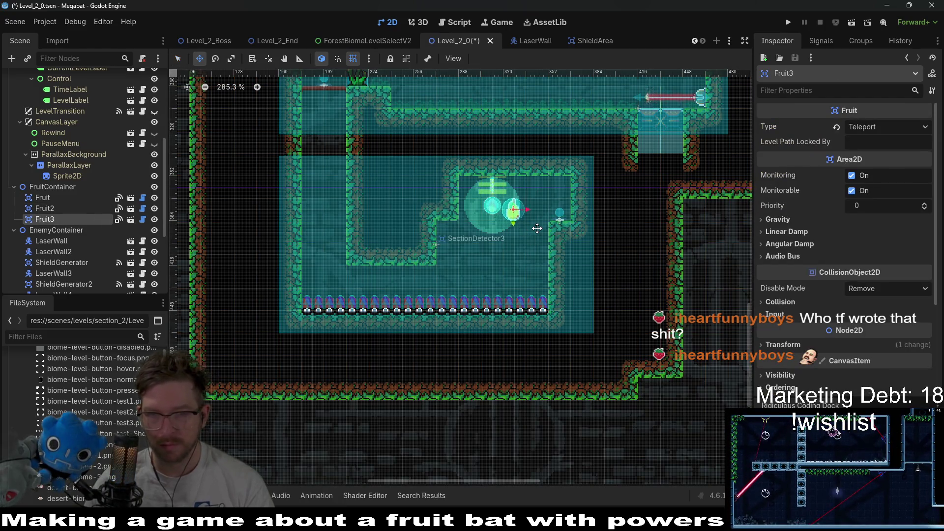
pyautogui.scroll(-3, 534, 224)
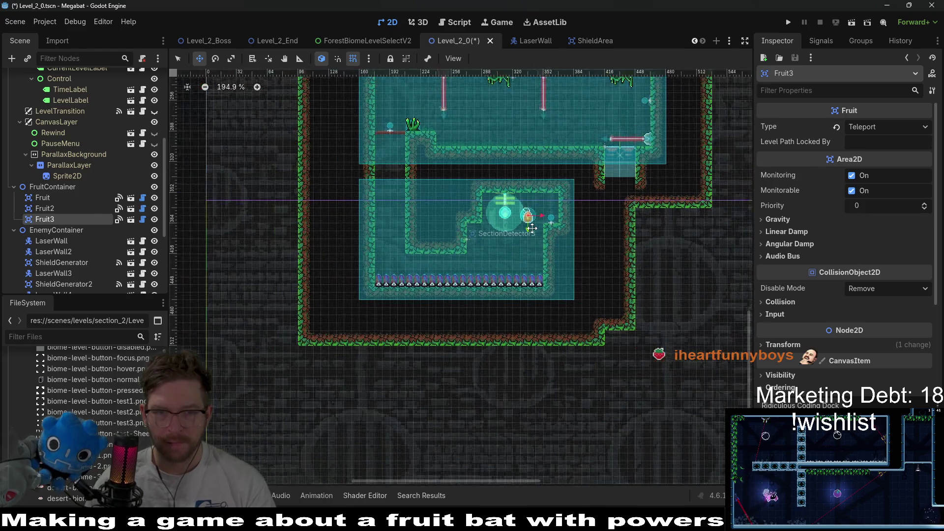
pyautogui.scroll(5, 523, 274)
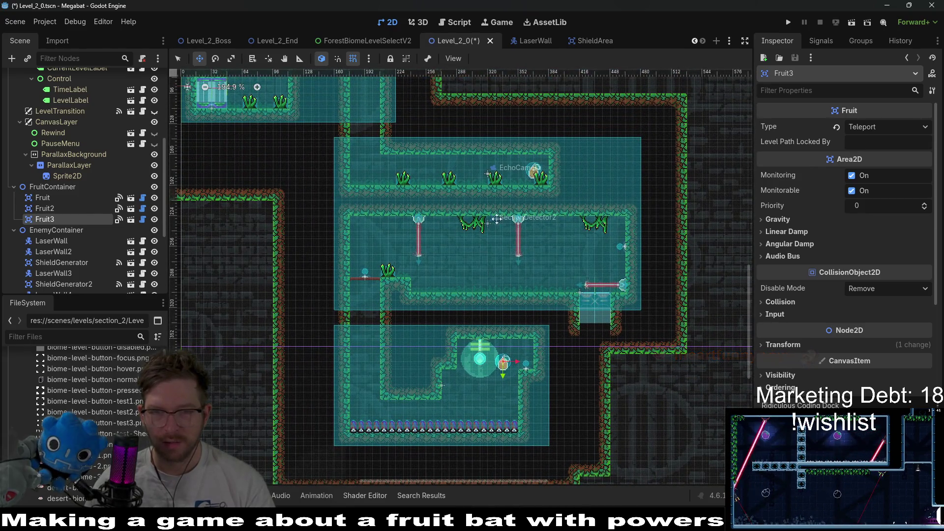
pyautogui.scroll(5, 526, 301)
pyautogui.hscroll(-2, 459, 239)
pyautogui.hscroll(-1, 459, 238)
pyautogui.scroll(1, 458, 239)
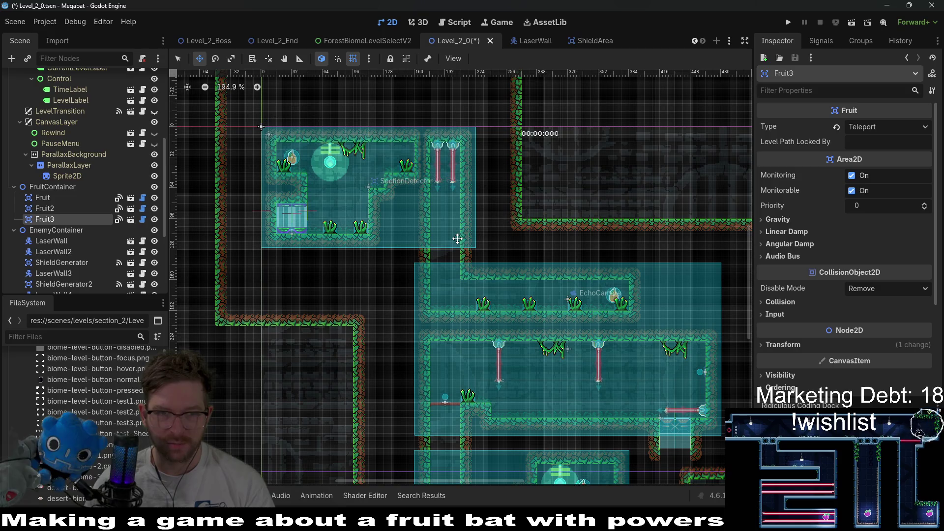
pyautogui.scroll(2, 457, 237)
pyautogui.scroll(5, 66, 134)
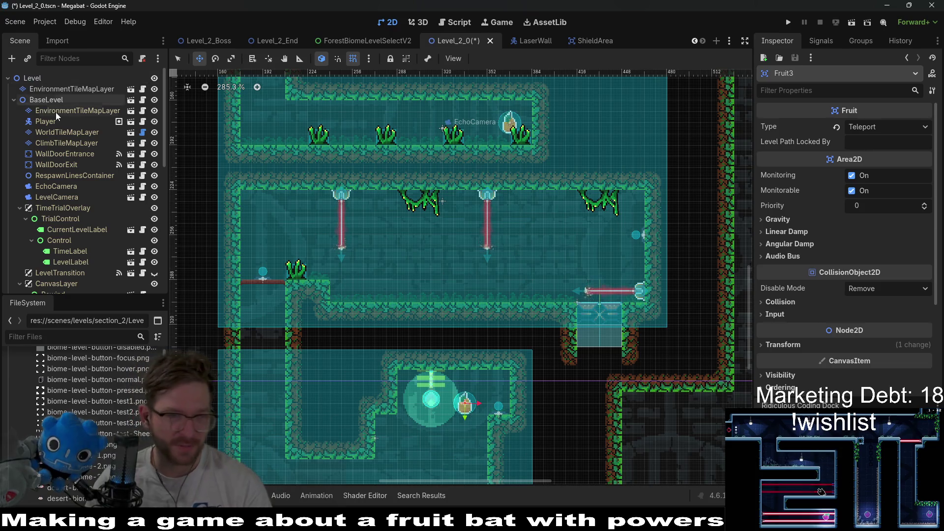
# Step: Pick the Lantern scene tile and undo the two stray lantern placements
pyautogui.click(55, 113)
pyautogui.click(72, 89)
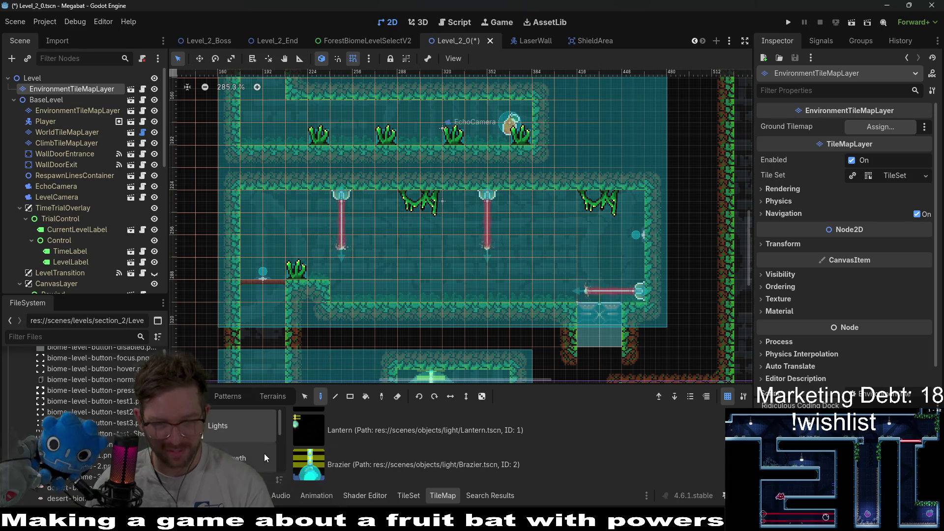
pyautogui.click(361, 441)
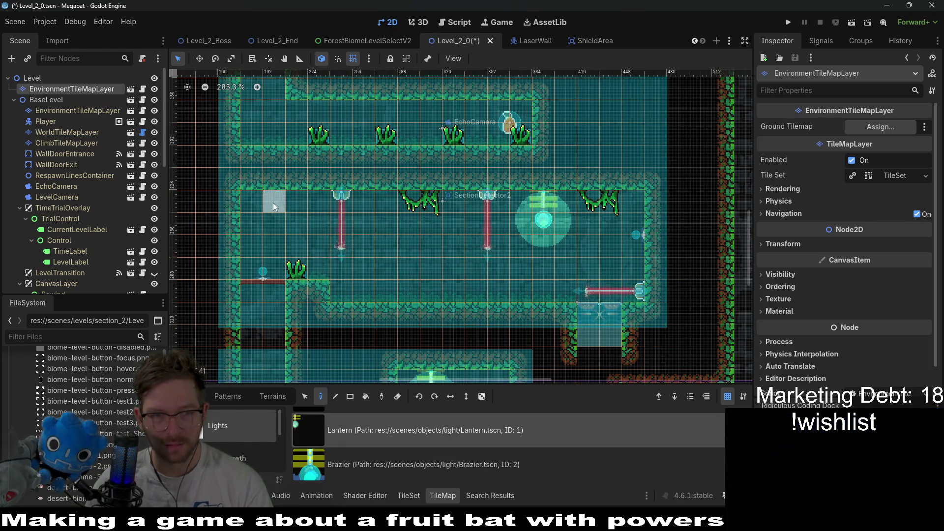
pyautogui.scroll(2, 531, 266)
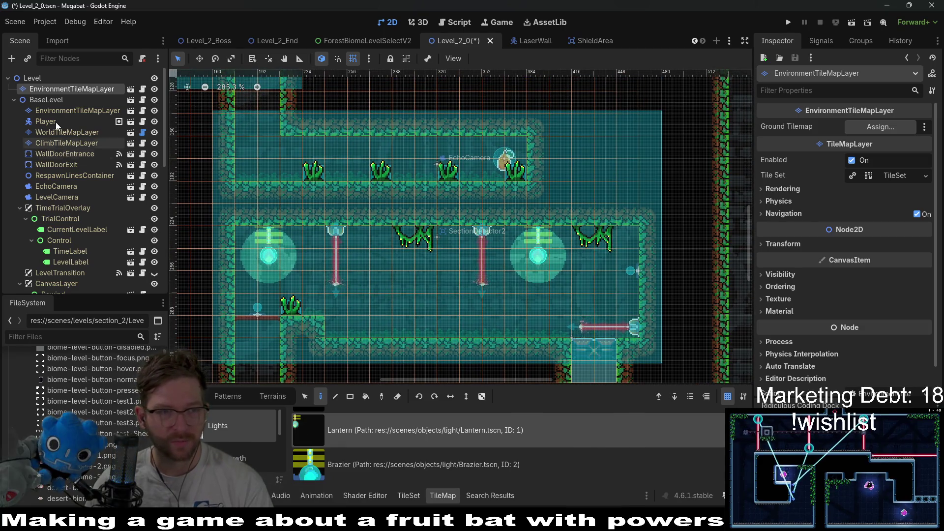
pyautogui.hotkey('ctrl', 'z')
pyautogui.hotkey('ctrl', 'z')
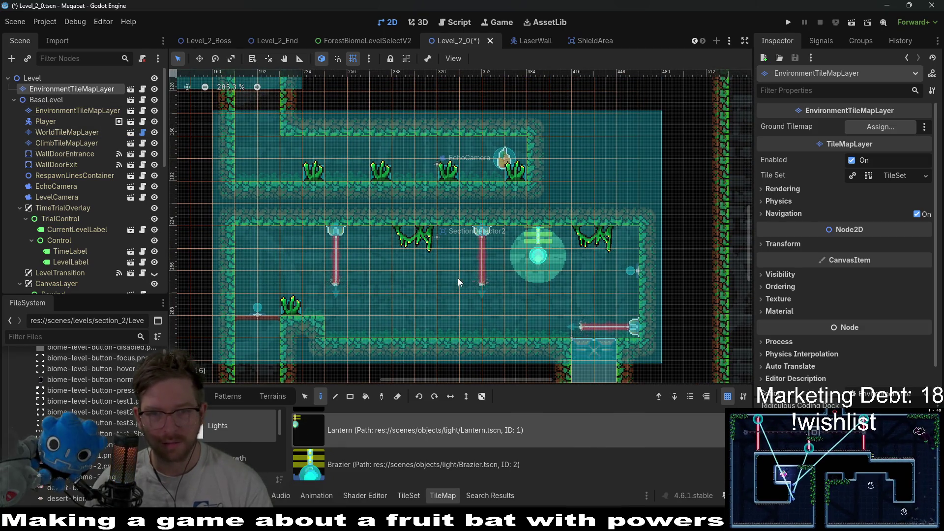
# Step: Place lanterns at the laser room's left and right ends on BaseLevel's EnvironmentTileMapLayer
pyautogui.click(58, 110)
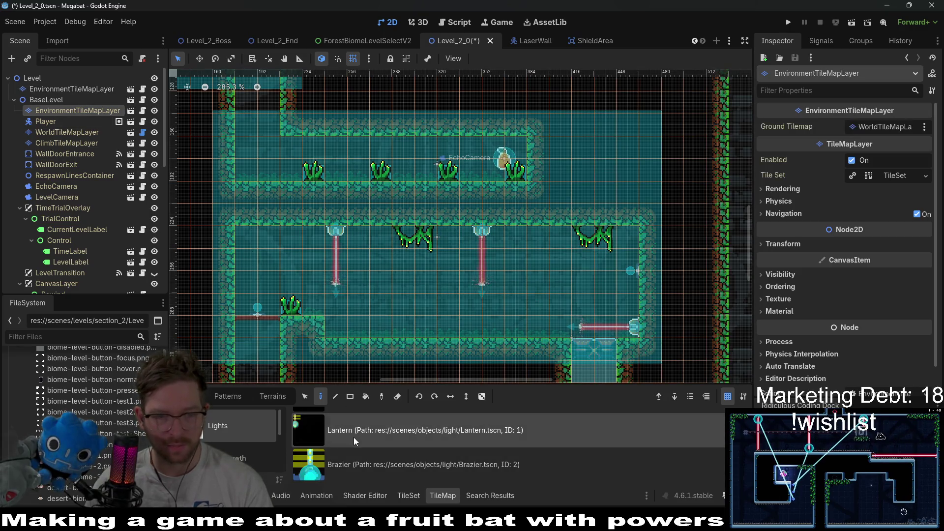
pyautogui.click(540, 234)
pyautogui.click(265, 247)
pyautogui.scroll(-3, 403, 314)
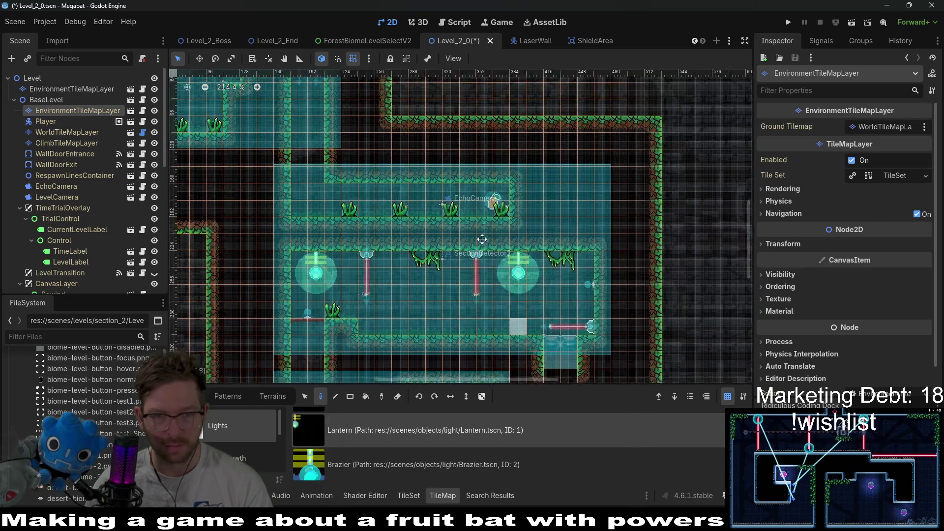
pyautogui.scroll(-3, 421, 283)
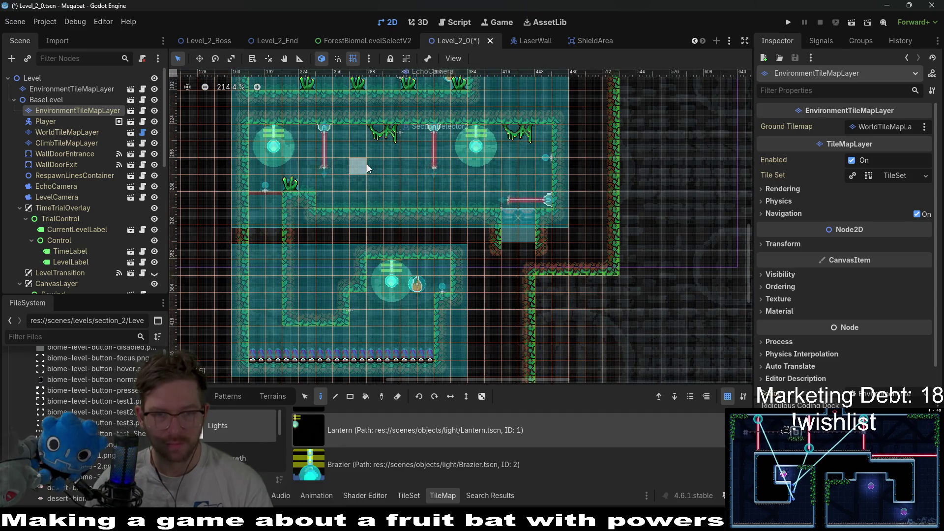
pyautogui.scroll(5, 367, 164)
pyautogui.hscroll(-3, 367, 165)
pyautogui.click(60, 92)
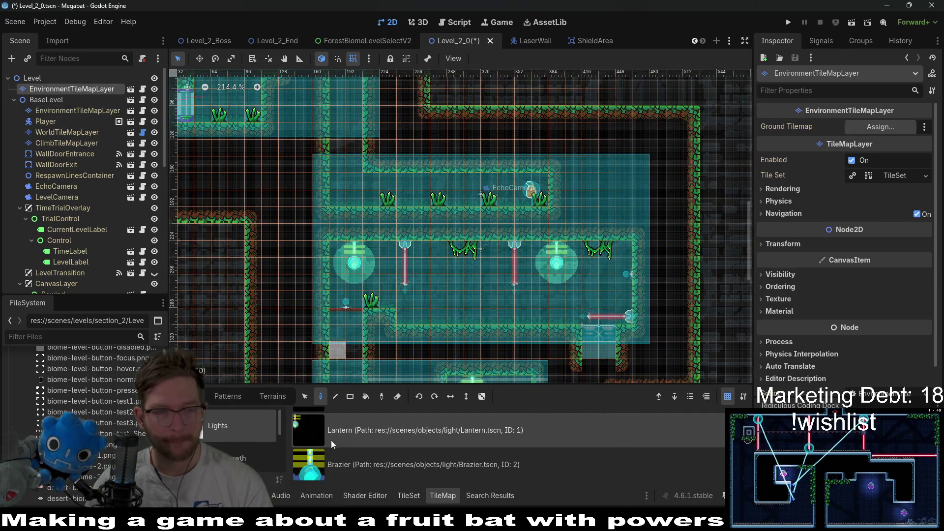
pyautogui.click(59, 110)
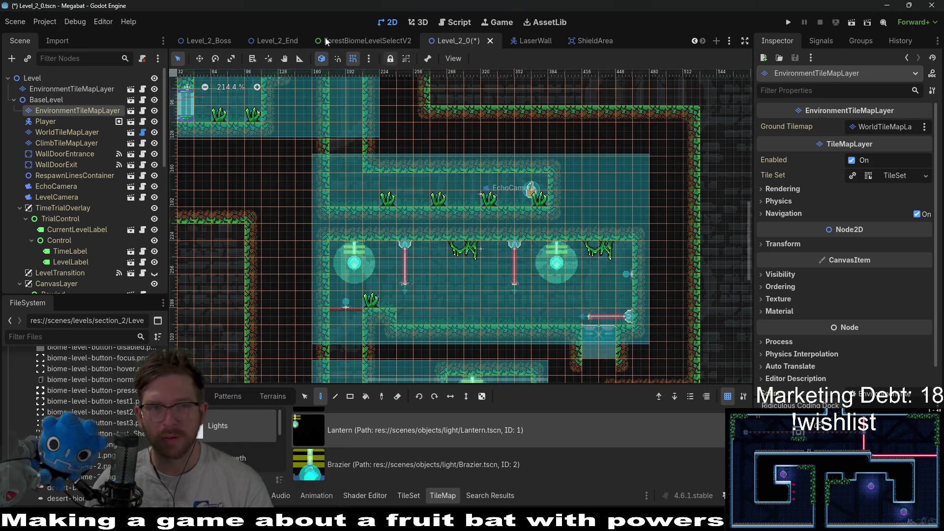
# Step: Save Level_2_0 and quick-open the Level_2_1 scene with Ctrl+Shift+O
pyautogui.hotkey('ctrl', 's')
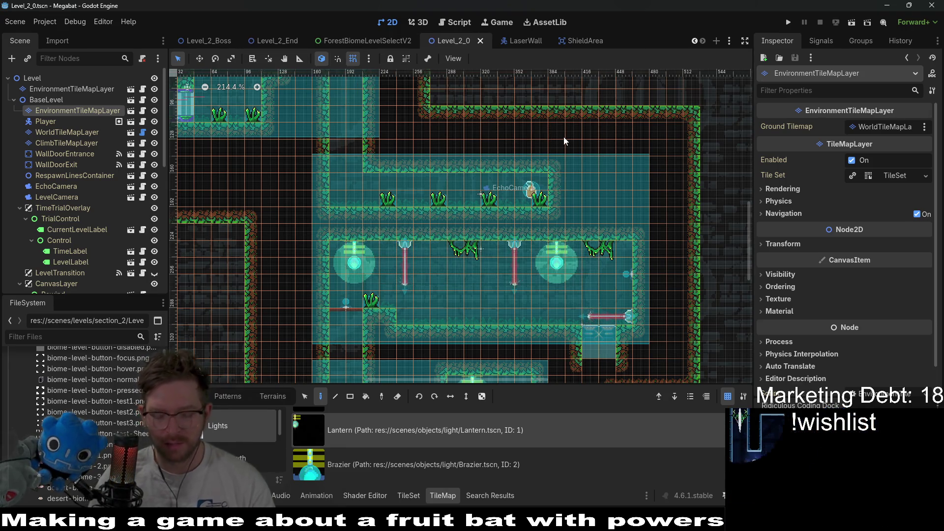
pyautogui.hotkey('ctrl', 'shift', 'o')
pyautogui.write('level_1')
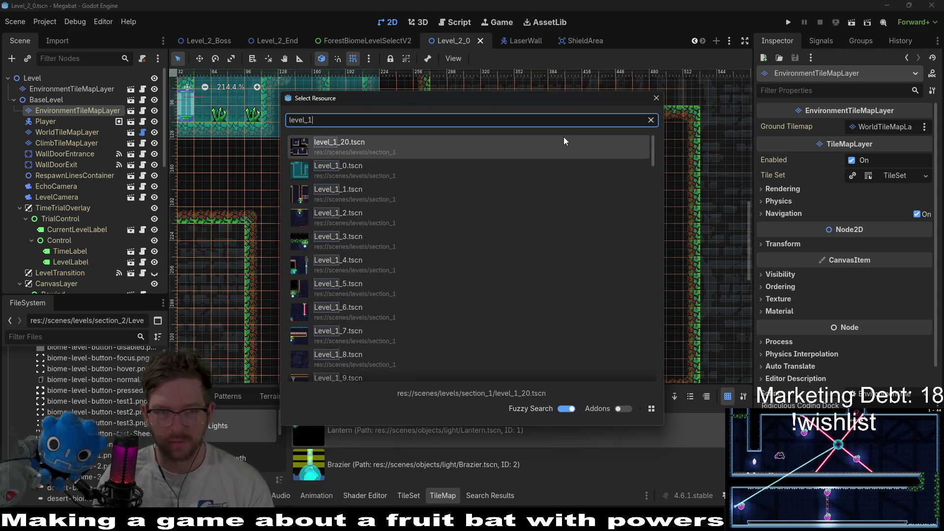
pyautogui.press('BackSpace')
pyautogui.press('BackSpace')
pyautogui.write('2_1')
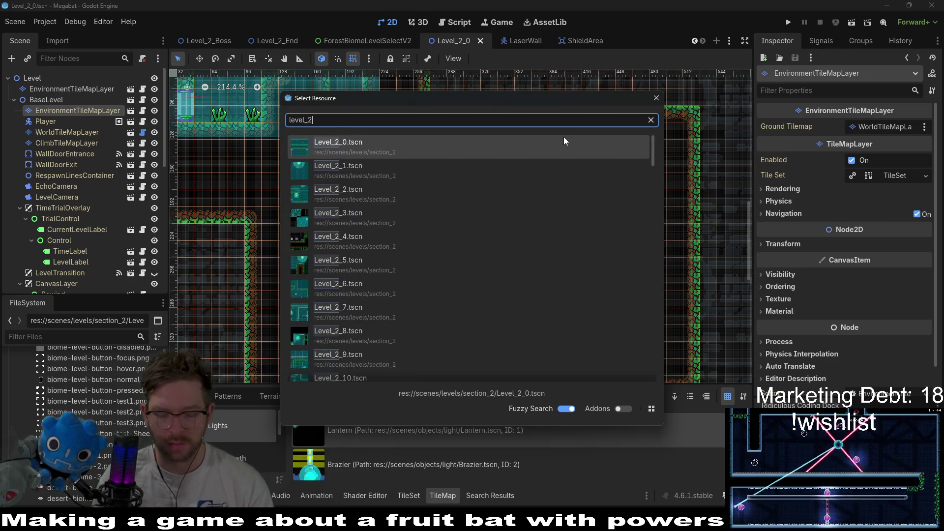
pyautogui.press('Return')
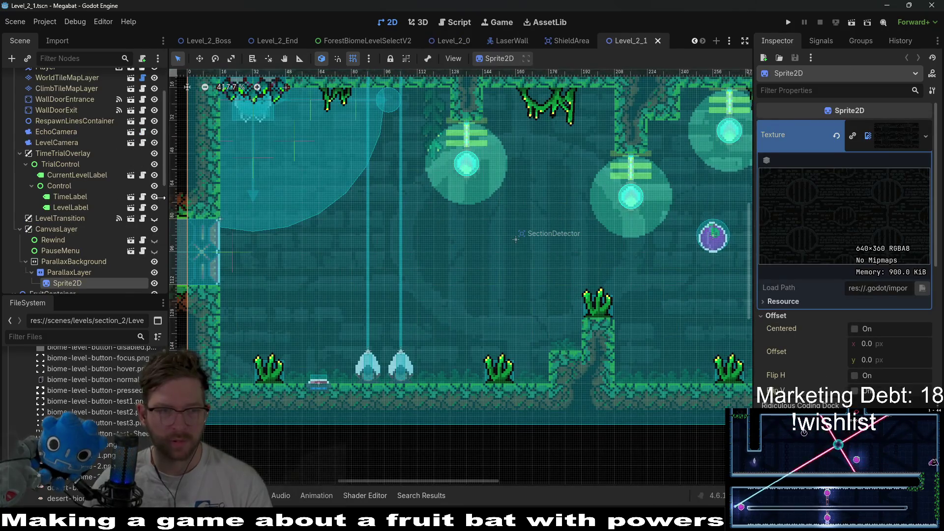
# Step: Playtest Level_2_1, then save and close it and return to the Level_2_0 tab
pyautogui.scroll(2, 79, 126)
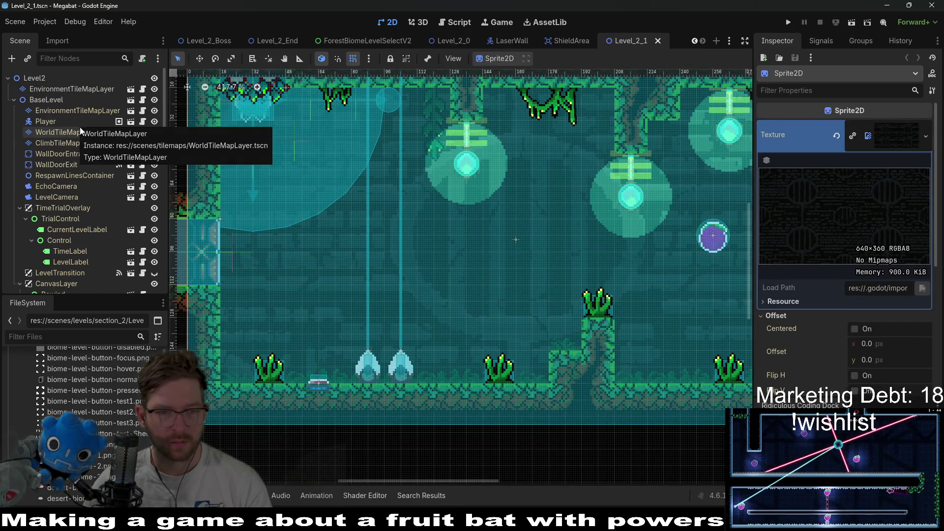
pyautogui.click(82, 113)
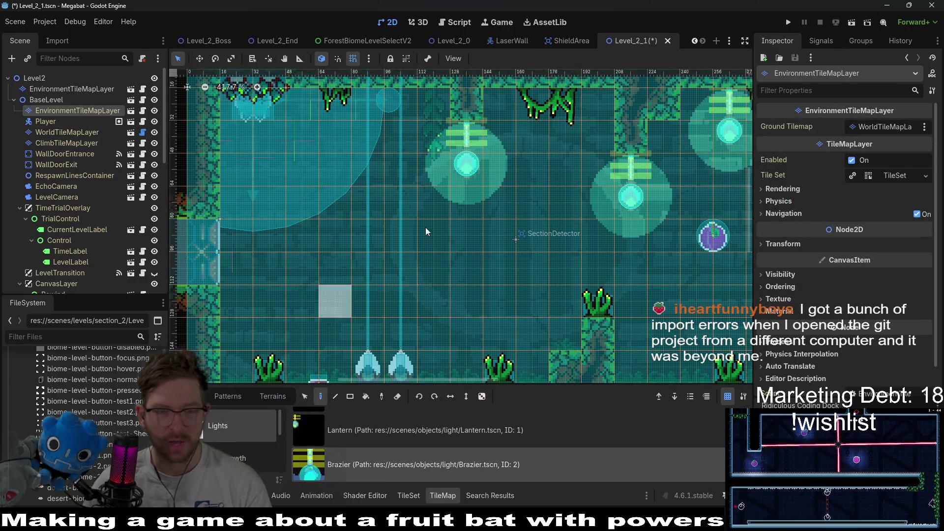
pyautogui.click(852, 23)
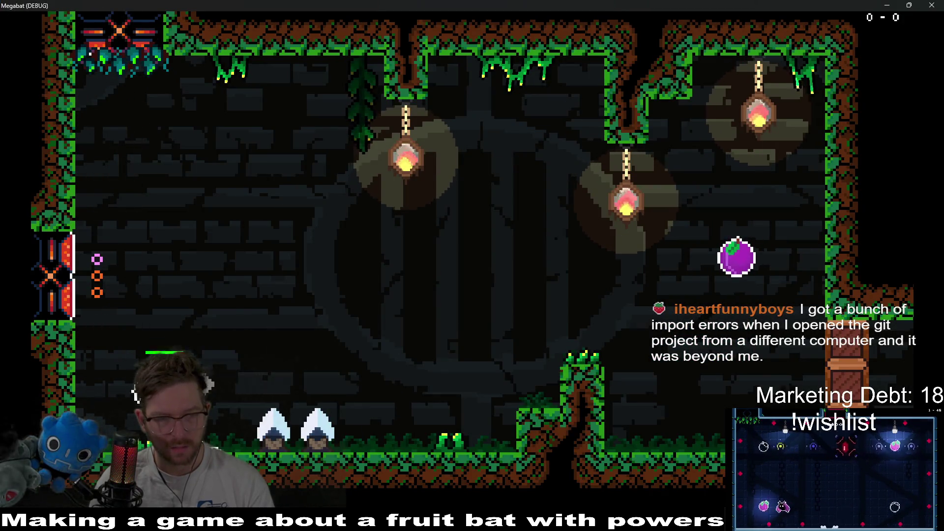
pyautogui.click(932, 5)
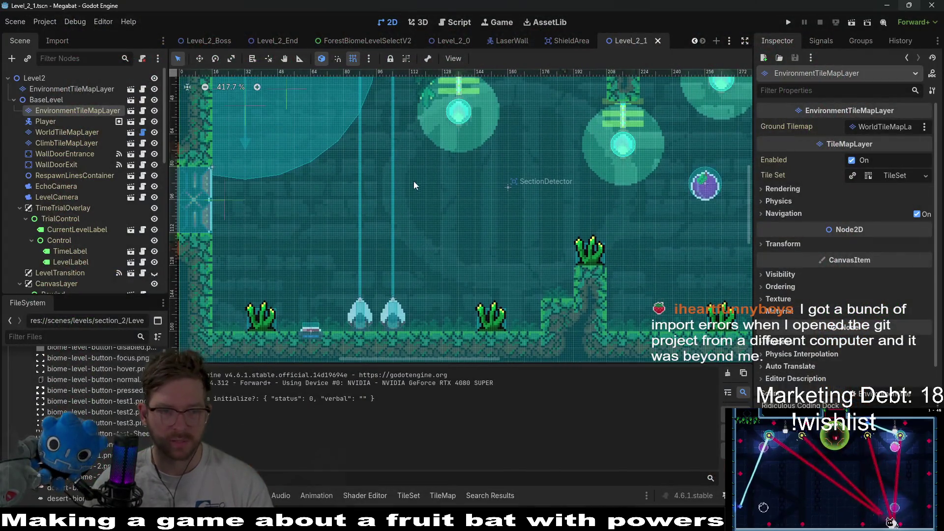
pyautogui.hotkey('ctrl', 's')
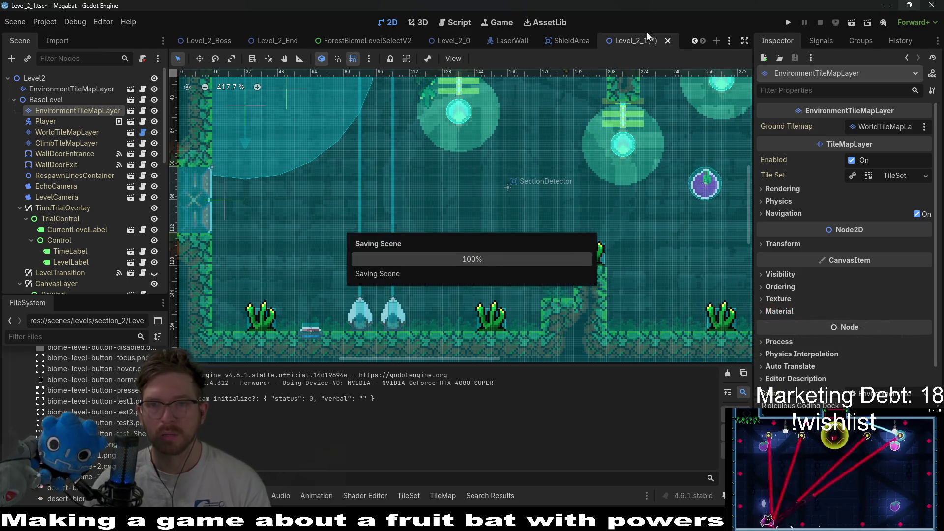
pyautogui.middleClick(635, 41)
pyautogui.click(443, 42)
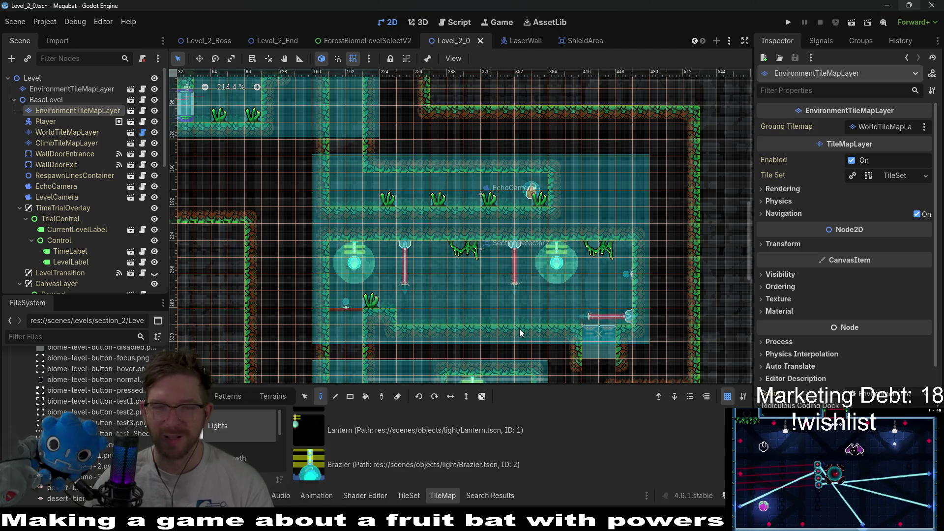
pyautogui.scroll(-2, 509, 297)
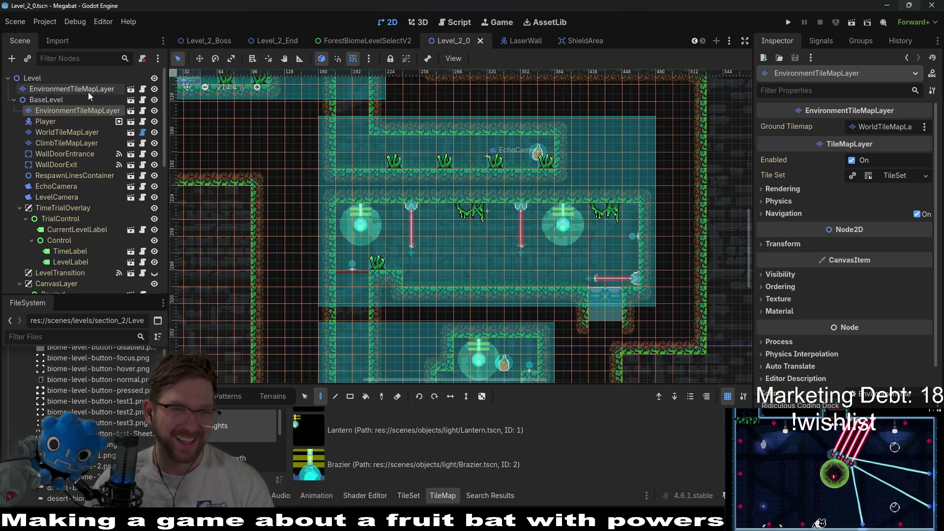
pyautogui.scroll(-2, 462, 269)
pyautogui.scroll(3, 430, 244)
pyautogui.scroll(2, 477, 237)
pyautogui.scroll(-5, 453, 254)
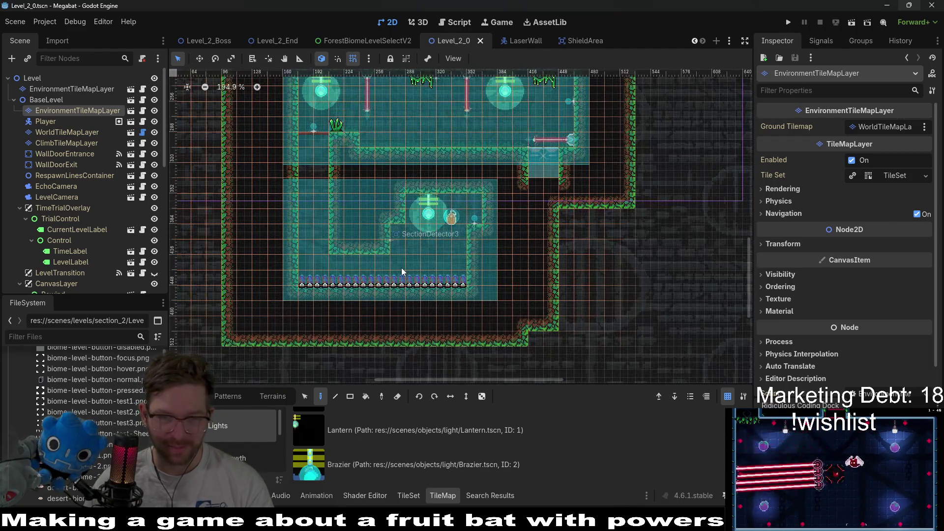
pyautogui.scroll(2, 432, 248)
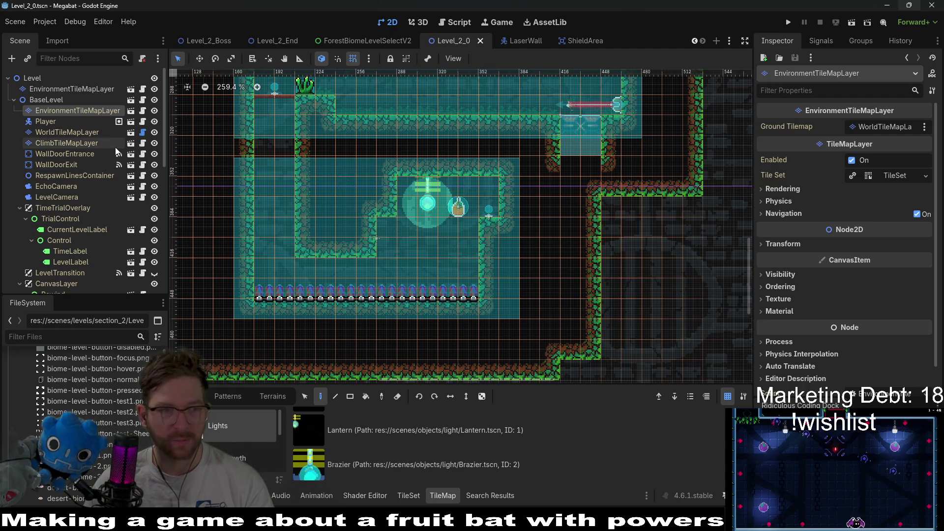
pyautogui.click(81, 93)
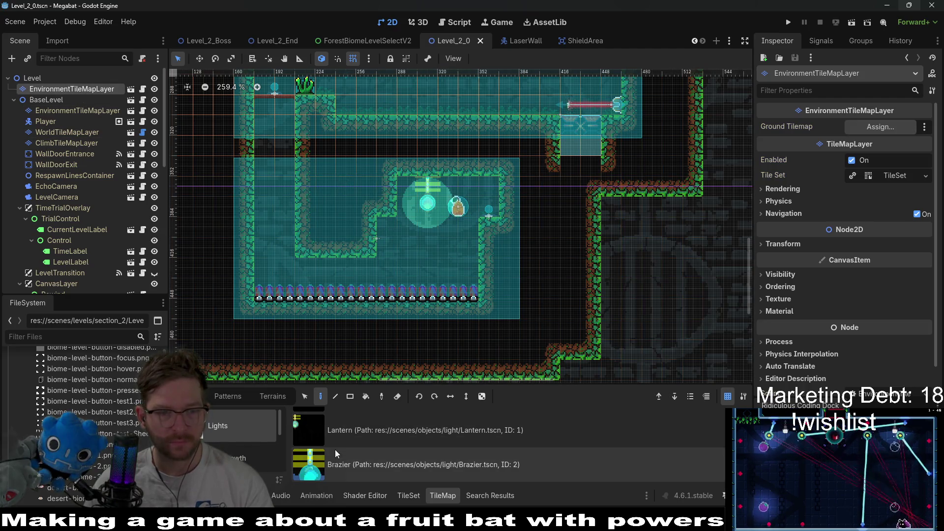
# Step: On BaseLevel's EnvironmentTileMapLayer, place a ForestForegroundVineMedium vine in the spike room
pyautogui.click(74, 110)
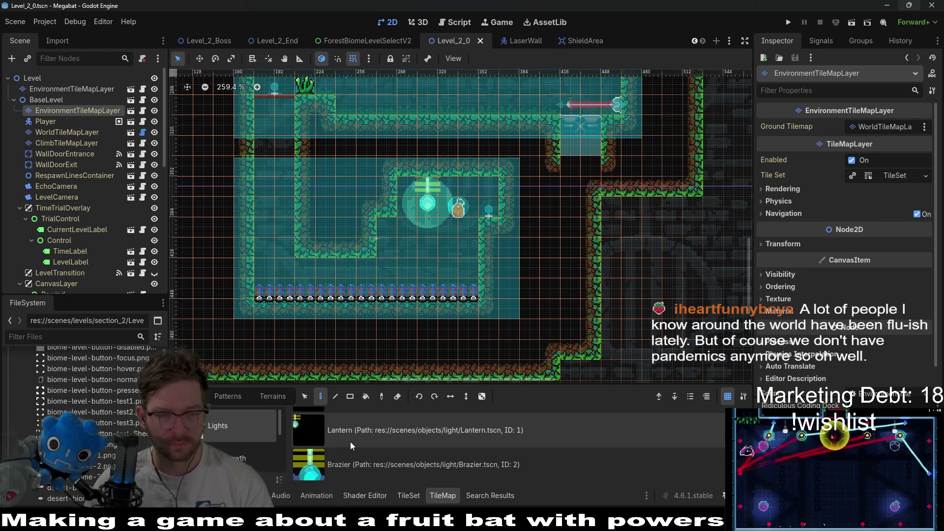
pyautogui.scroll(-2, 241, 453)
pyautogui.click(250, 459)
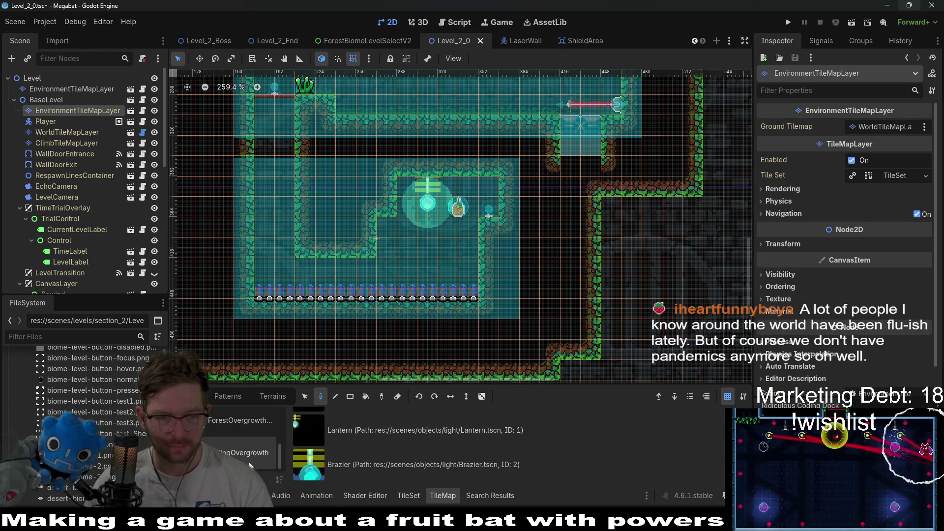
pyautogui.click(346, 468)
pyautogui.click(315, 270)
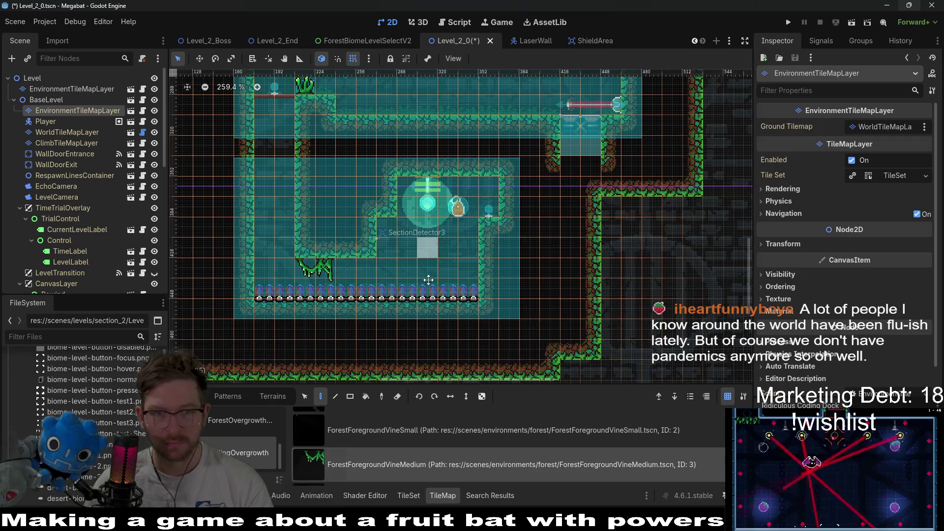
# Step: Hang a ForestForegroundVineSmall vine from the inner room's ceiling
pyautogui.scroll(3, 391, 278)
pyautogui.click(399, 432)
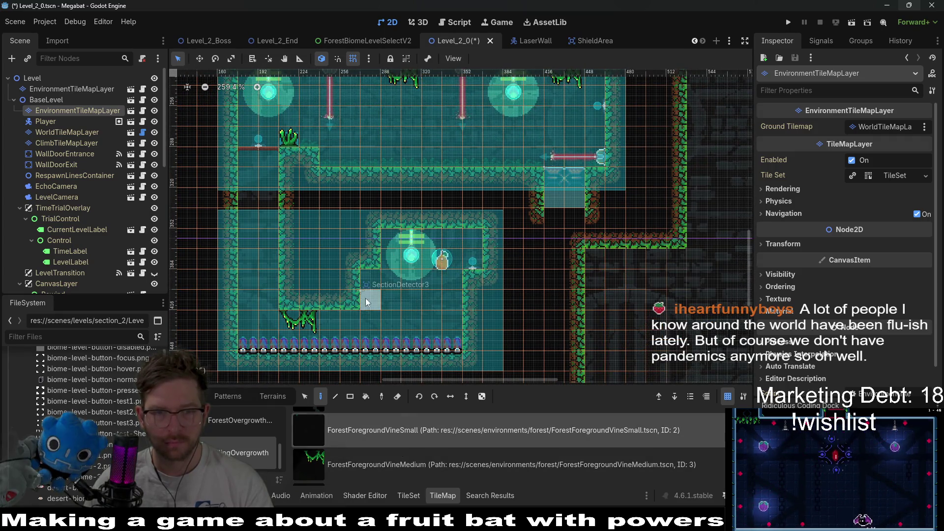
pyautogui.scroll(6, 435, 239)
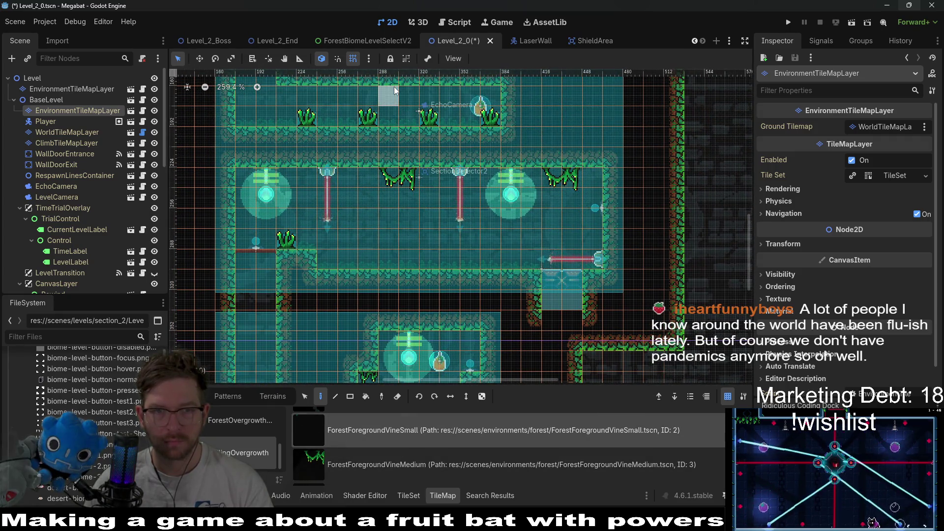
pyautogui.moveTo(371, 123); pyautogui.dragTo(510, 293)
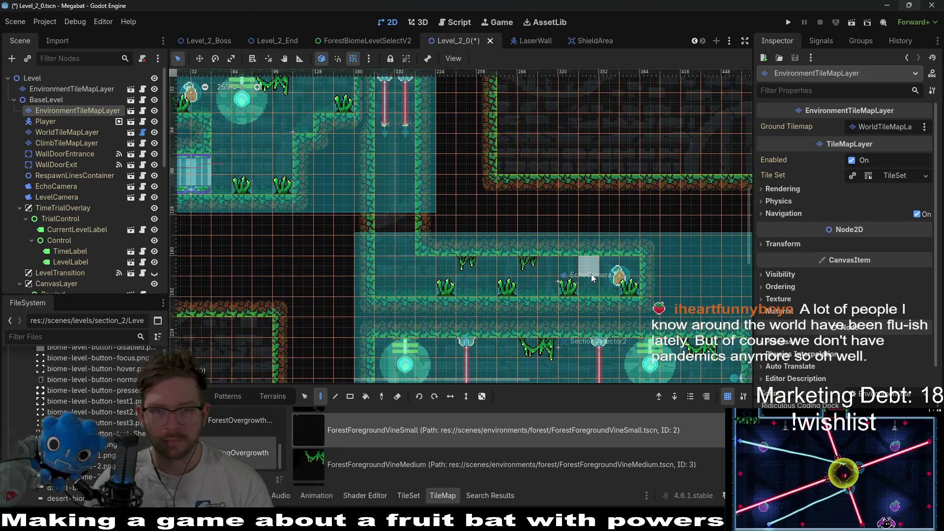
pyautogui.scroll(5, 443, 207)
pyautogui.hscroll(-3, 344, 160)
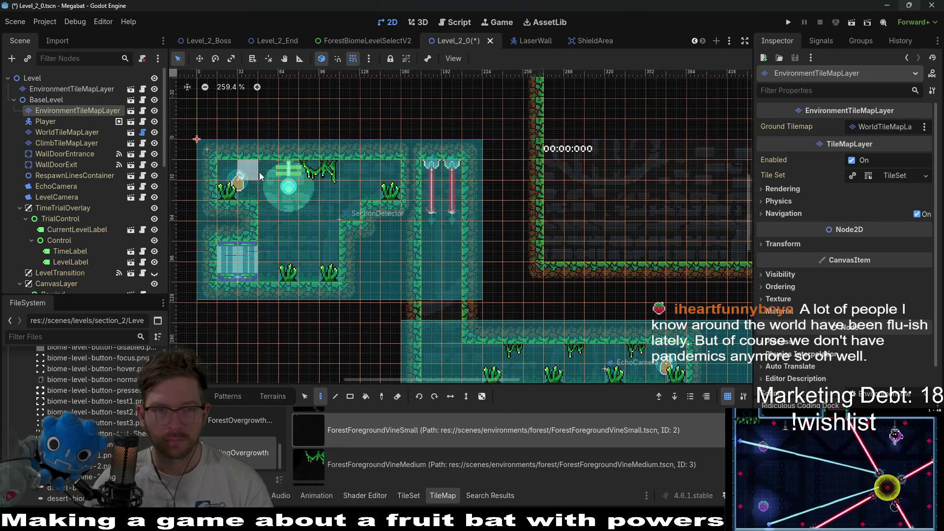
pyautogui.scroll(-10, 345, 256)
pyautogui.hscroll(8, 418, 262)
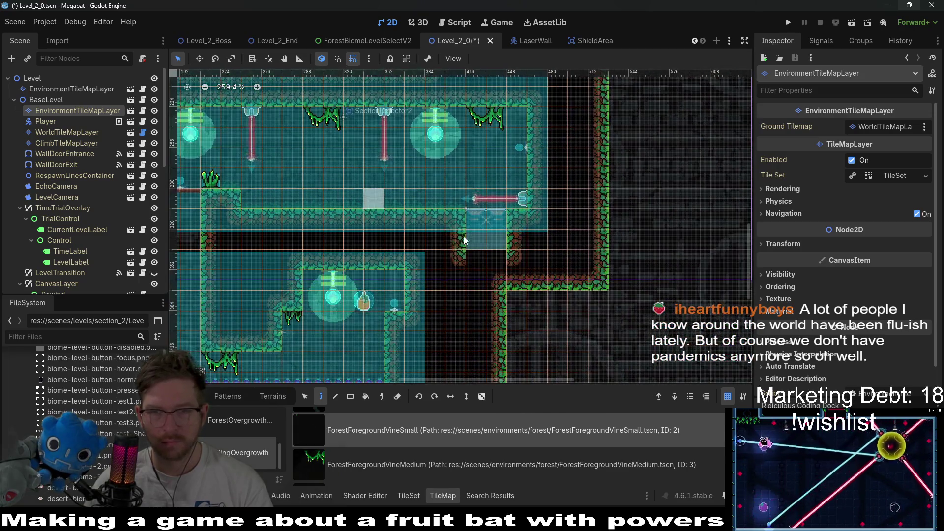
pyautogui.scroll(-3, 430, 181)
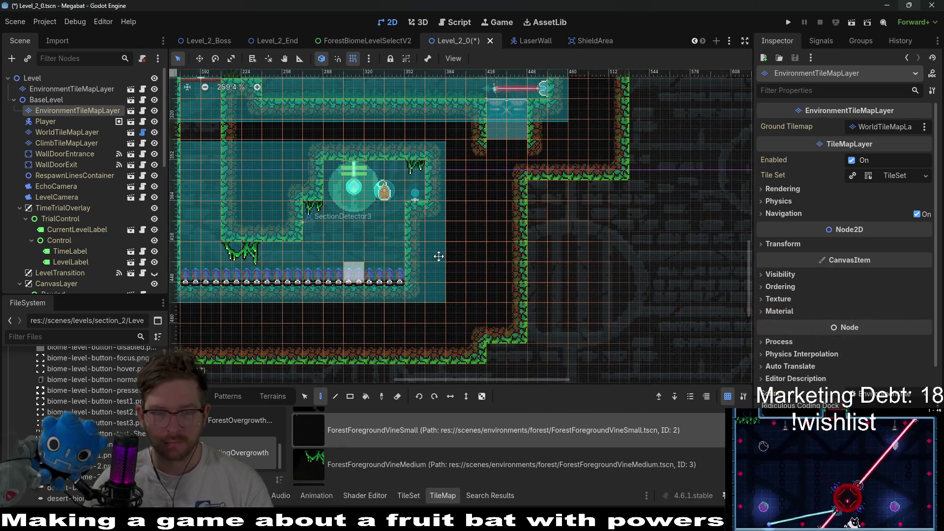
pyautogui.hscroll(-3, 477, 250)
pyautogui.click(445, 148)
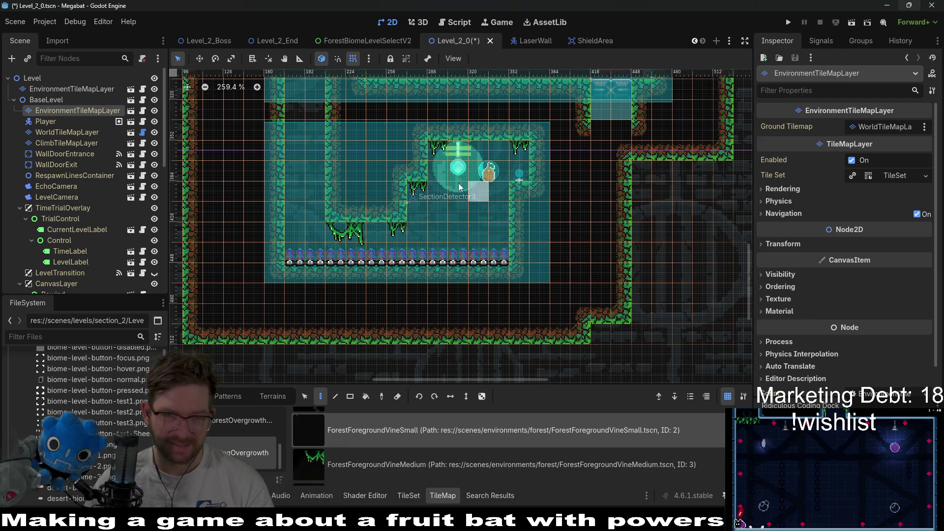
# Step: Pan the view up to the level's upper-left start area
pyautogui.moveTo(458, 183); pyautogui.dragTo(443, 220)
pyautogui.scroll(-2, 423, 439)
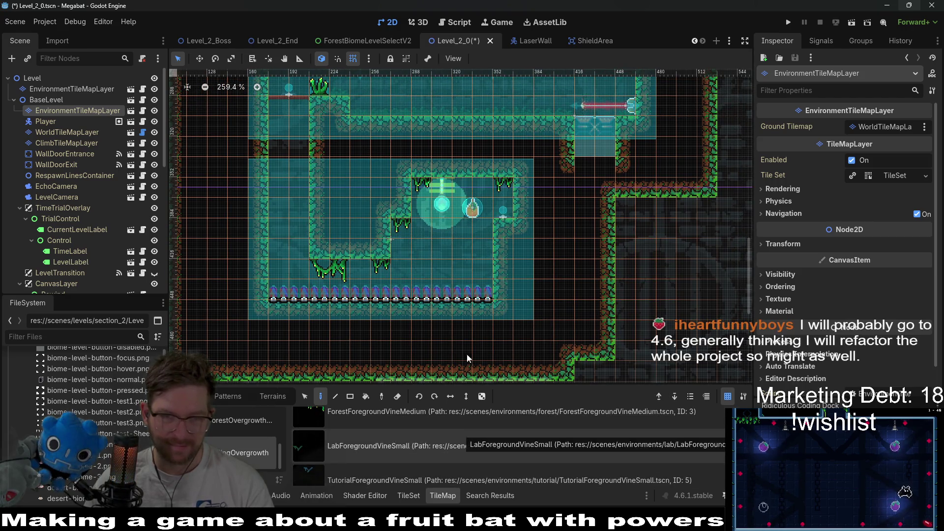
pyautogui.moveTo(433, 105)
pyautogui.mouseDown()
pyautogui.moveTo(482, 173)
pyautogui.moveTo(476, 270)
pyautogui.mouseUp()
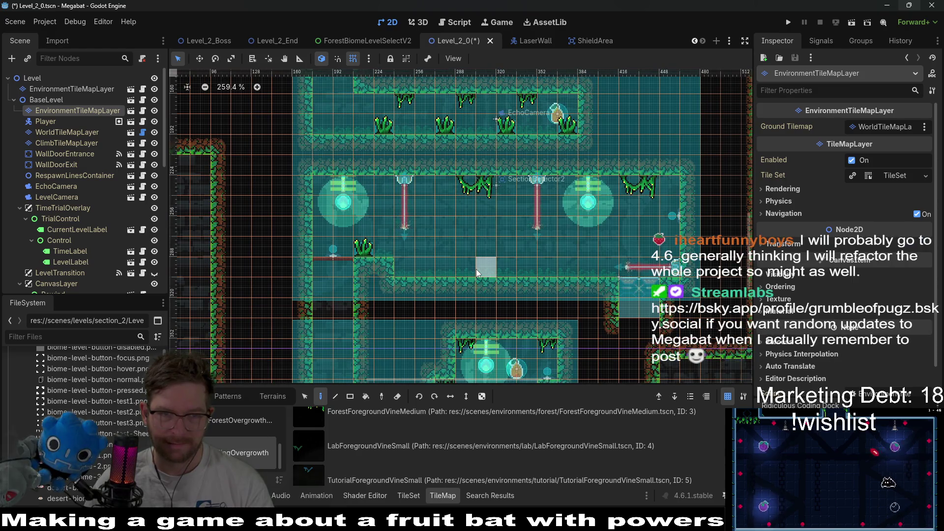
pyautogui.moveTo(579, 206); pyautogui.dragTo(560, 314)
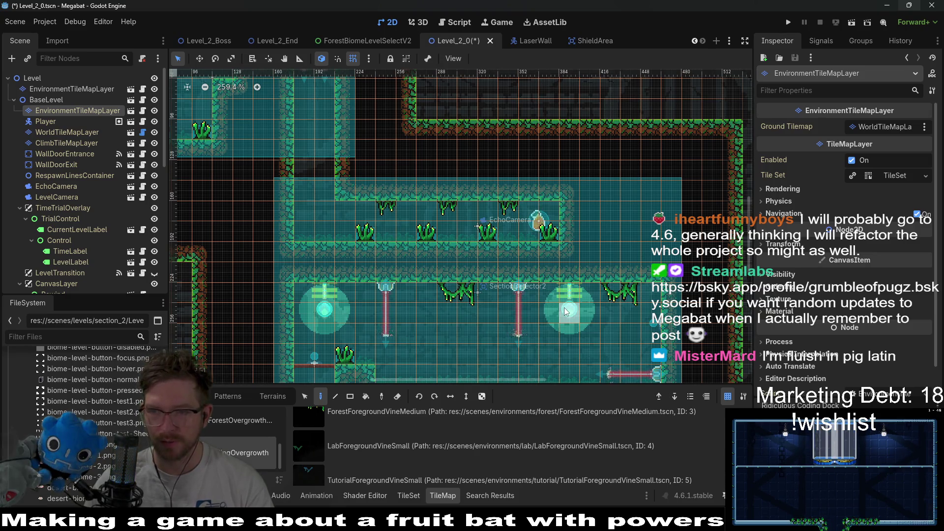
pyautogui.moveTo(381, 214)
pyautogui.mouseDown()
pyautogui.moveTo(501, 294)
pyautogui.moveTo(603, 306)
pyautogui.mouseUp()
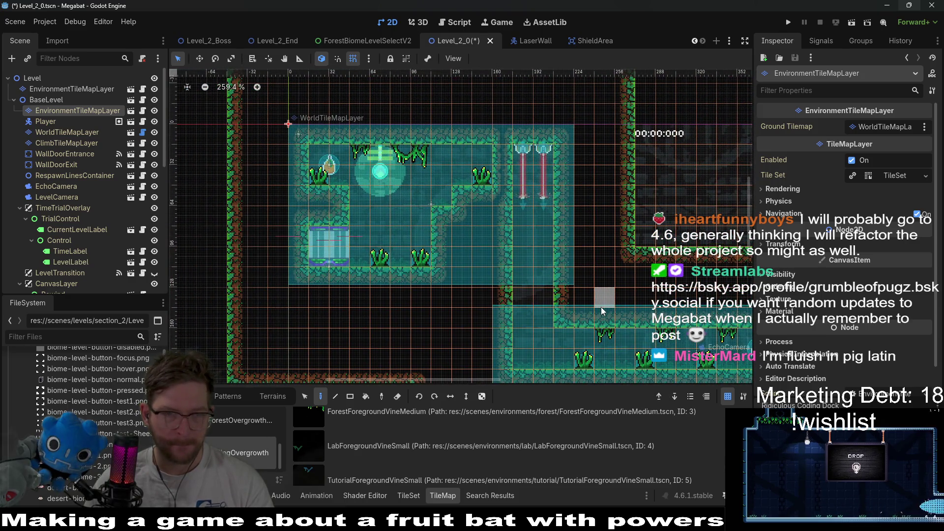
pyautogui.scroll(-5, 601, 306)
pyautogui.hscroll(3, 553, 276)
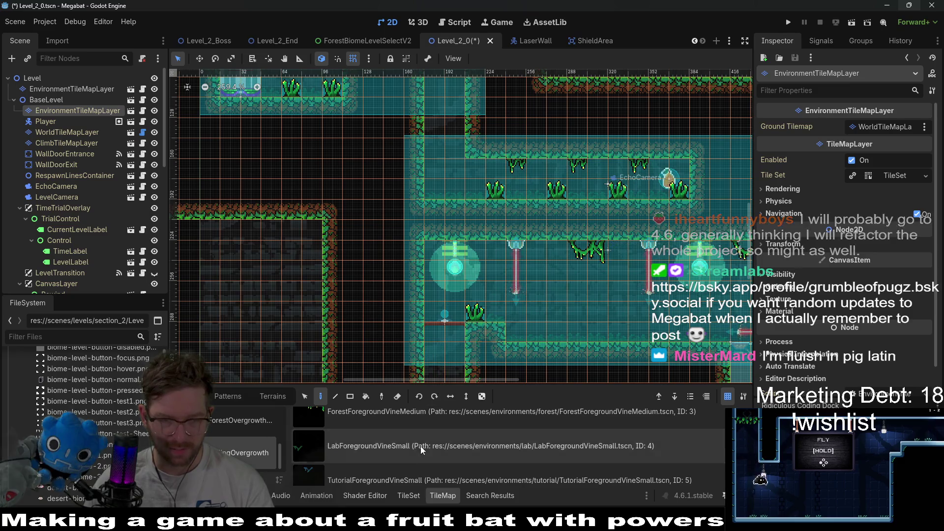
pyautogui.scroll(-2, 421, 438)
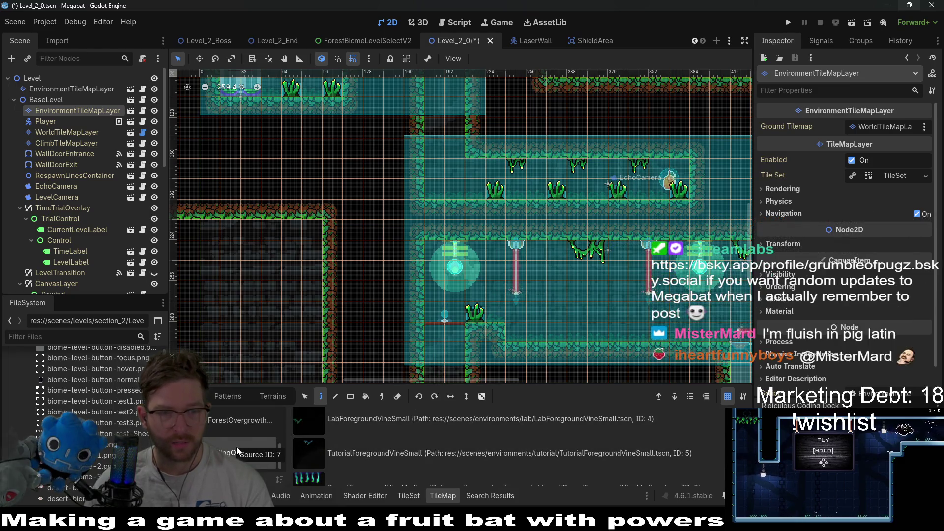
pyautogui.scroll(2, 237, 445)
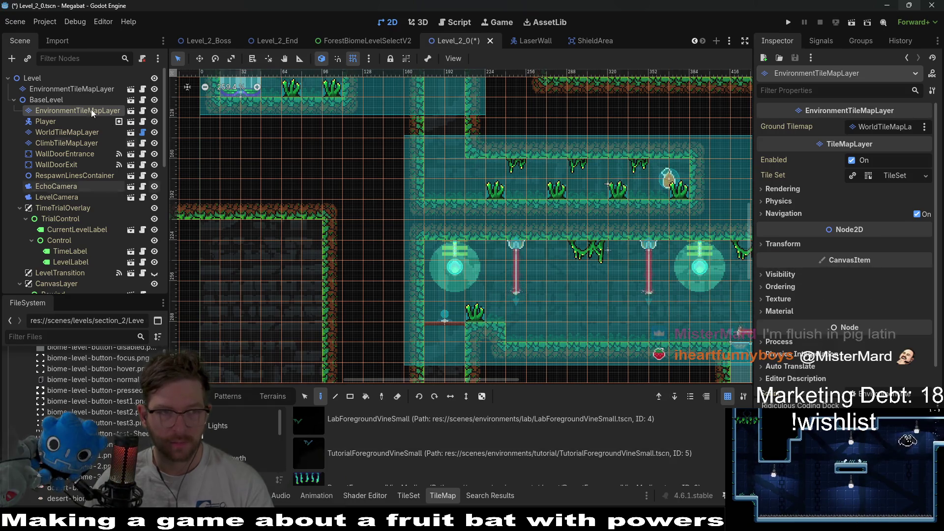
# Step: Hang a forest background vine from the laser room ceiling on the top-level environment layer
pyautogui.click(77, 89)
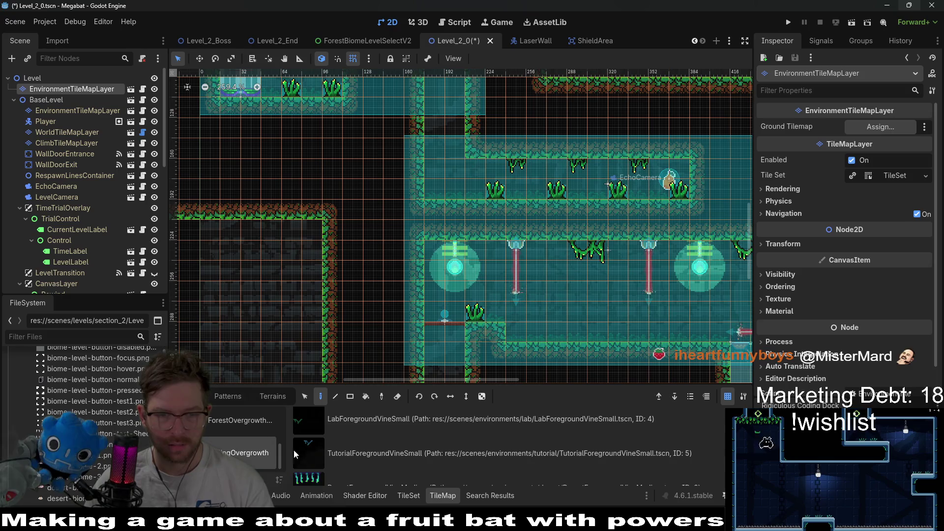
pyautogui.scroll(-1, 395, 451)
pyautogui.scroll(2, 395, 452)
pyautogui.scroll(5, 396, 453)
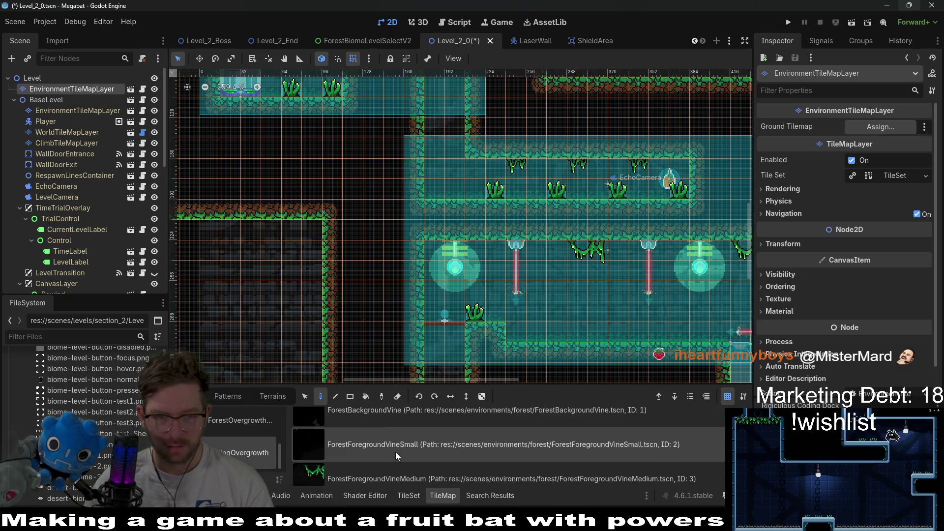
pyautogui.click(418, 427)
pyautogui.click(516, 162)
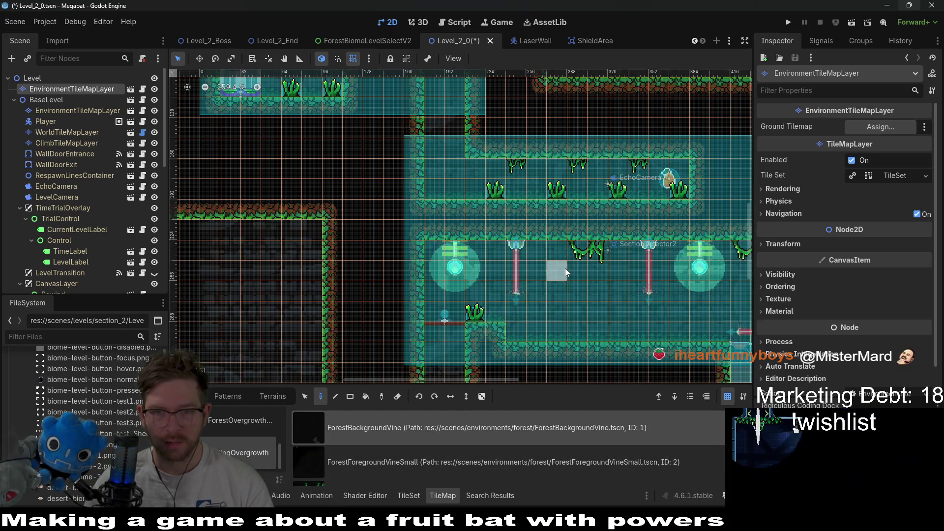
# Step: Look over the decorated rooms and save Level_2_0
pyautogui.scroll(5, 532, 254)
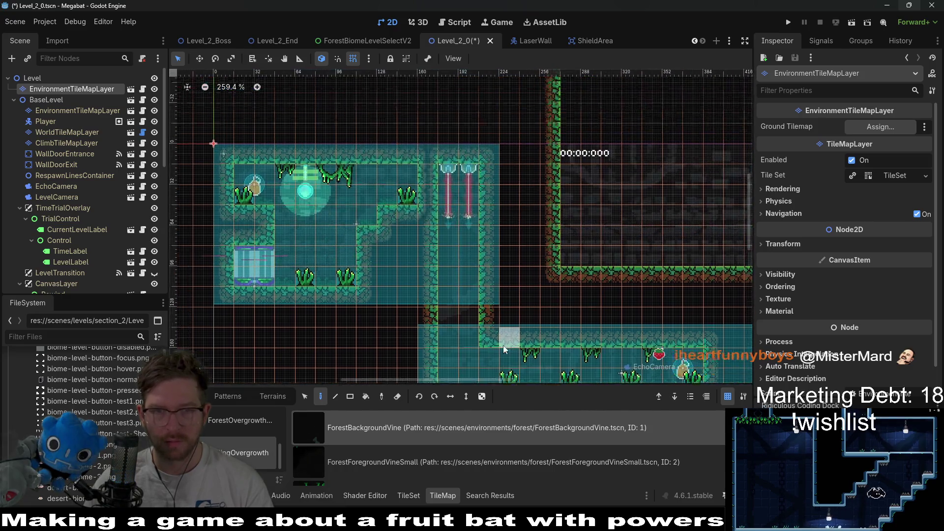
pyautogui.scroll(-10, 505, 359)
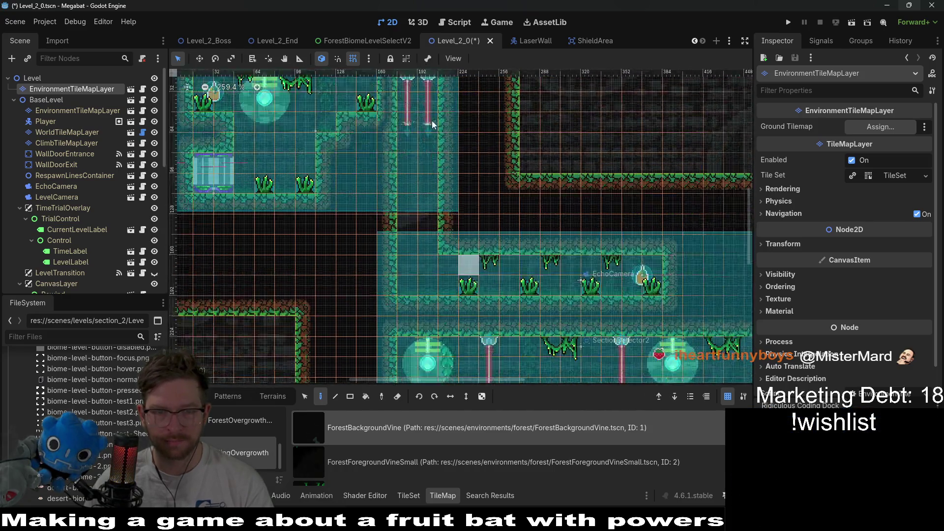
pyautogui.scroll(5, 523, 295)
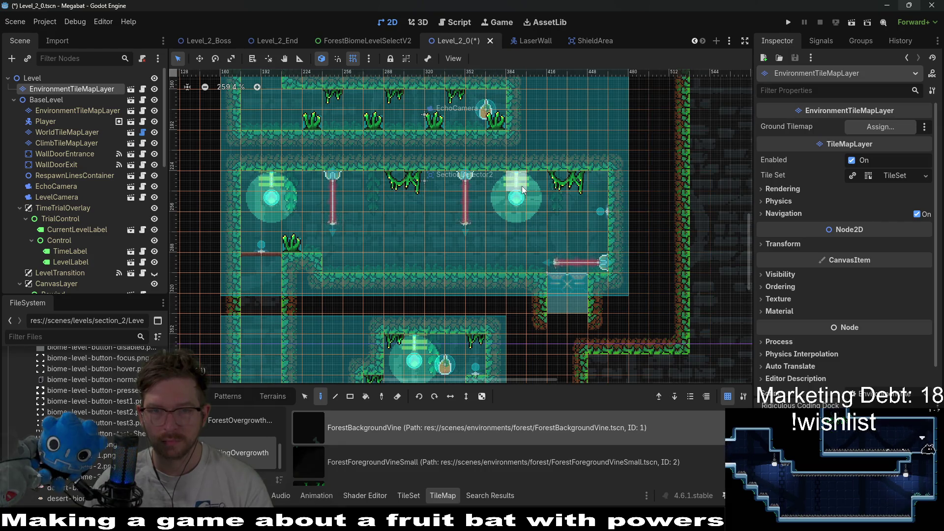
pyautogui.scroll(2, 521, 290)
pyautogui.hscroll(-3, 521, 290)
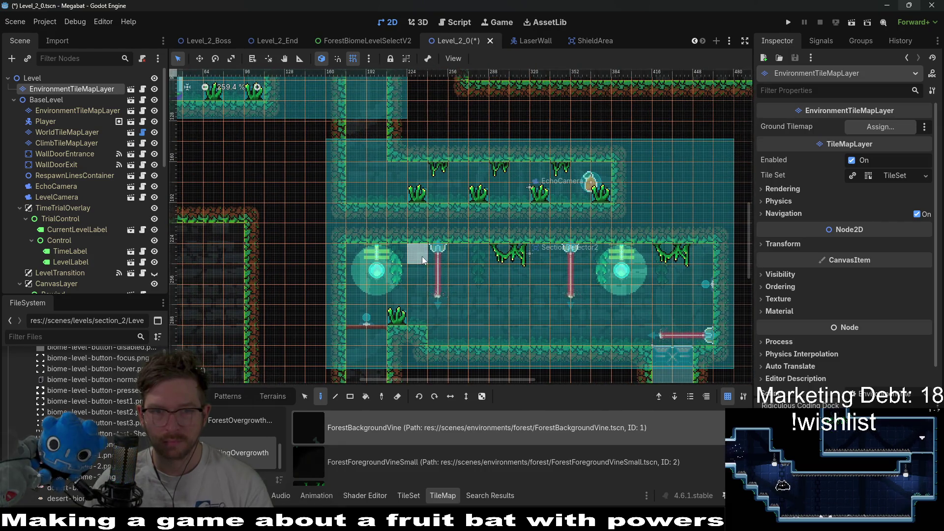
pyautogui.scroll(4, 539, 317)
pyautogui.hscroll(-4, 539, 318)
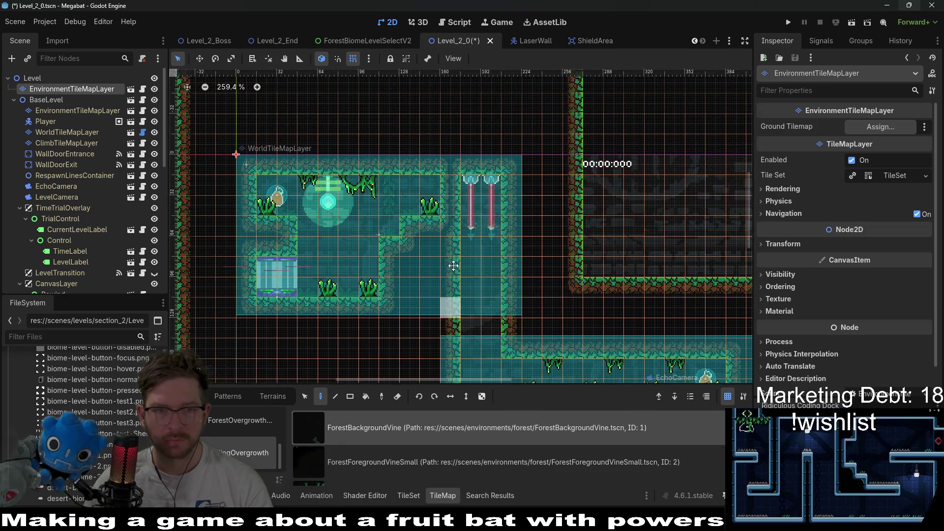
pyautogui.scroll(-7, 461, 253)
pyautogui.hscroll(3, 461, 254)
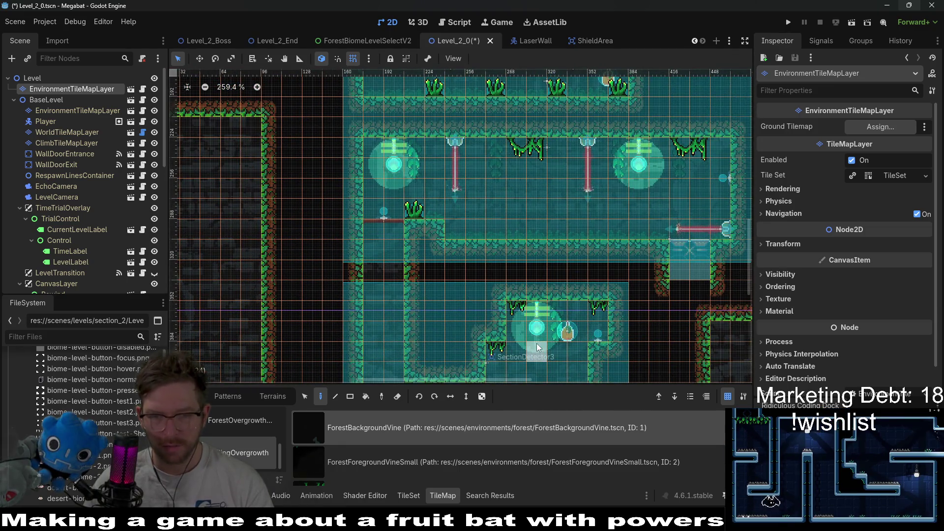
pyautogui.scroll(-3, 509, 458)
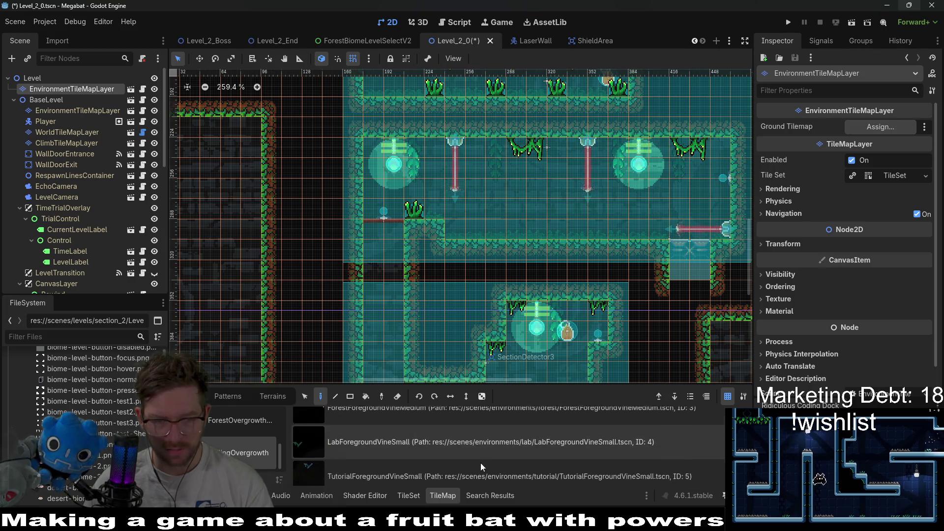
pyautogui.scroll(3, 481, 462)
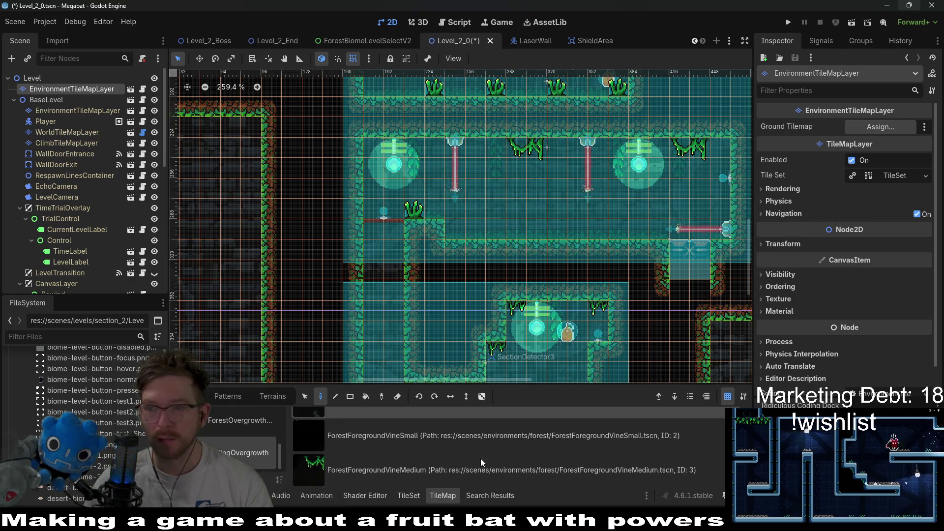
pyautogui.hotkey('ctrl', 's')
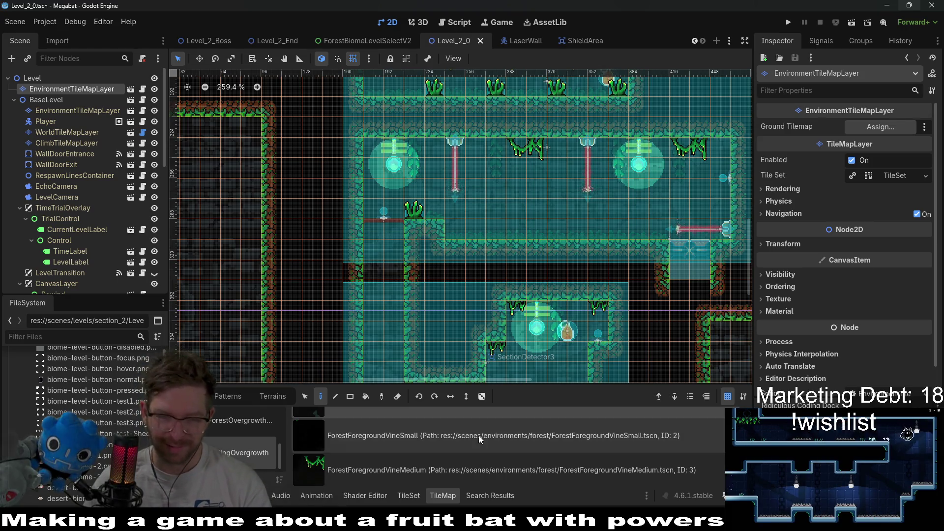
pyautogui.scroll(-2, 455, 310)
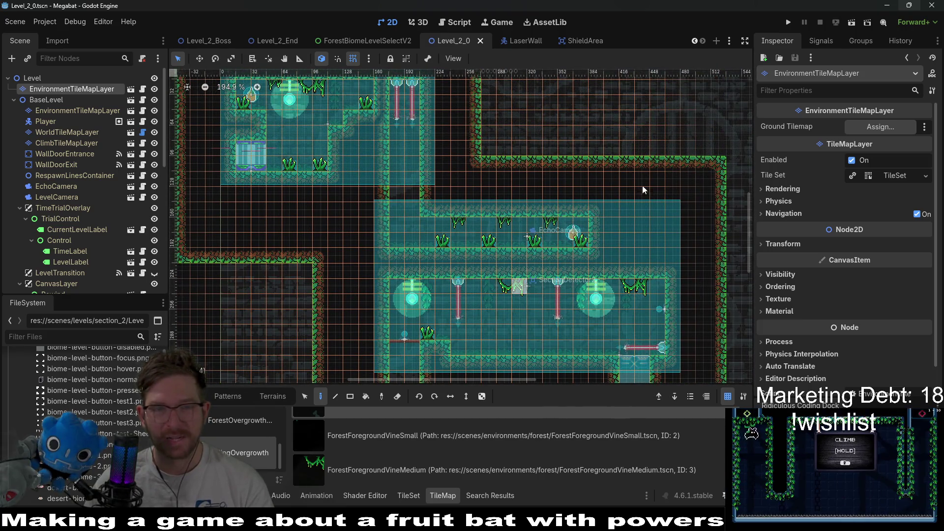
# Step: Launch Level_2_0 and fly the bat through the first rooms, collecting fruit past the lasers
pyautogui.click(853, 23)
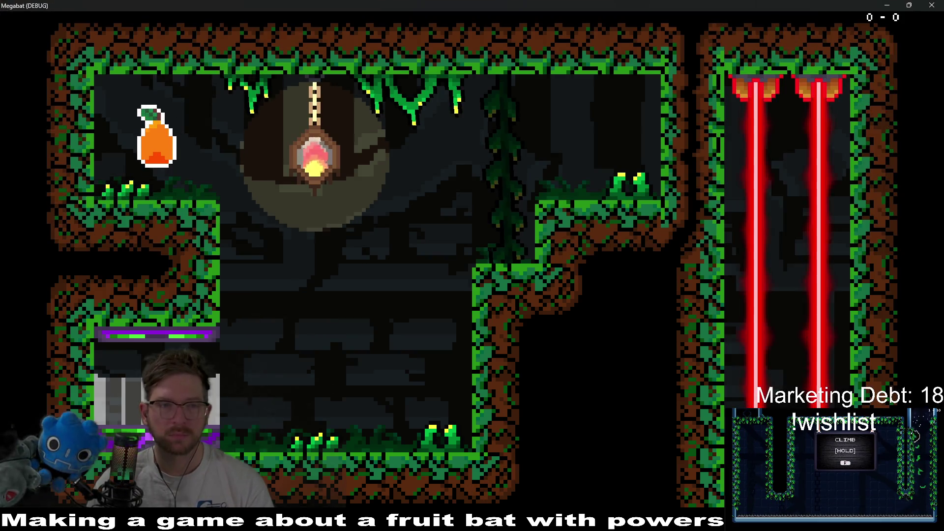
pyautogui.press('Up')
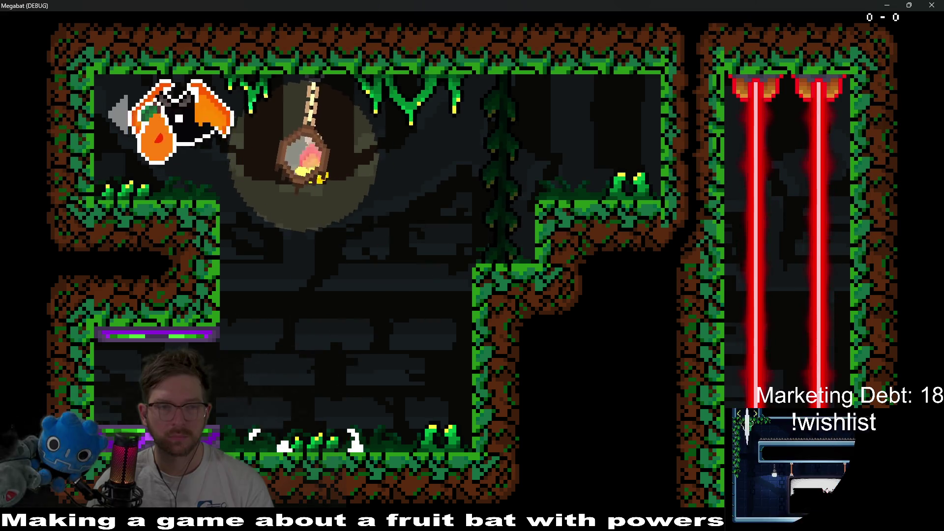
pyautogui.press('Right')
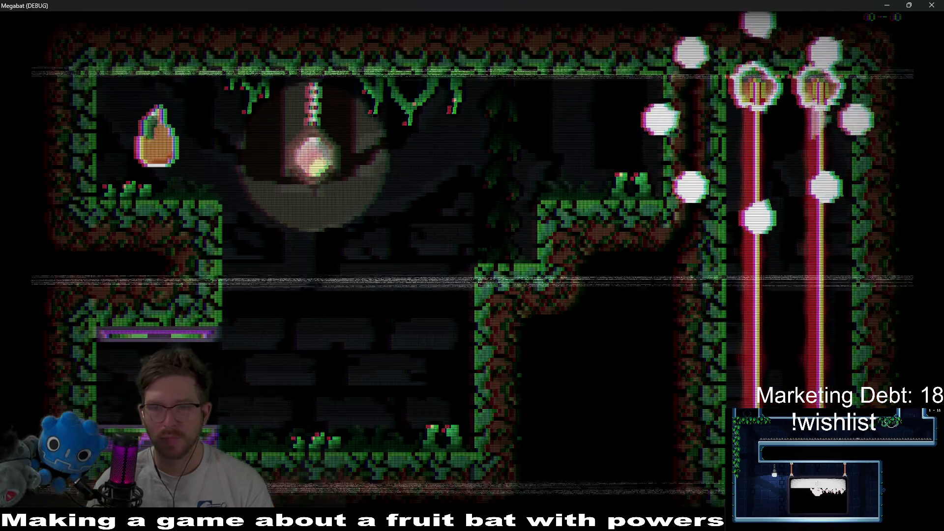
pyautogui.press('Up')
pyautogui.press('Left')
pyautogui.press('Right')
pyautogui.press('Down')
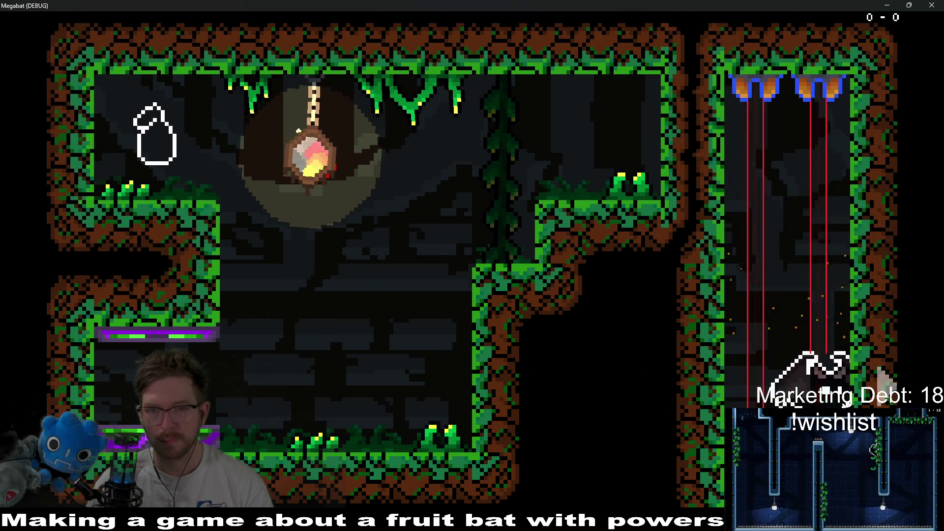
pyautogui.press('Right')
pyautogui.press('Left')
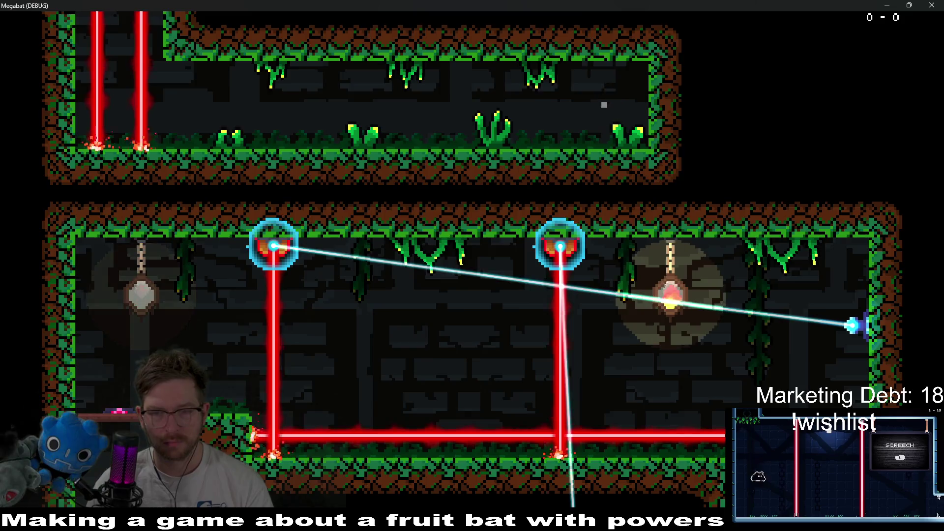
# Step: Drop under the ledge, eat the fruit to activate the crystal, and climb the left shaft
pyautogui.press('Down')
pyautogui.press('Right')
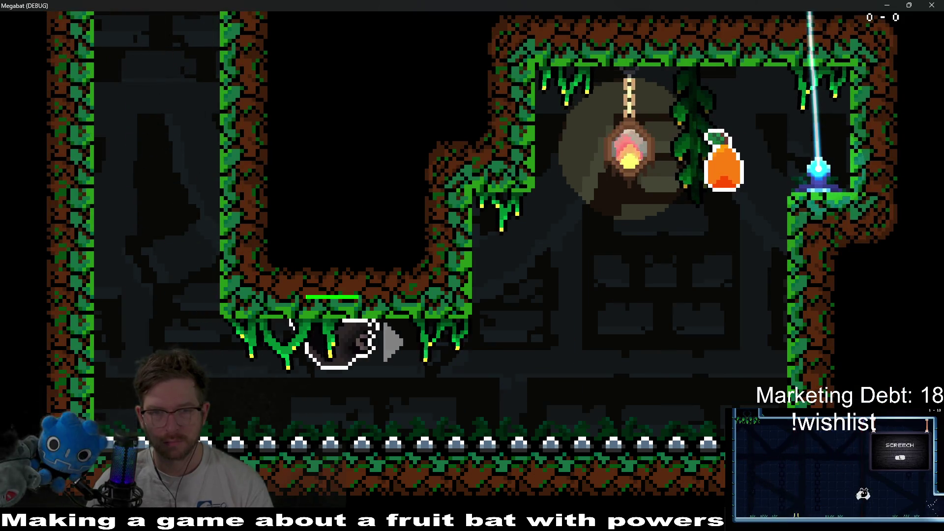
pyautogui.press('Up')
pyautogui.press('Left')
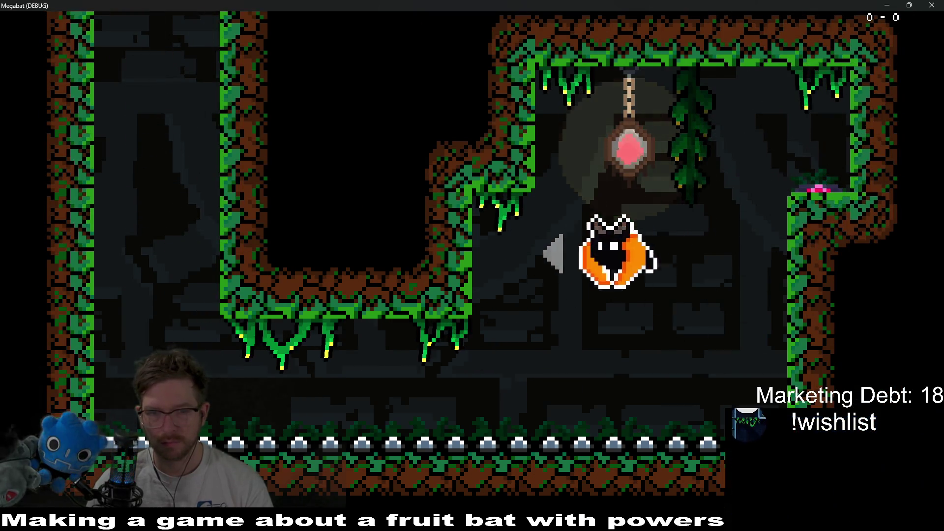
pyautogui.press('Left')
pyautogui.press('Up')
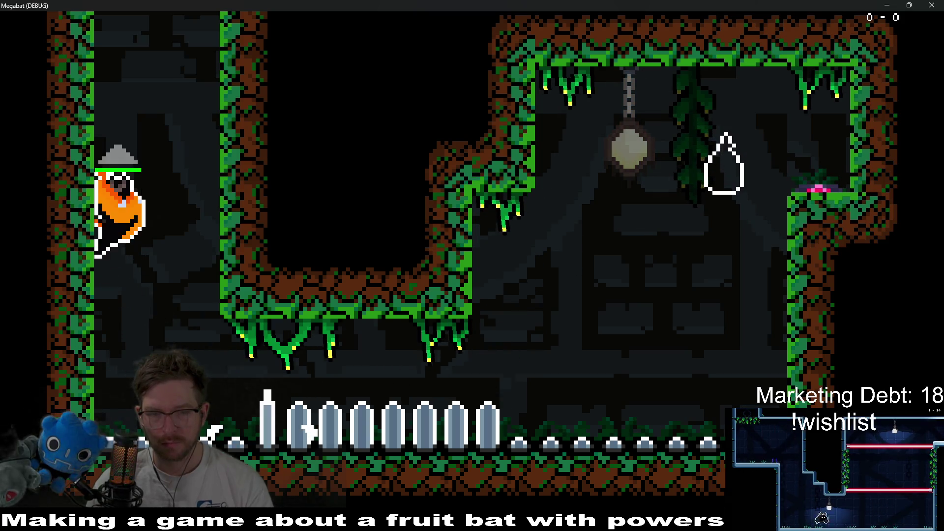
# Step: Cross the next laser room, dodging the middle emitter and eating the fruit
pyautogui.press('Right')
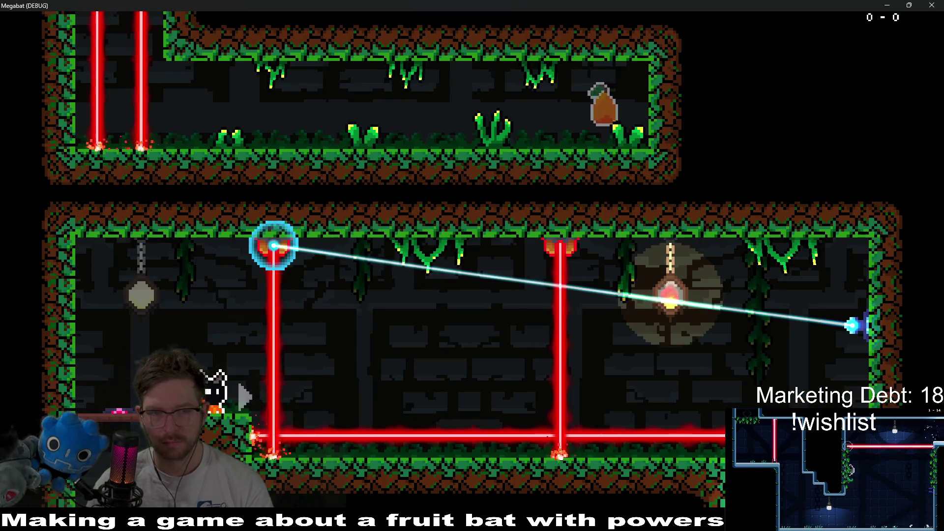
pyautogui.press('Up')
pyautogui.press('Right')
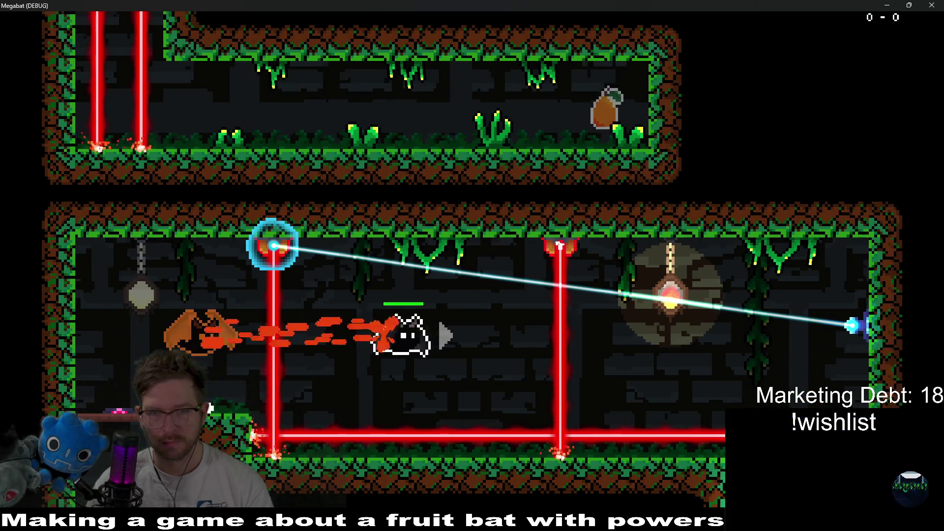
pyautogui.press('Left')
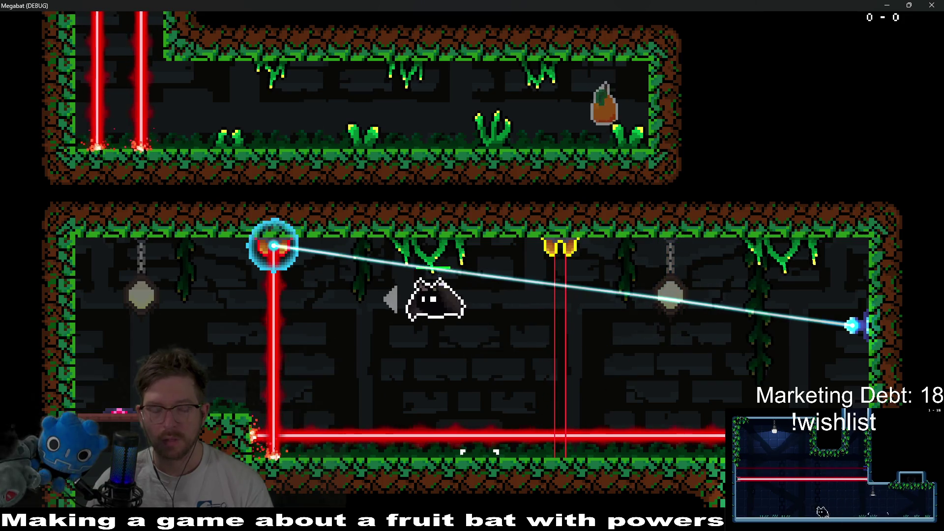
pyautogui.press('Right')
pyautogui.press('Up')
pyautogui.press('Right')
pyautogui.press('Left')
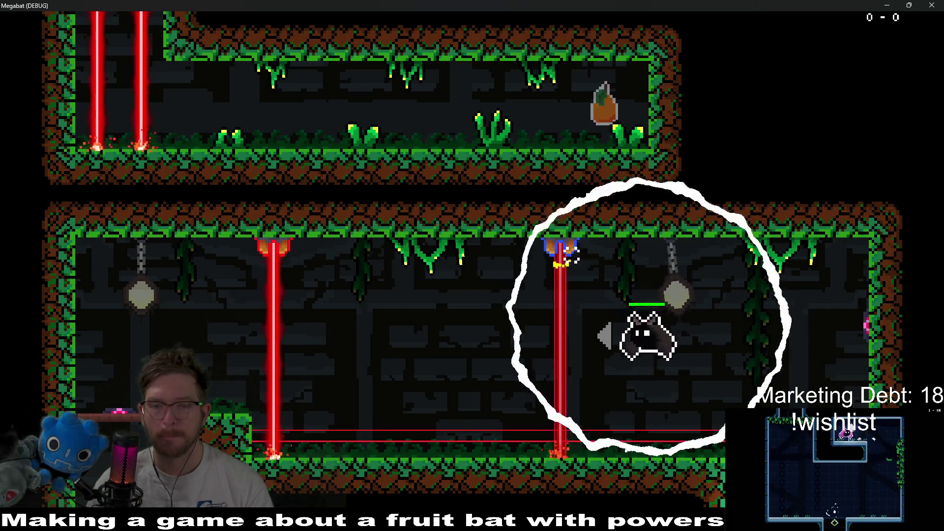
pyautogui.press('Down')
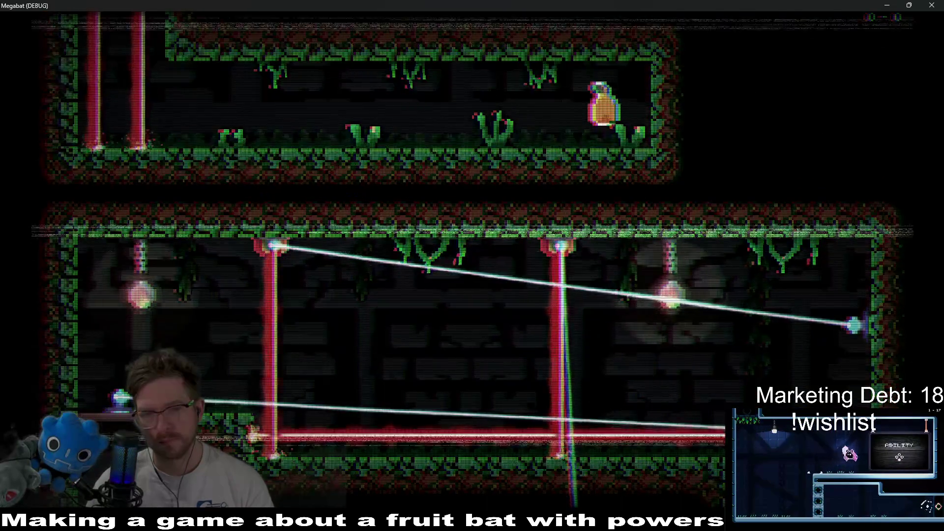
pyautogui.press('Left')
pyautogui.press('Right')
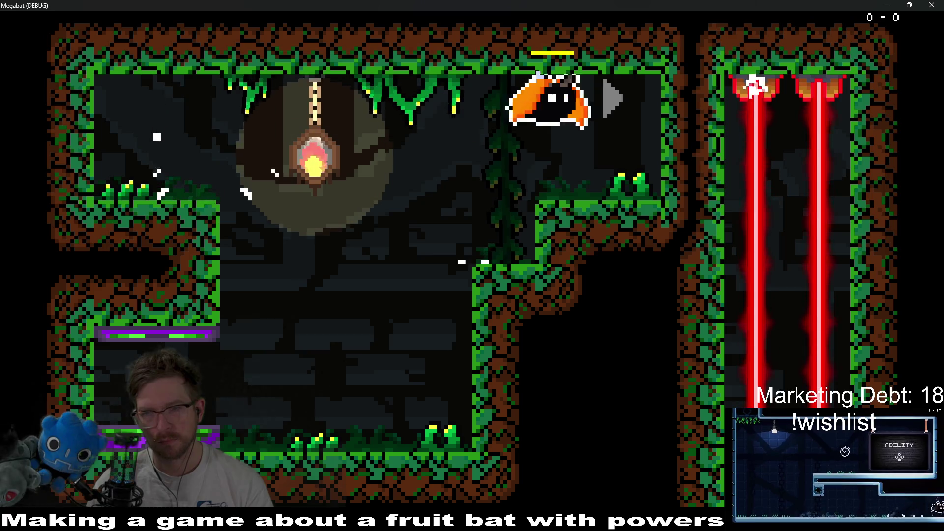
pyautogui.press('Right')
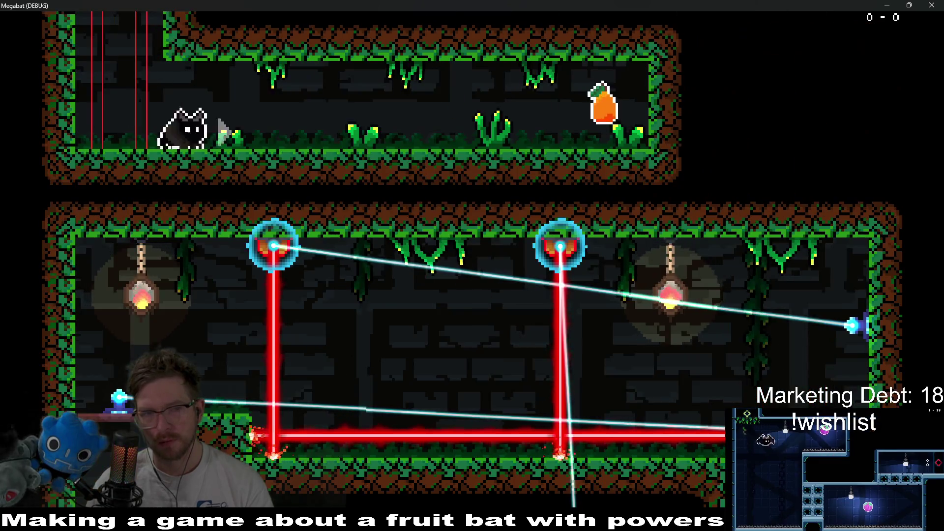
pyautogui.press('Left')
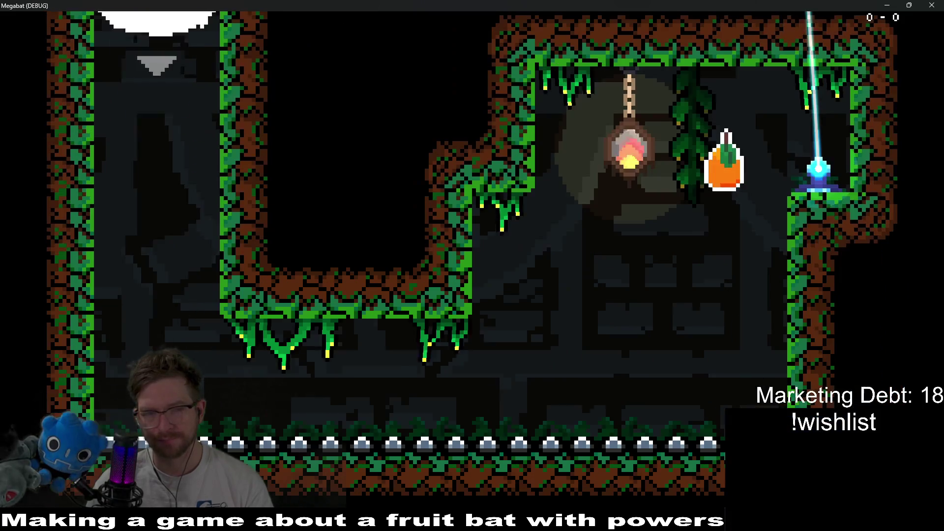
# Step: After respawning, grab the fruit and fly up to the far end of the upper corridor
pyautogui.press('Right')
pyautogui.press('Up')
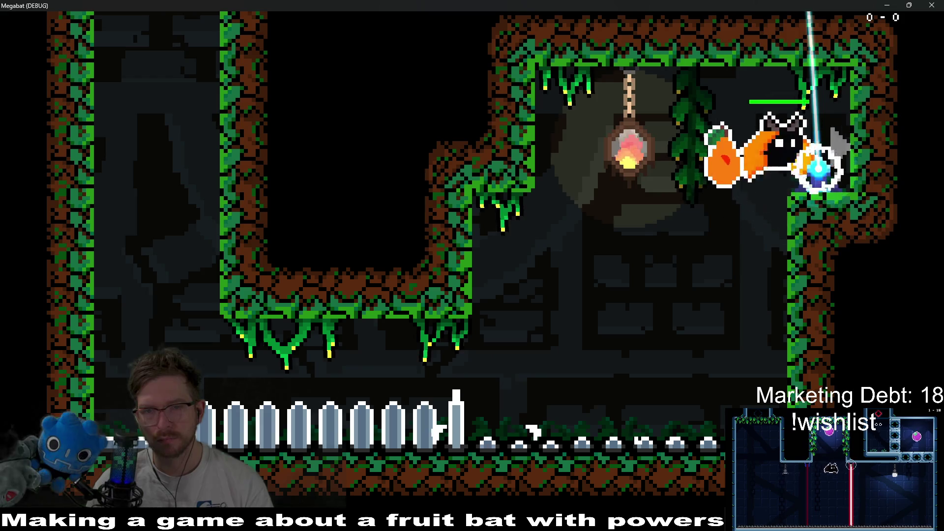
pyautogui.press('Left')
pyautogui.press('Down')
pyautogui.press('Up')
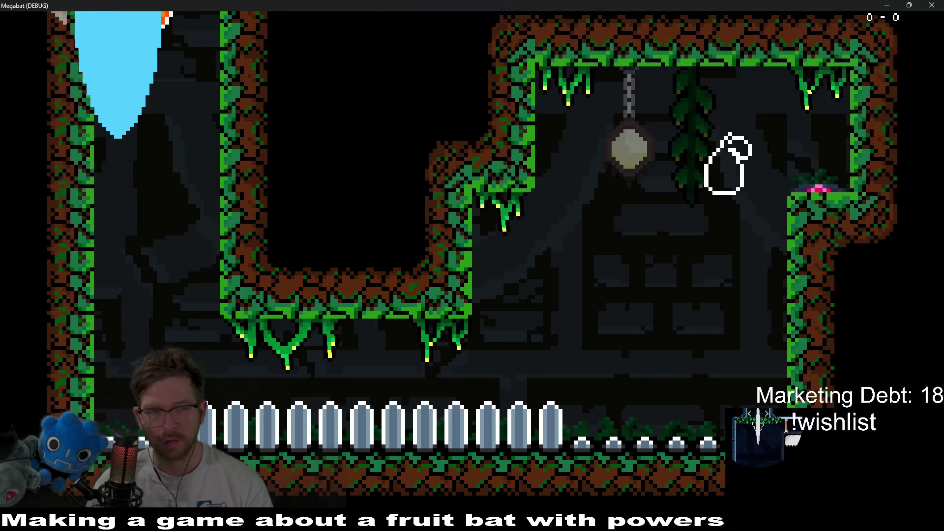
pyautogui.press('Up')
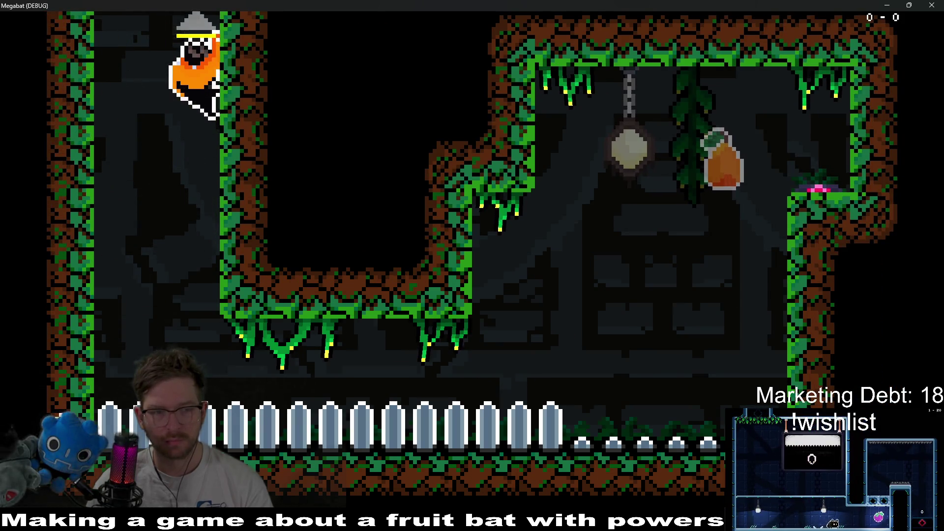
pyautogui.press('Up')
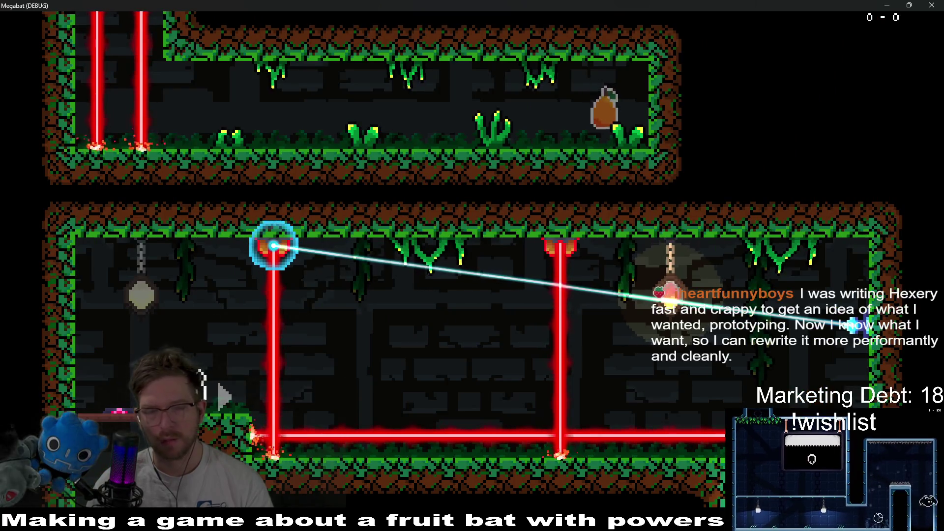
pyautogui.press('Up')
pyautogui.press('Right')
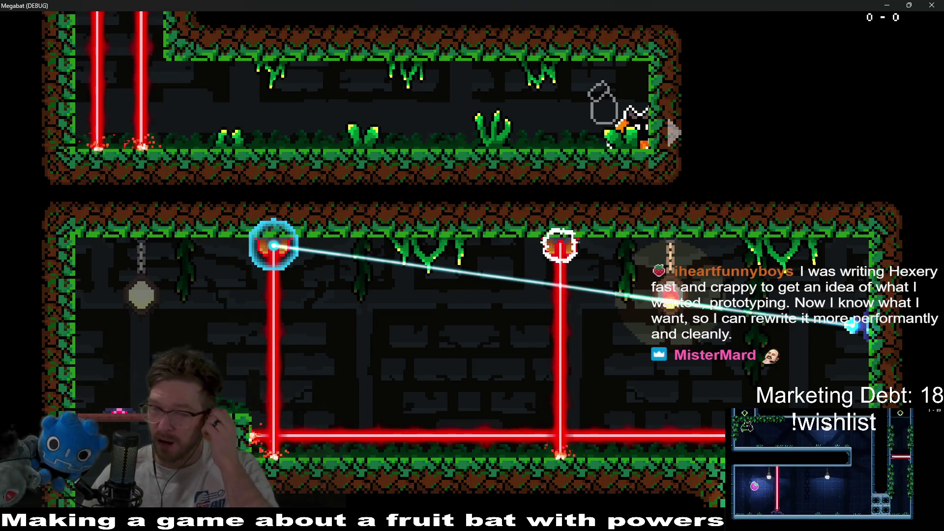
# Step: Close the game and pan the 2D view to the lower rooms and shield-generator alcove
pyautogui.click(937, 5)
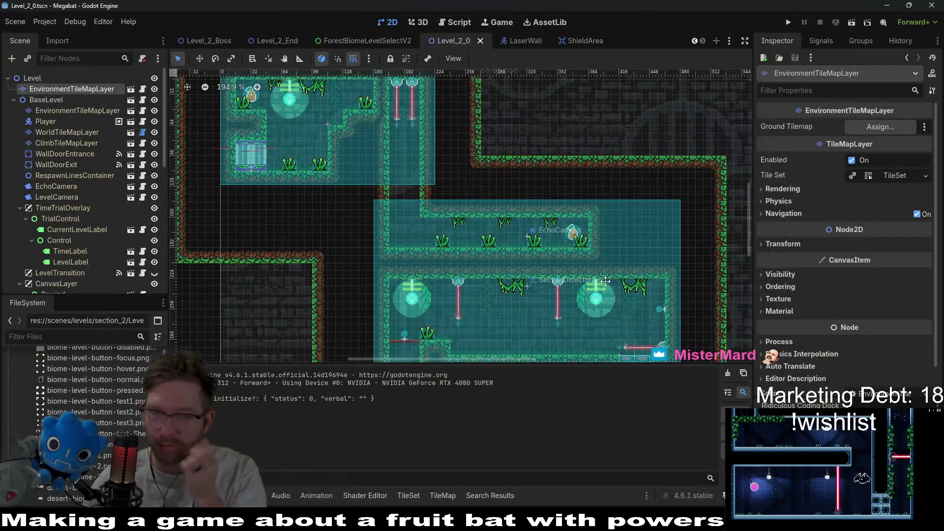
pyautogui.scroll(-4, 574, 236)
pyautogui.moveTo(571, 155)
pyautogui.mouseDown()
pyautogui.moveTo(556, 236)
pyautogui.moveTo(536, 259)
pyautogui.mouseUp()
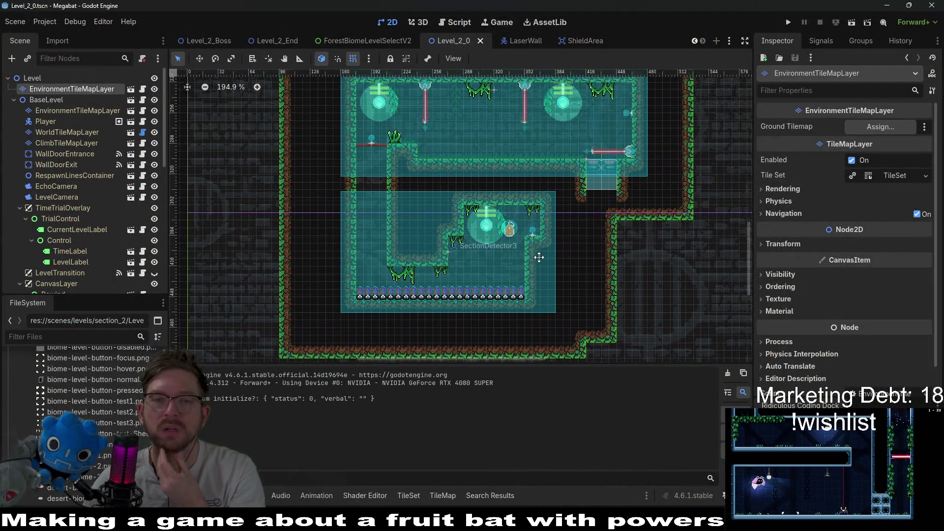
pyautogui.moveTo(582, 164); pyautogui.dragTo(547, 244)
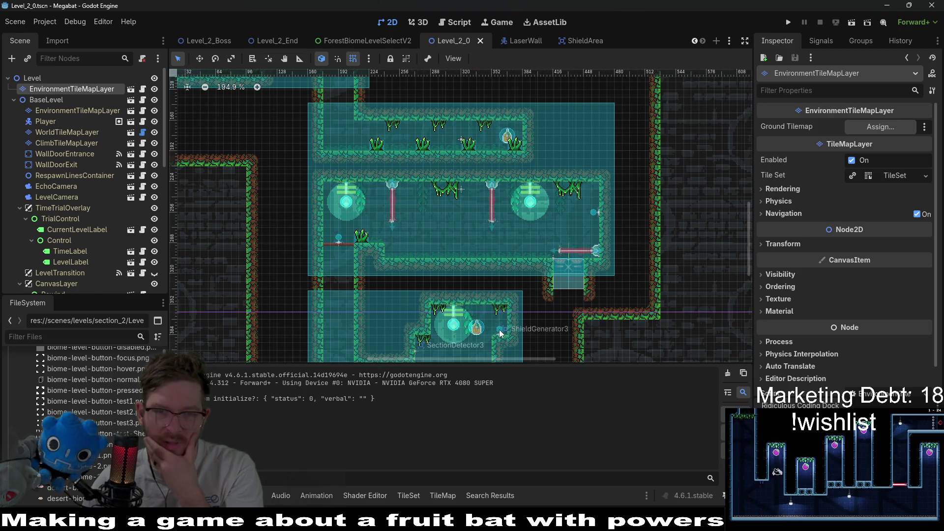
# Step: Select WorldTileMapLayer in the Scene tree for tile editing
pyautogui.click(500, 333)
pyautogui.scroll(-3, 537, 246)
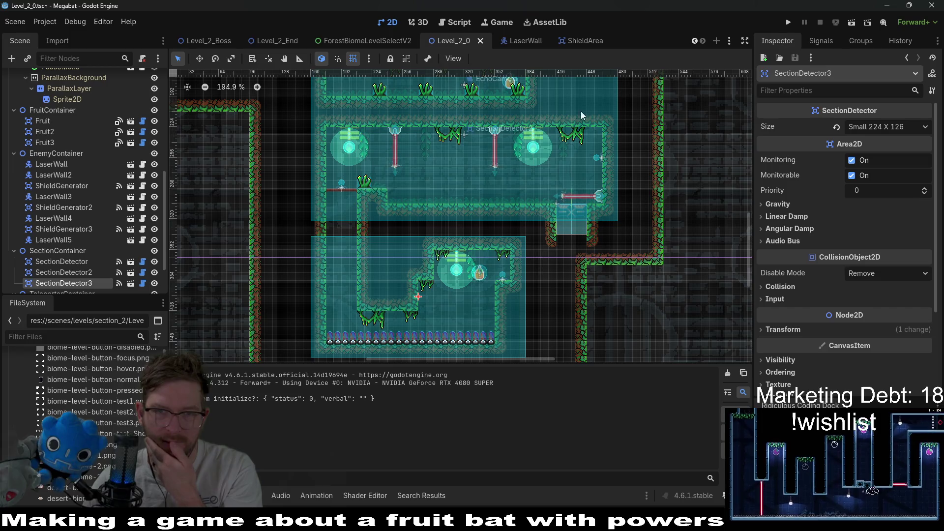
pyautogui.scroll(5, 576, 132)
pyautogui.scroll(-3, 532, 236)
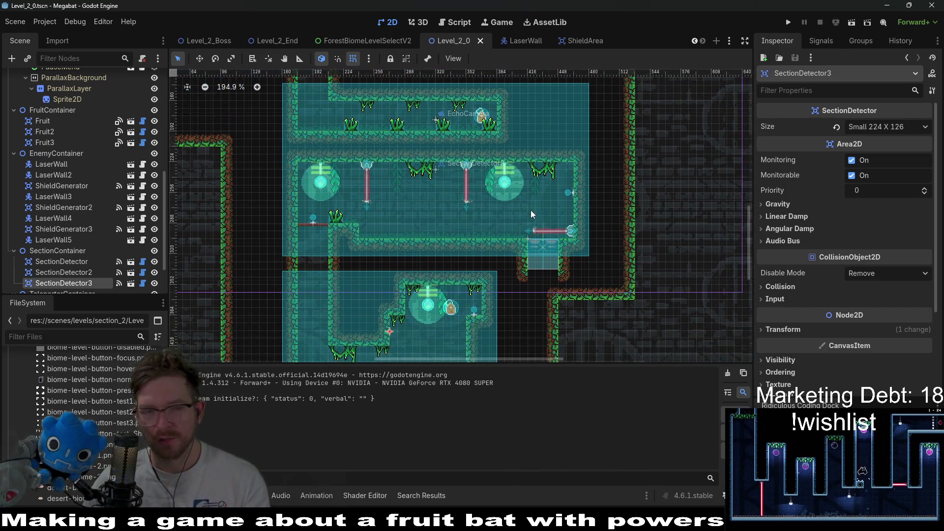
pyautogui.scroll(2, 278, 245)
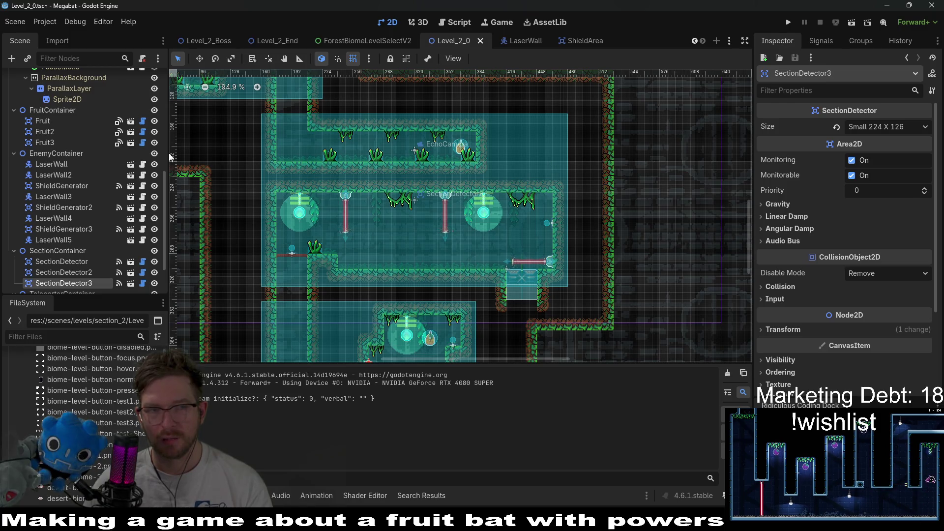
pyautogui.scroll(10, 74, 162)
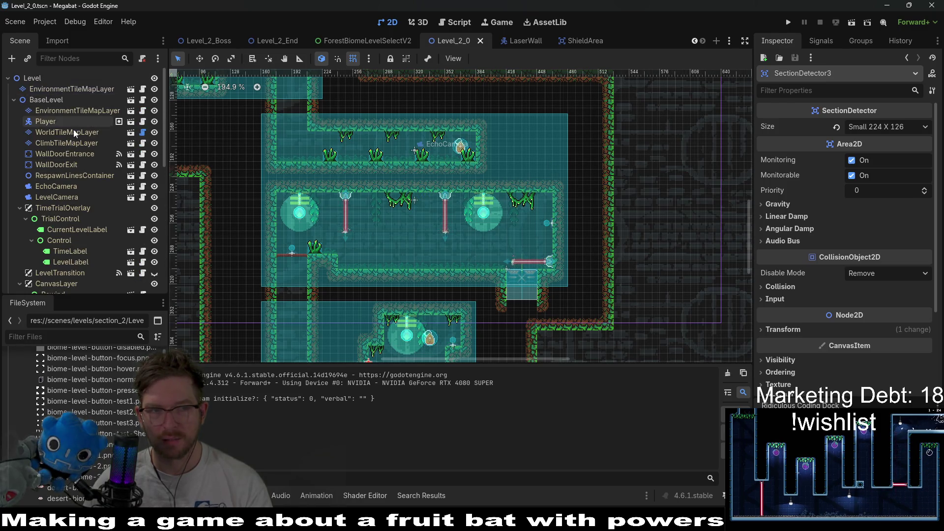
pyautogui.click(69, 132)
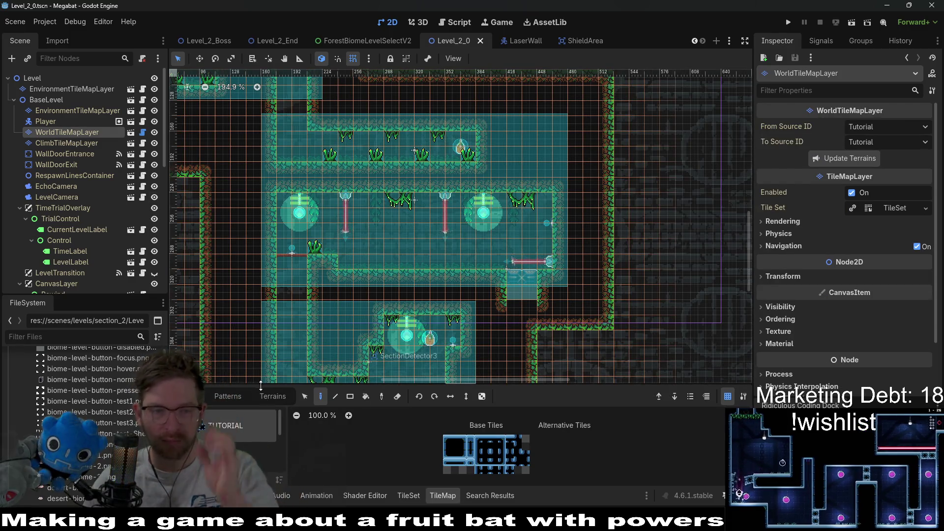
# Step: Pick the FOREST terrain and paint a small square alcove at the upper corridor's right end
pyautogui.click(266, 397)
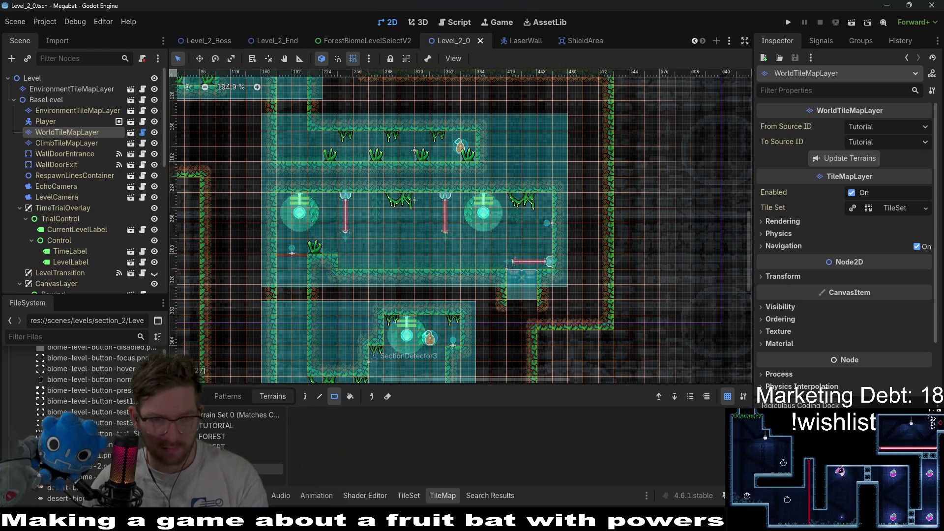
pyautogui.click(221, 436)
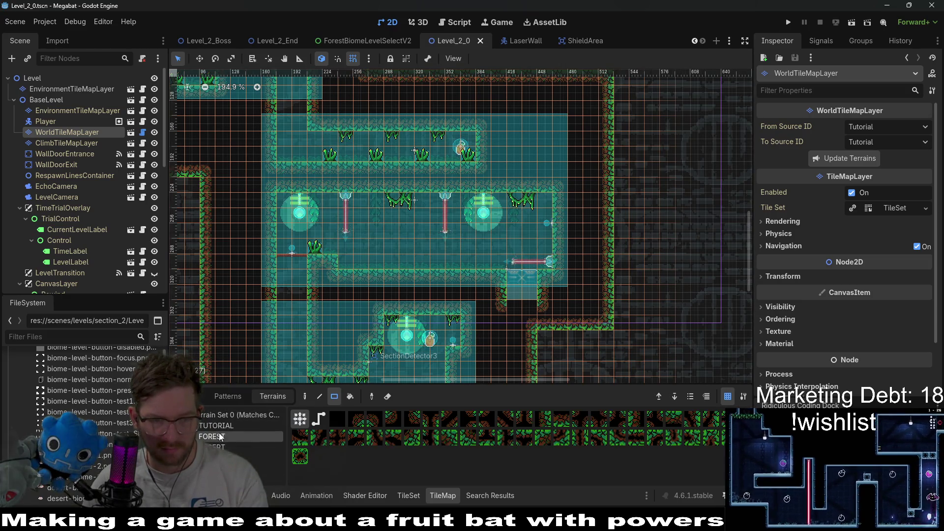
pyautogui.click(543, 146)
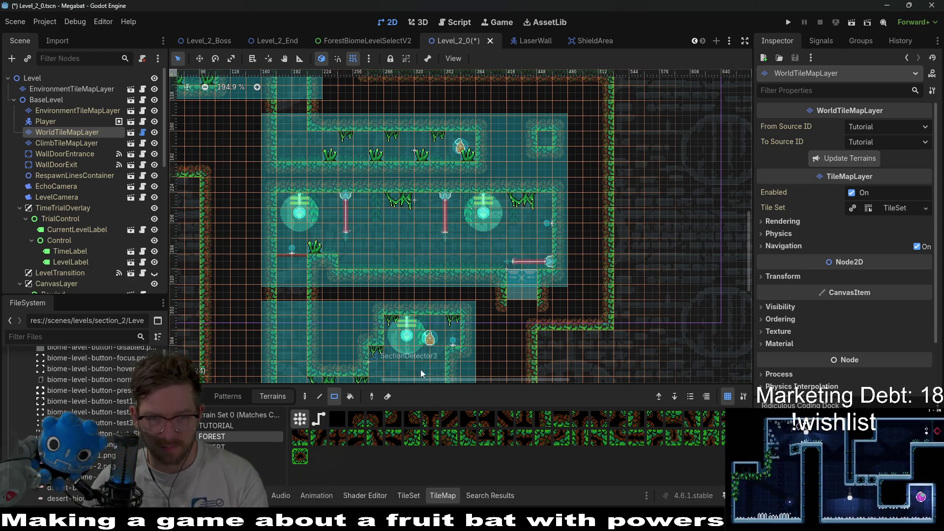
pyautogui.scroll(-5, 90, 216)
pyautogui.scroll(-3, 81, 207)
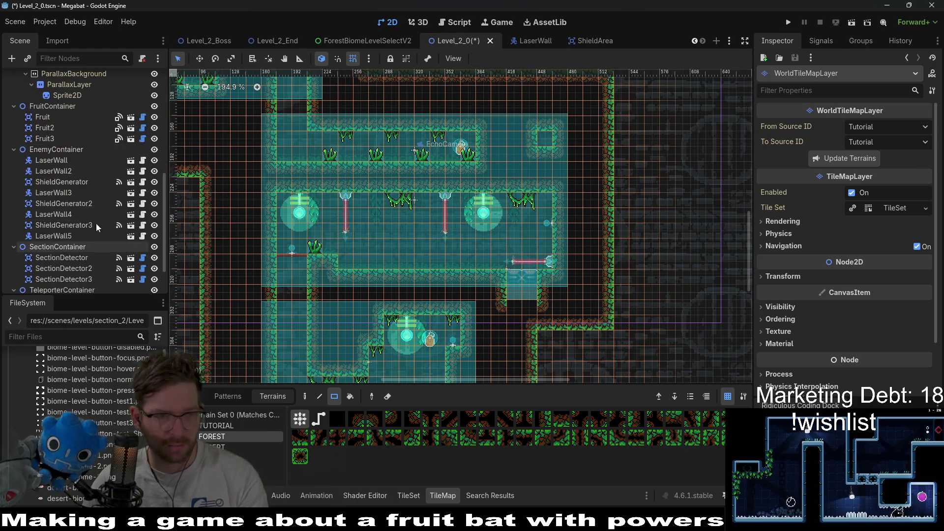
pyautogui.click(61, 182)
# Step: Move ShieldGenerator3 into the new alcove at (456, 176), save the level, and run it
pyautogui.click(103, 229)
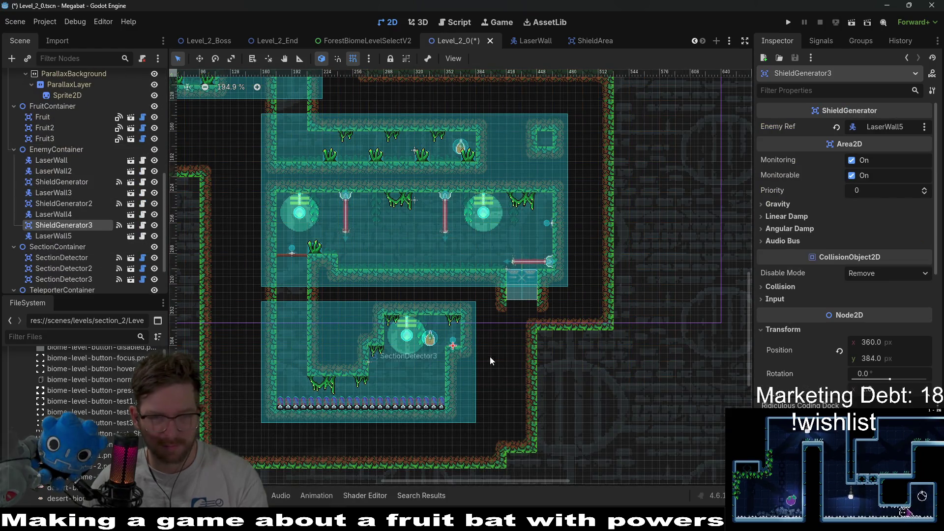
pyautogui.moveTo(443, 335); pyautogui.dragTo(541, 137)
pyautogui.scroll(5, 560, 150)
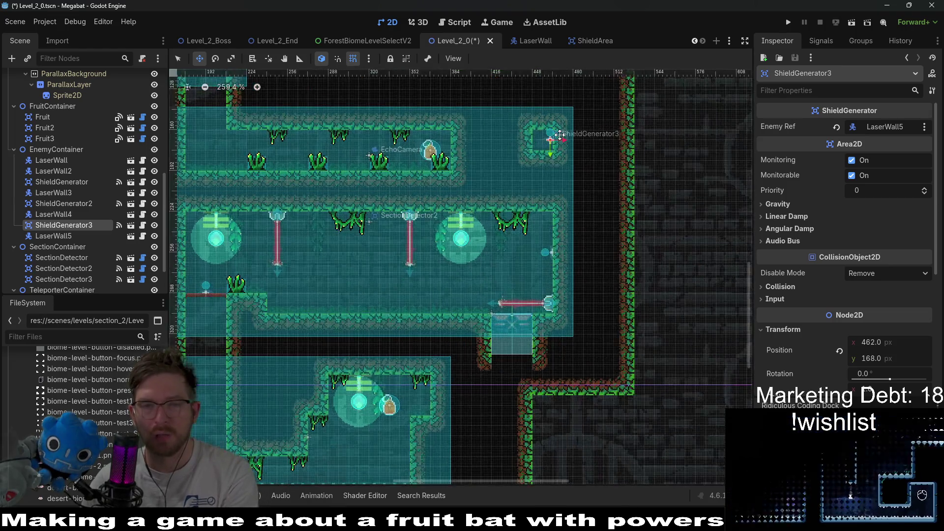
pyautogui.press('Left')
pyautogui.press('Left')
pyautogui.press('Left')
pyautogui.press('Down')
pyautogui.press('Down')
pyautogui.press('Down')
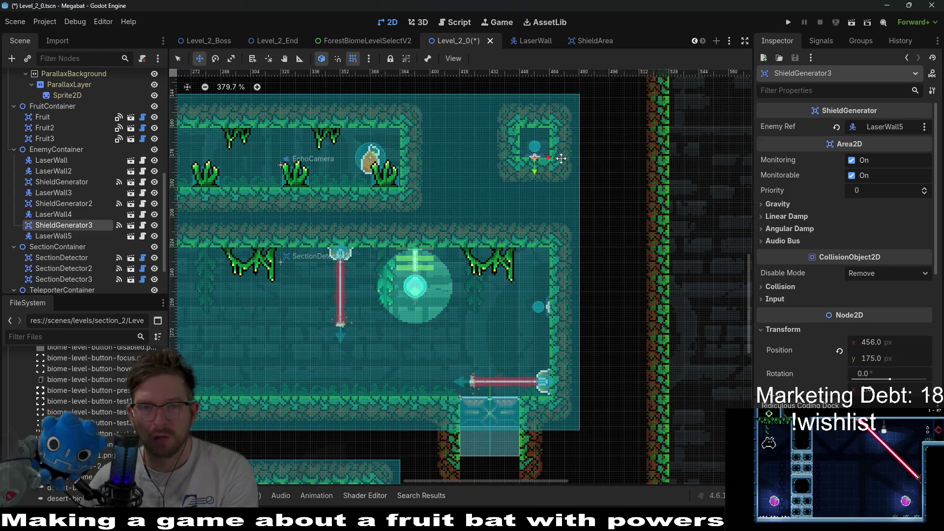
pyautogui.scroll(-5, 411, 271)
pyautogui.hotkey('ctrl', 's')
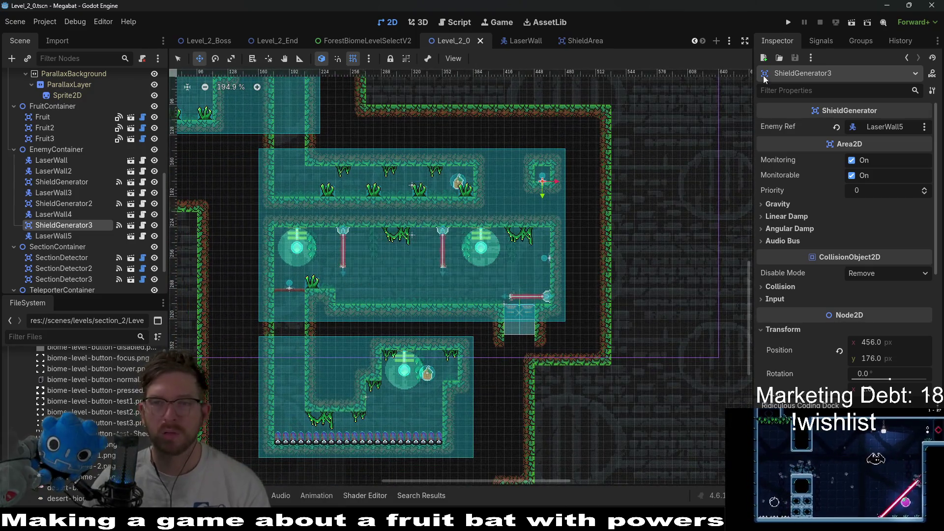
pyautogui.click(851, 24)
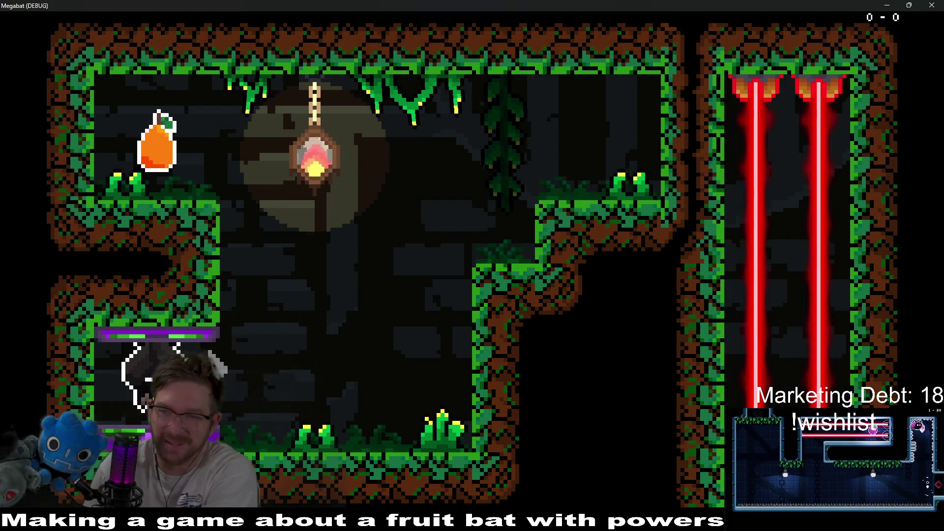
# Step: Fly the bat out of the spawn door, eating fruit and crossing the upper room and back
pyautogui.press('Right')
pyautogui.press('Left')
pyautogui.press('space')
pyautogui.press('Left')
pyautogui.press('Right')
pyautogui.press('space')
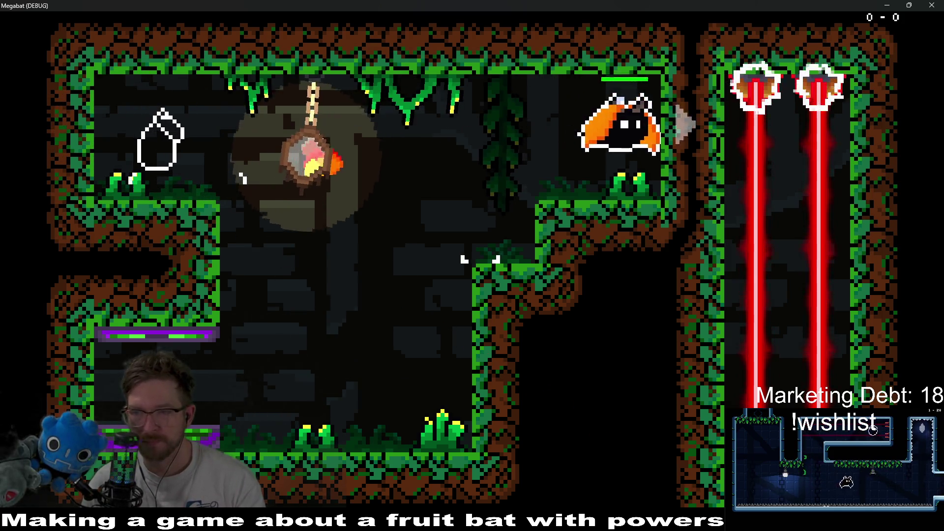
pyautogui.press('Right')
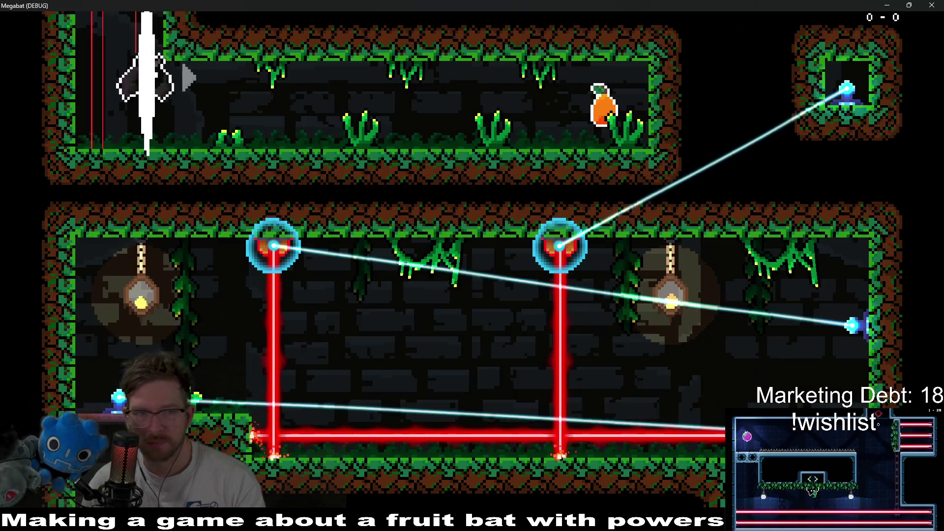
pyautogui.press('Right')
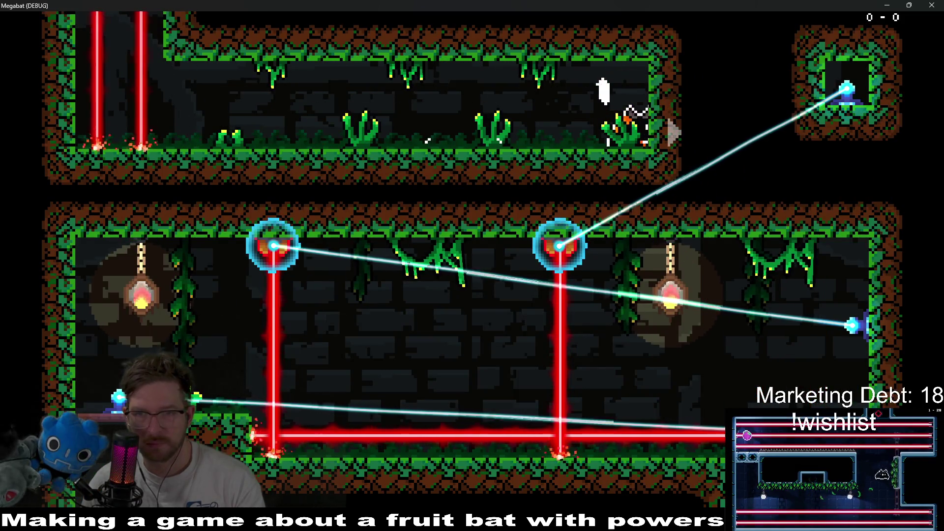
pyautogui.press('Left')
pyautogui.press('space')
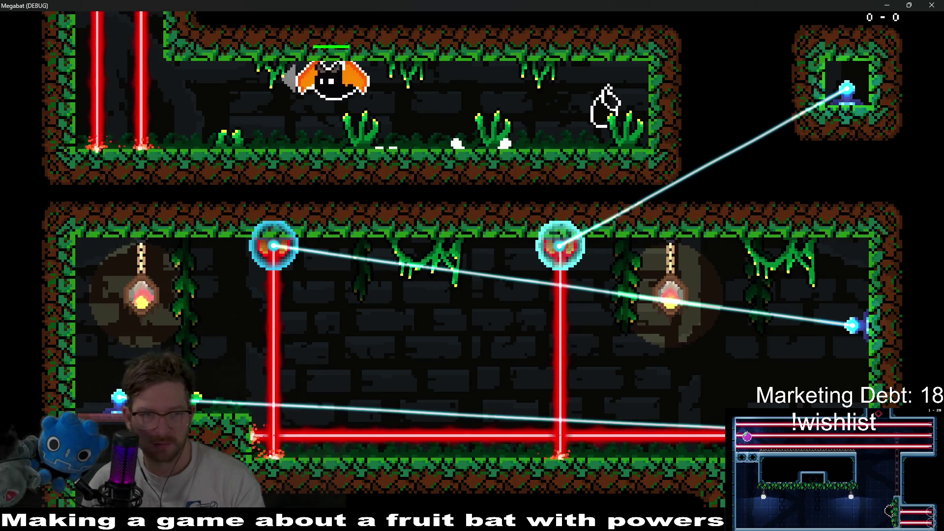
# Step: Drop into the laser room, eat the orange fruit, and destroy the alcove's shield generator
pyautogui.press('Down')
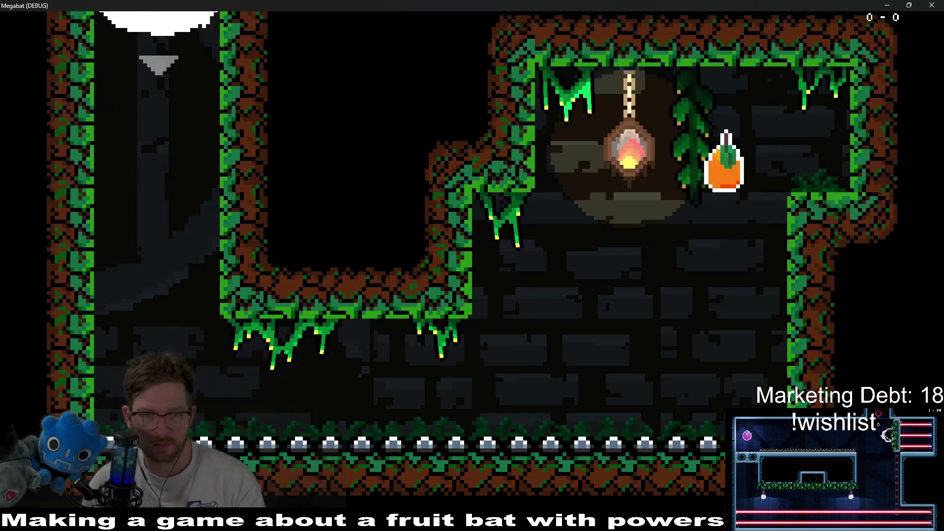
pyautogui.press('Right')
pyautogui.press('space')
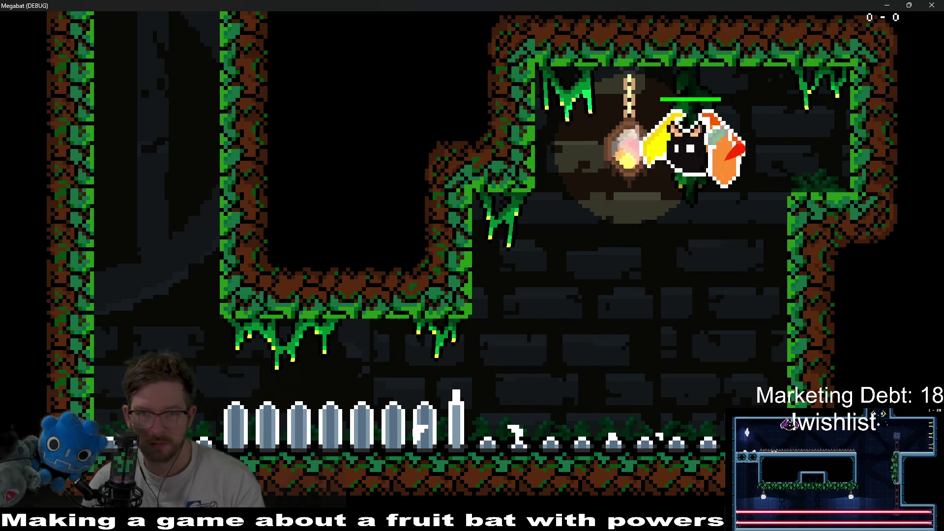
pyautogui.press('Left')
pyautogui.press('Left')
pyautogui.press('space')
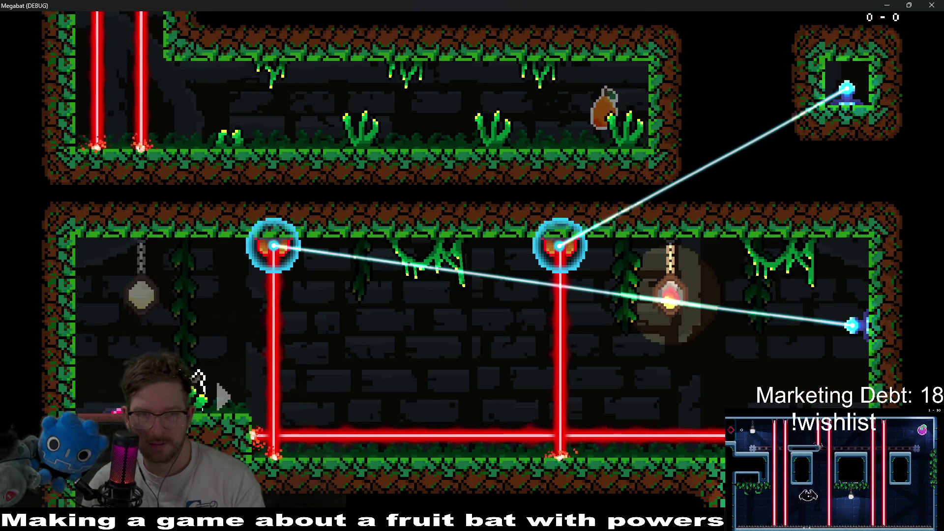
pyautogui.press('space')
pyautogui.press('Right')
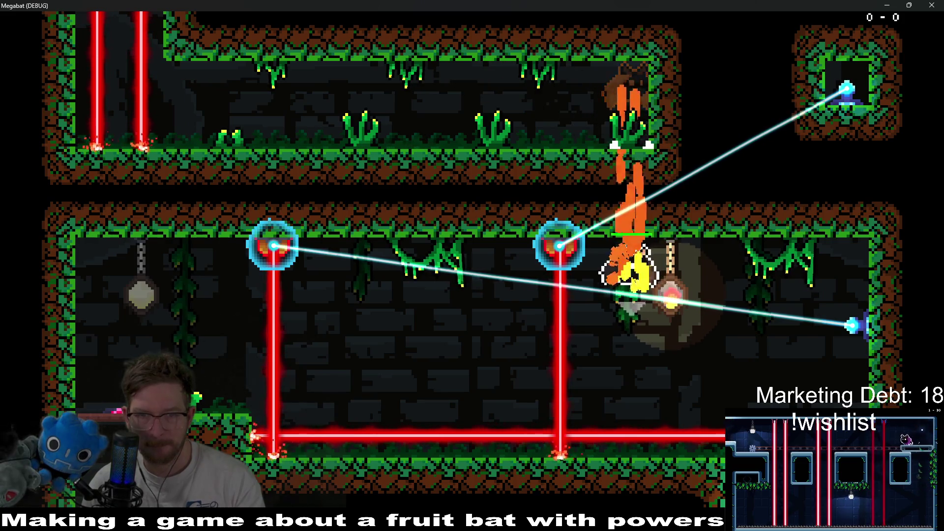
pyautogui.press('Right')
pyautogui.press('space')
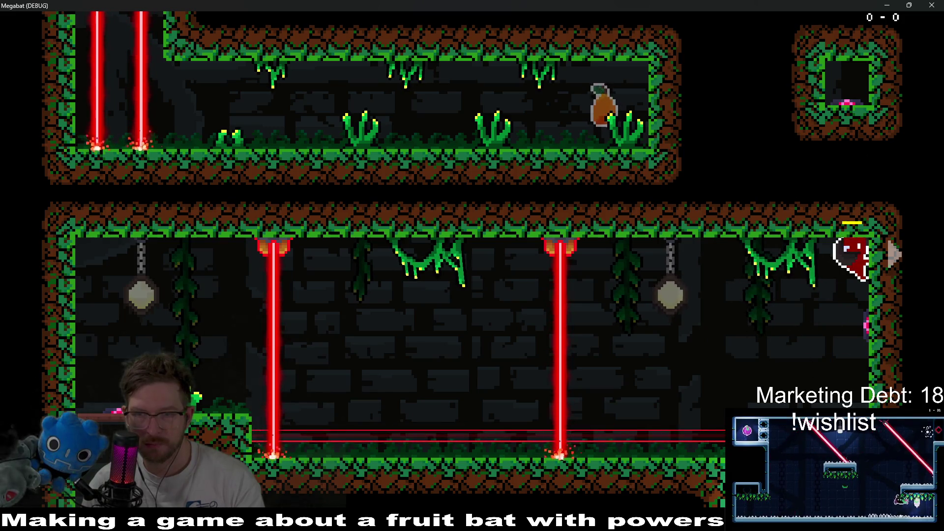
# Step: Weave beneath the lasers with sonar pulses, respawn, then close the game window
pyautogui.press('Left')
pyautogui.press('Left')
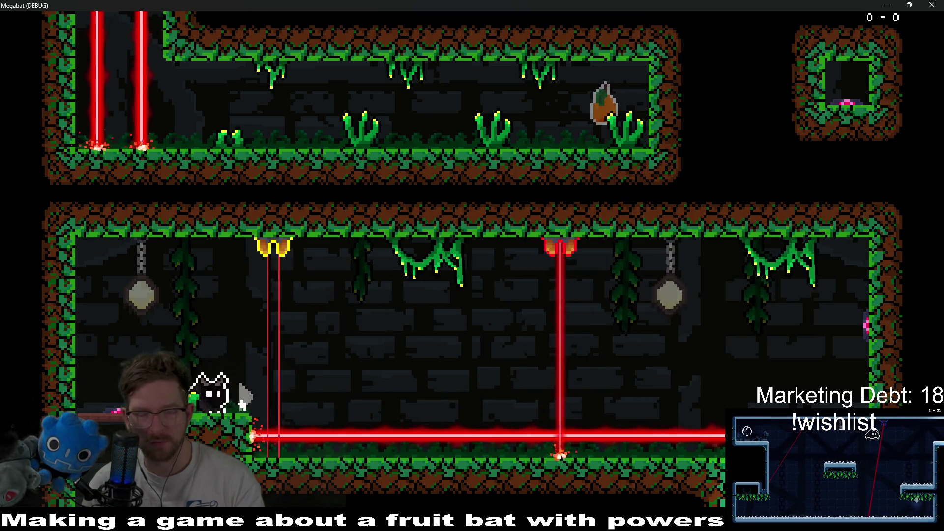
pyautogui.press('Right')
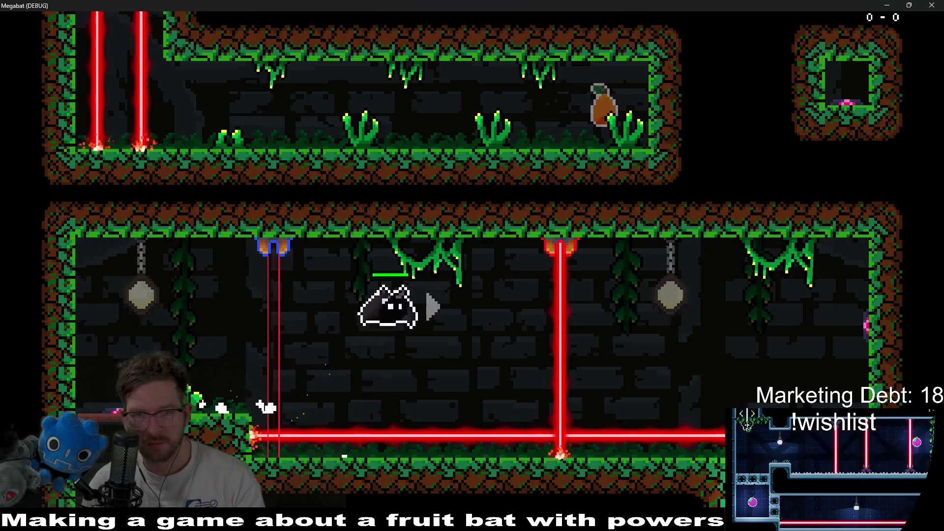
pyautogui.press('Left')
pyautogui.press('Left')
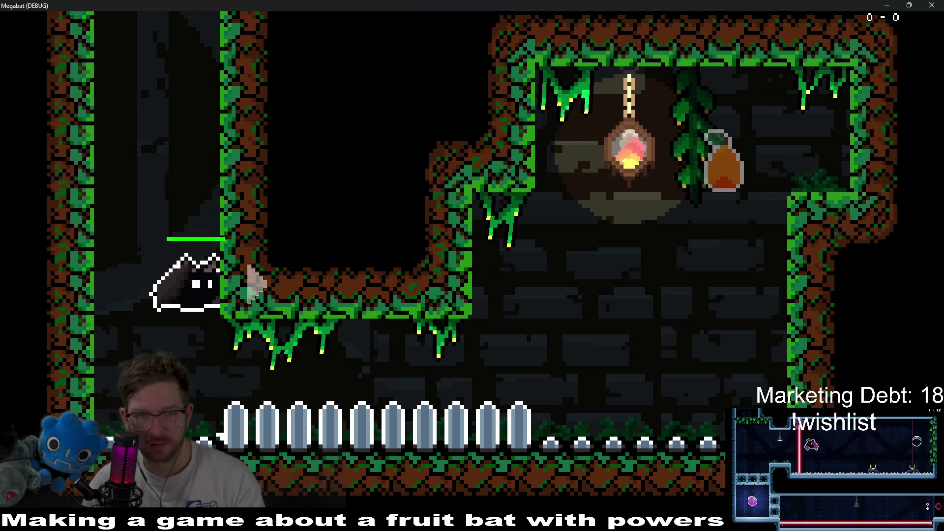
pyautogui.press('Right')
pyautogui.press('Right')
pyautogui.press('Left')
pyautogui.press('Left')
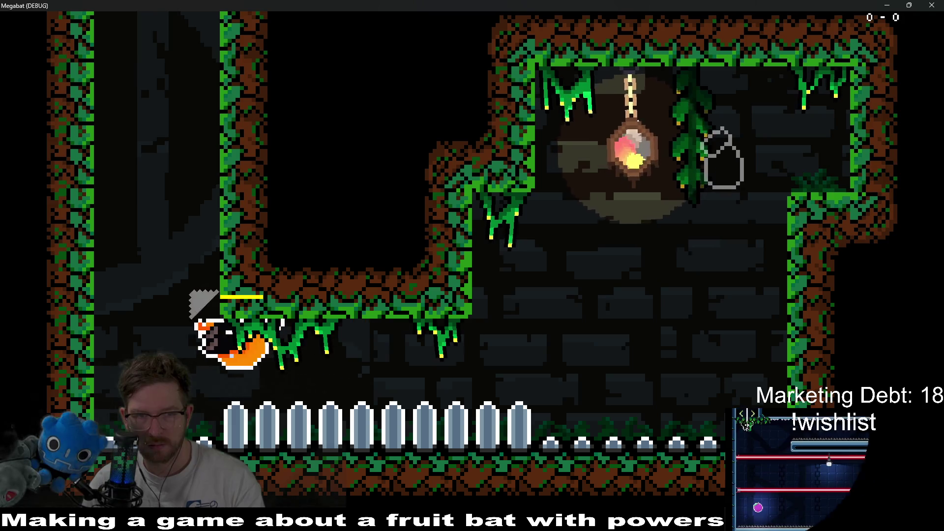
pyautogui.press('Up')
pyautogui.press('Up')
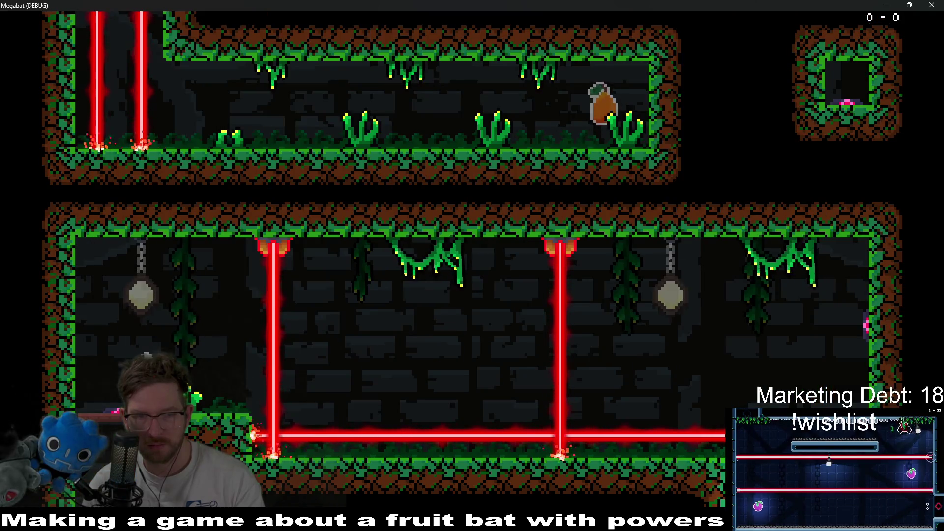
pyautogui.press('Up')
pyautogui.press('Right')
pyautogui.press('Right')
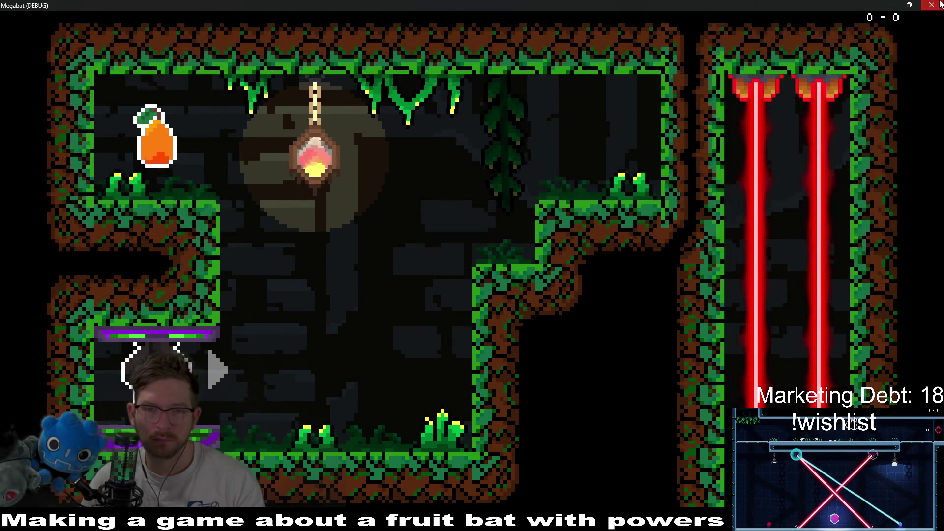
pyautogui.click(940, 5)
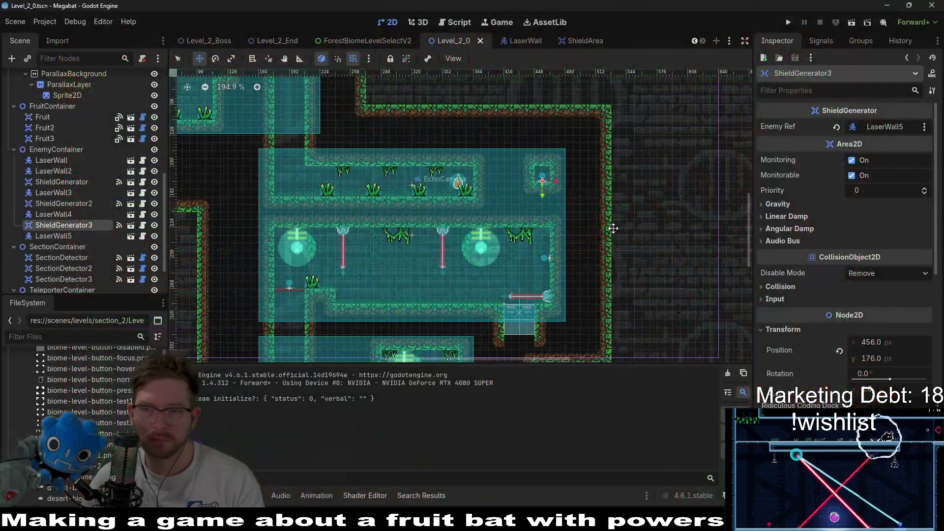
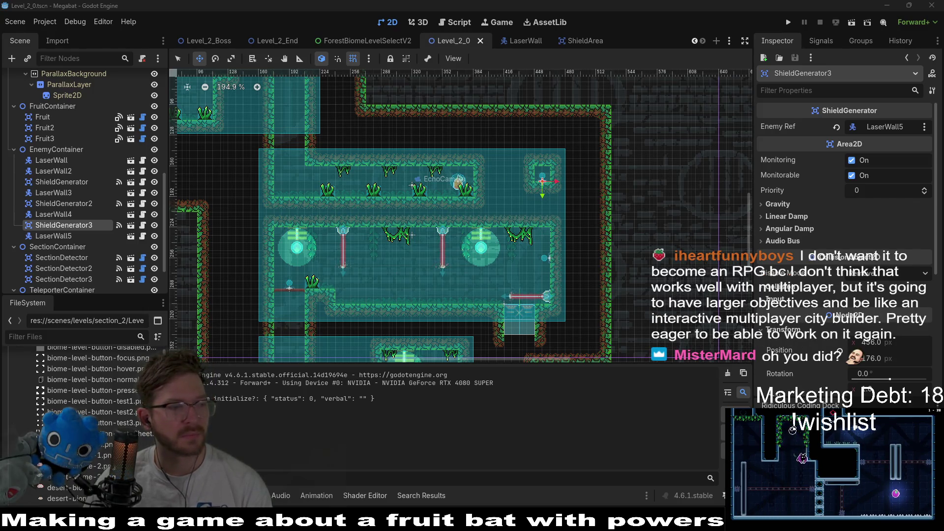
# Step: Switch from the Godot editor to the browser showing the Daily Akari puzzle
pyautogui.hotkey('alt', 'Tab')
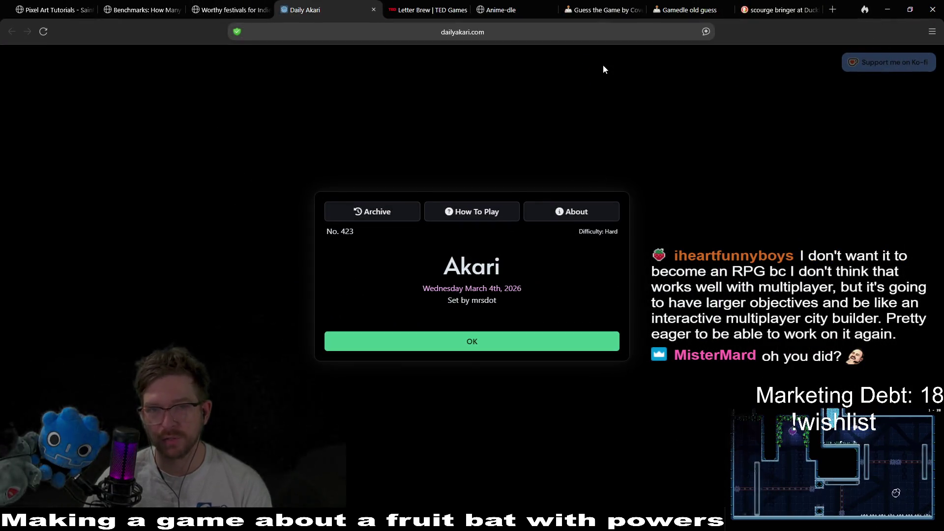
# Step: Start today's hard Akari puzzle and place bulbs along the bottom rows and centre column
pyautogui.click(516, 341)
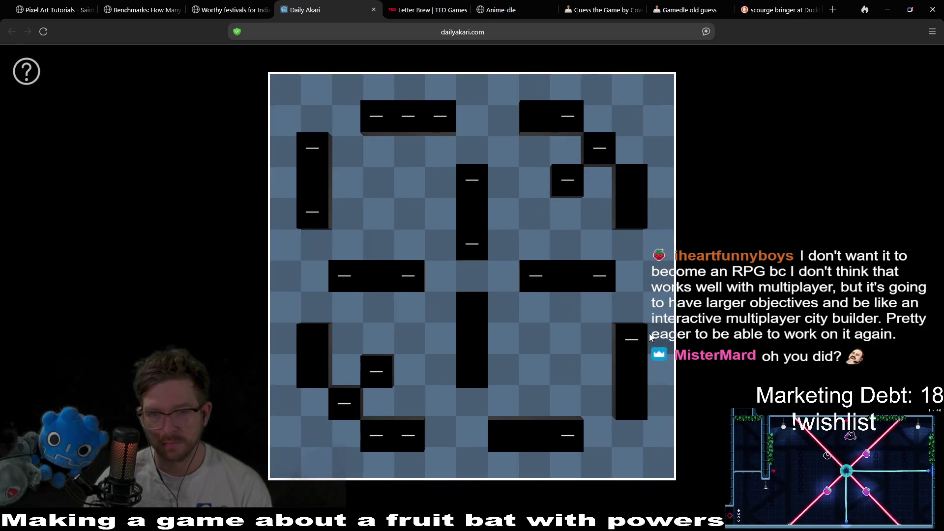
pyautogui.click(386, 411)
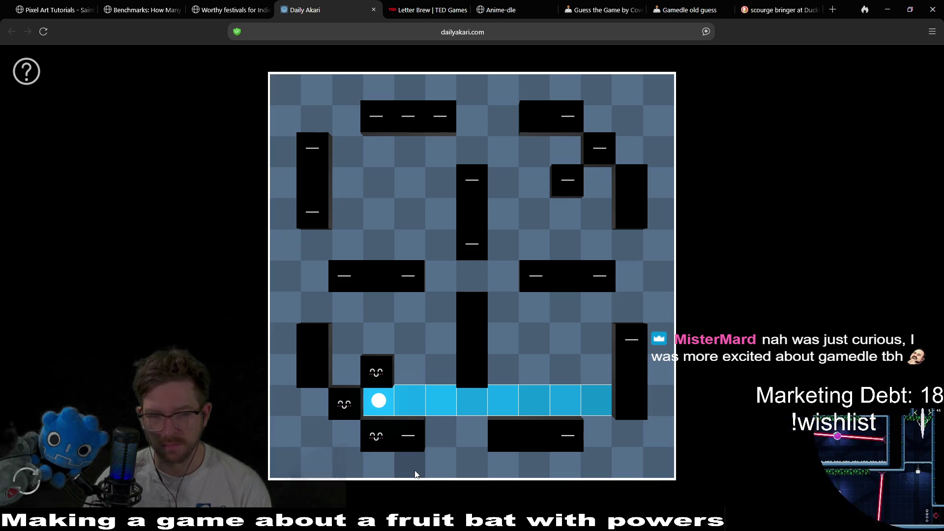
pyautogui.click(431, 432)
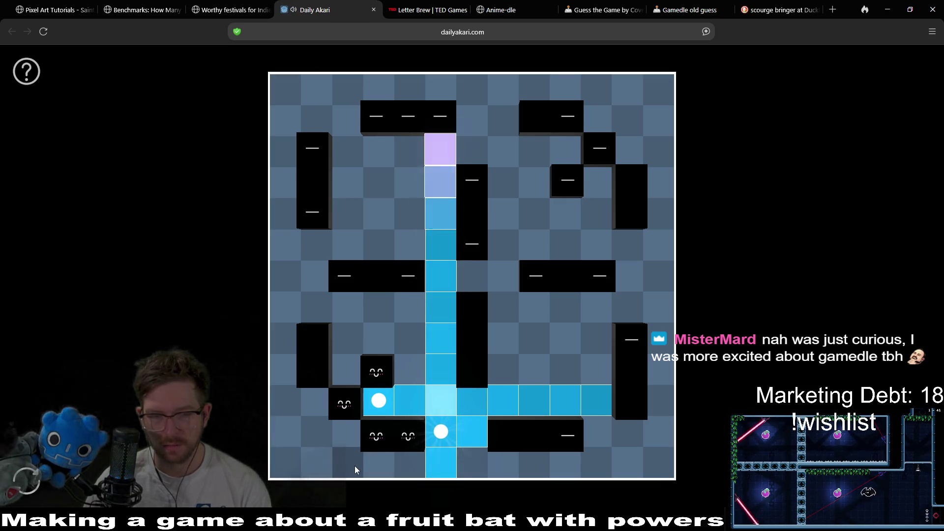
pyautogui.click(355, 466)
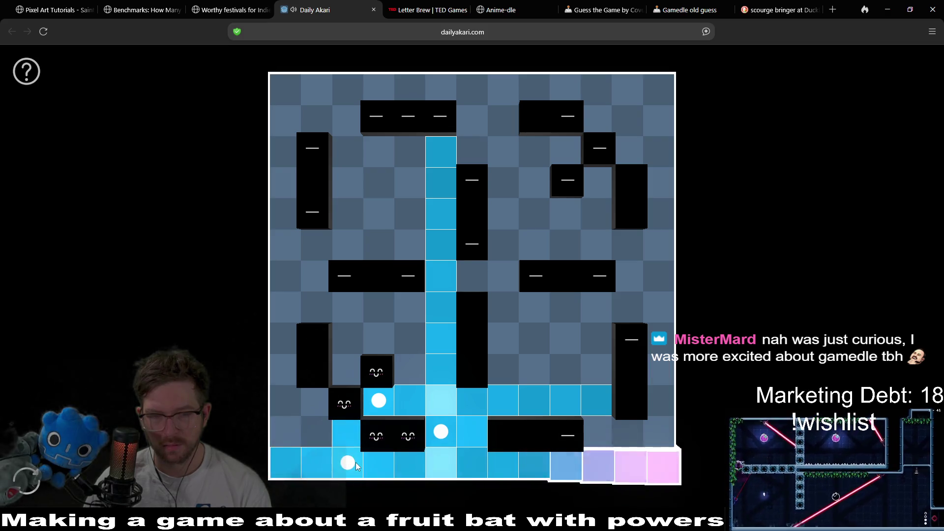
pyautogui.click(316, 431)
# Step: Place bulbs lighting the lower right, rightmost column and middle rows
pyautogui.click(602, 435)
pyautogui.click(667, 338)
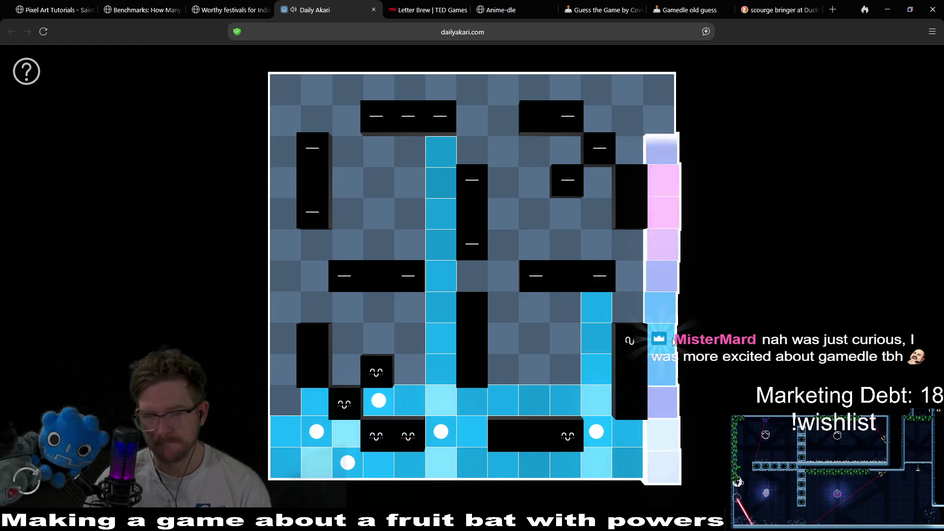
pyautogui.click(628, 277)
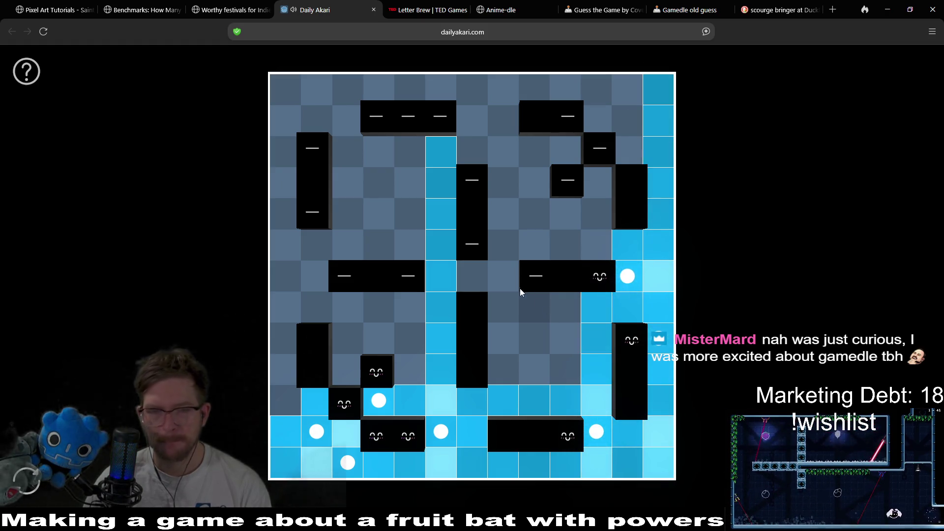
pyautogui.click(479, 280)
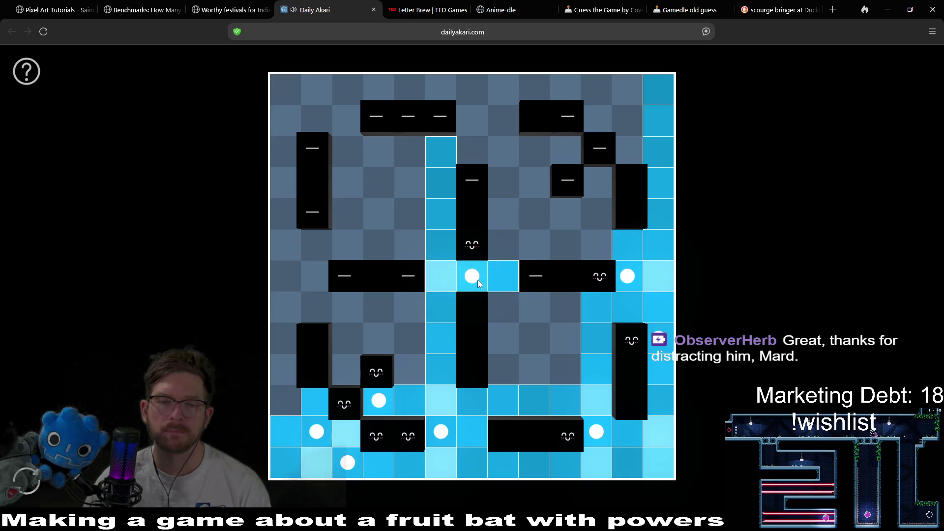
pyautogui.click(536, 300)
pyautogui.click(564, 338)
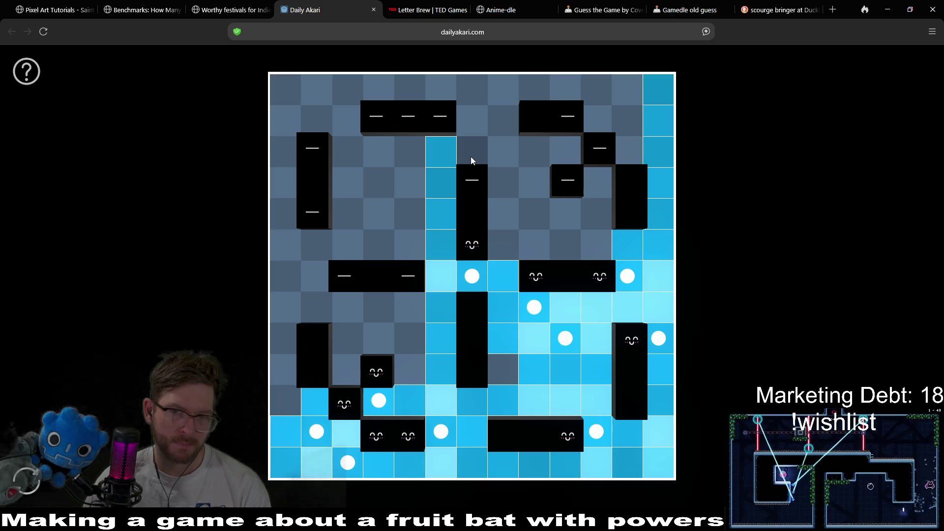
# Step: Place bulbs across the top rows and upper corners, rearranging those near the top centre
pyautogui.click(625, 120)
pyautogui.click(565, 84)
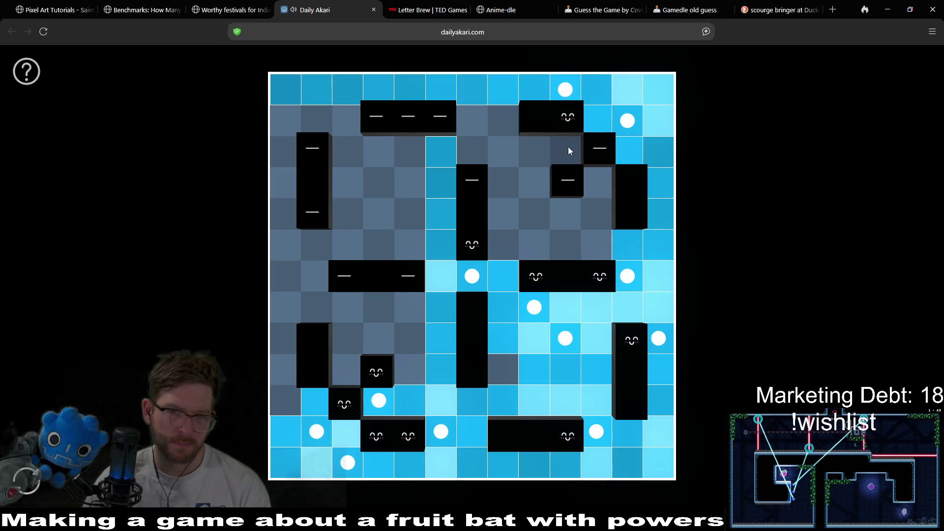
pyautogui.click(596, 180)
pyautogui.click(475, 152)
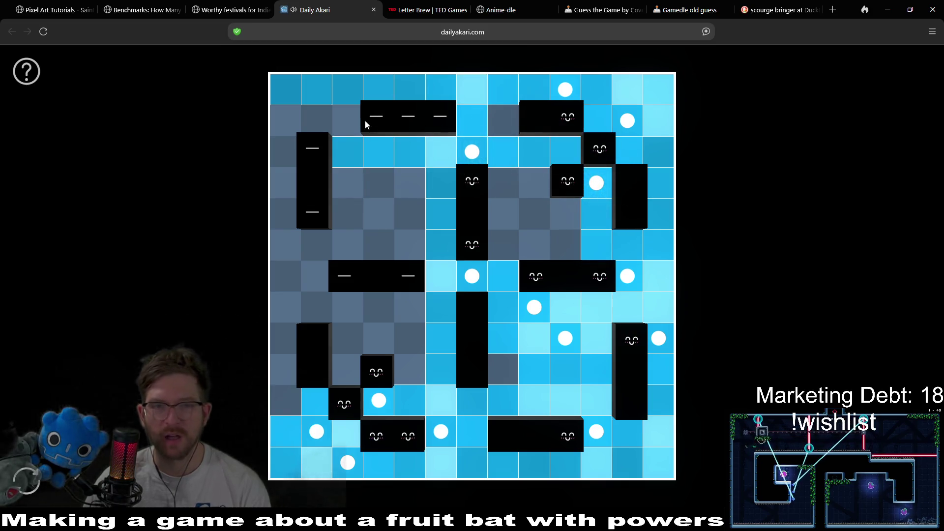
pyautogui.click(348, 120)
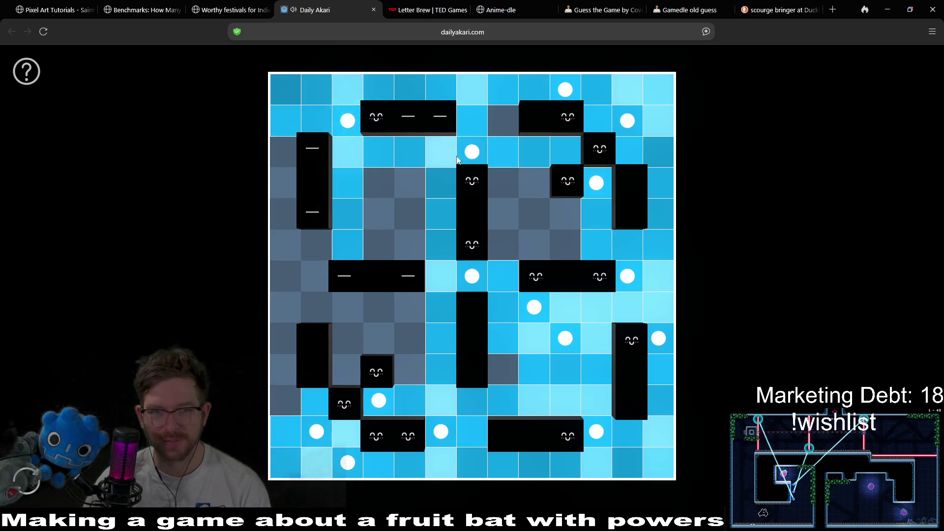
pyautogui.click(472, 151)
pyautogui.click(473, 121)
pyautogui.click(566, 89)
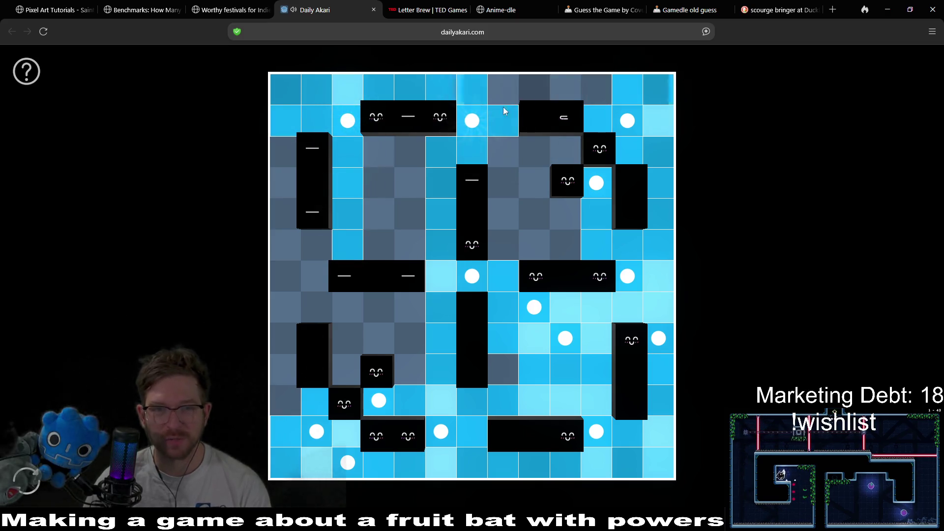
# Step: Add bulbs beneath the top-left block, in the leftmost column and the left-centre area
pyautogui.click(410, 152)
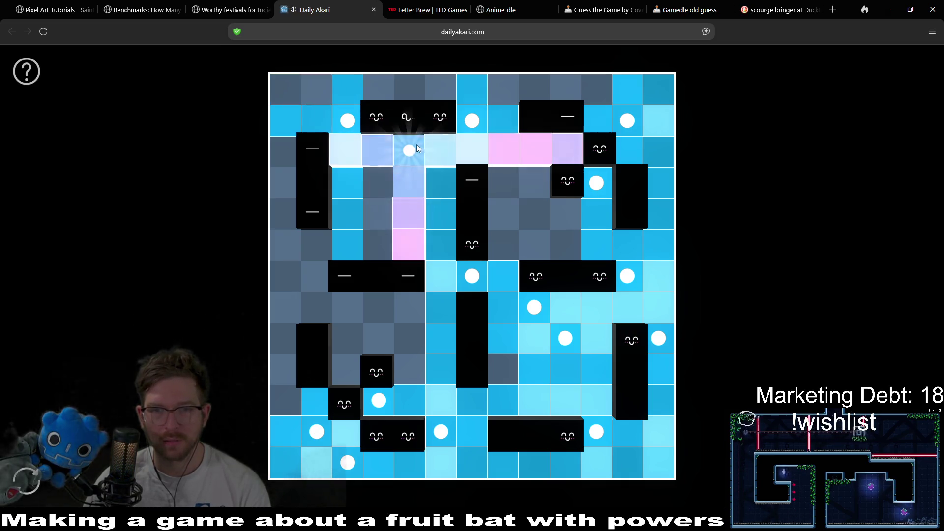
pyautogui.click(500, 183)
pyautogui.click(565, 90)
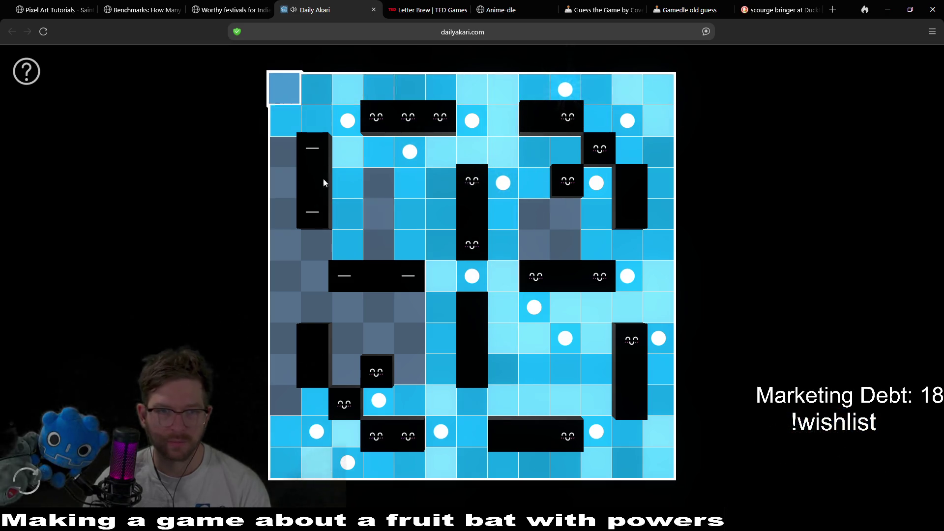
pyautogui.click(287, 153)
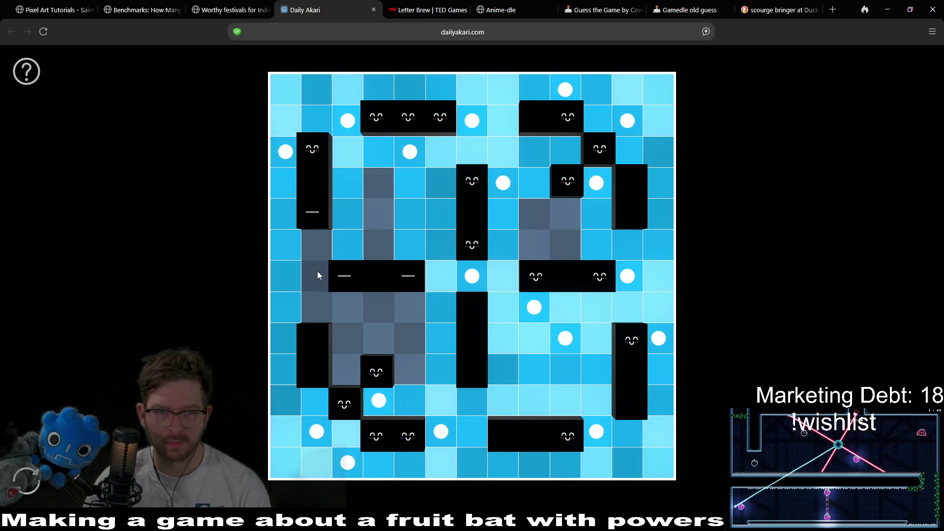
pyautogui.click(323, 285)
pyautogui.click(410, 307)
pyautogui.click(354, 342)
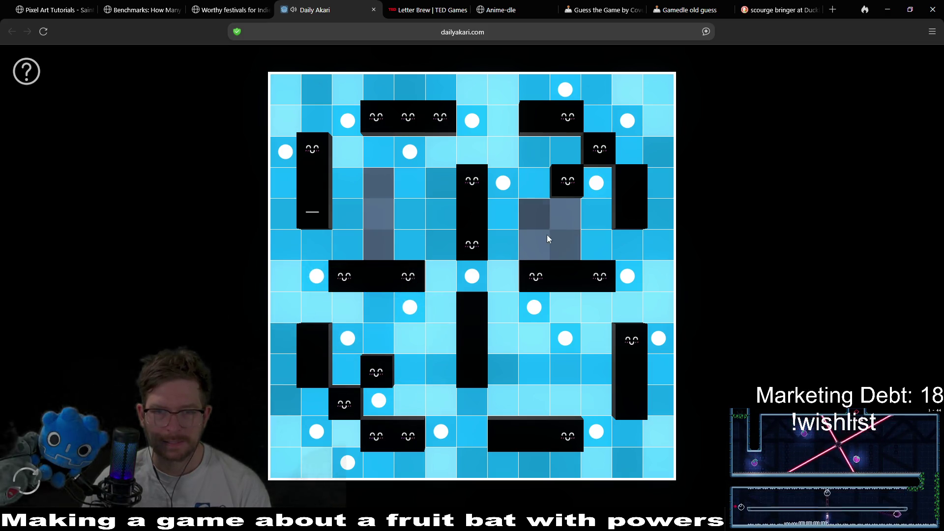
# Step: Light the grey right-centre cells and remove two misplaced bulbs on the left
pyautogui.click(571, 244)
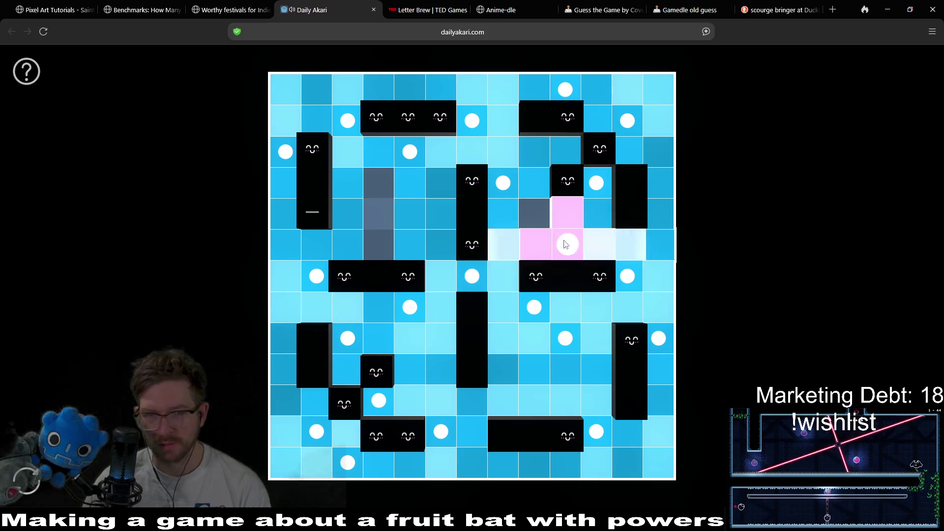
pyautogui.click(536, 219)
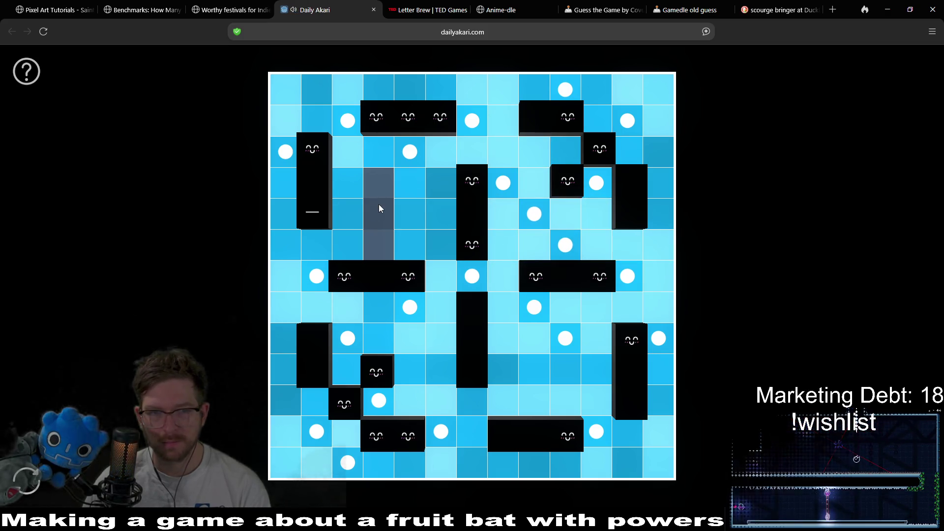
pyautogui.click(354, 128)
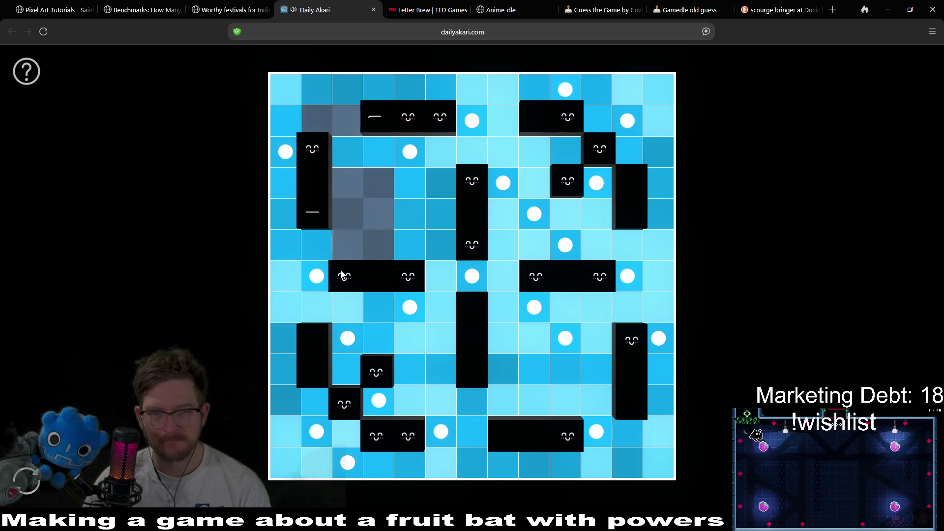
pyautogui.click(316, 276)
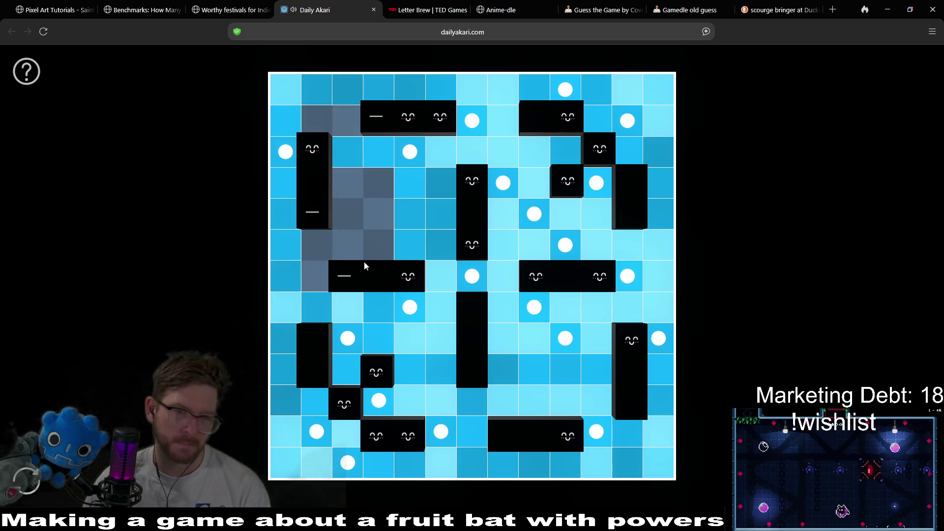
pyautogui.click(315, 245)
pyautogui.click(315, 245)
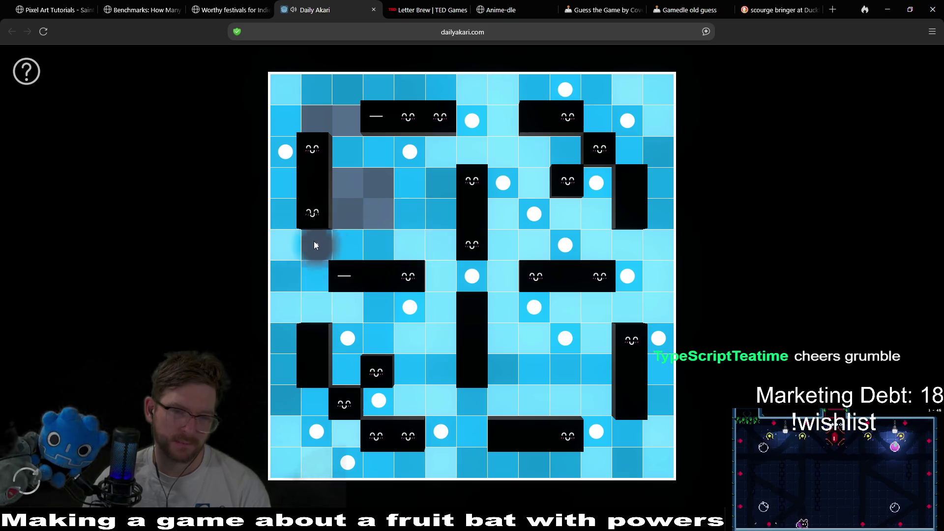
# Step: Move the left-column bulb two rows lower and rework the bulbs near the upper-left block
pyautogui.click(280, 159)
pyautogui.click(281, 212)
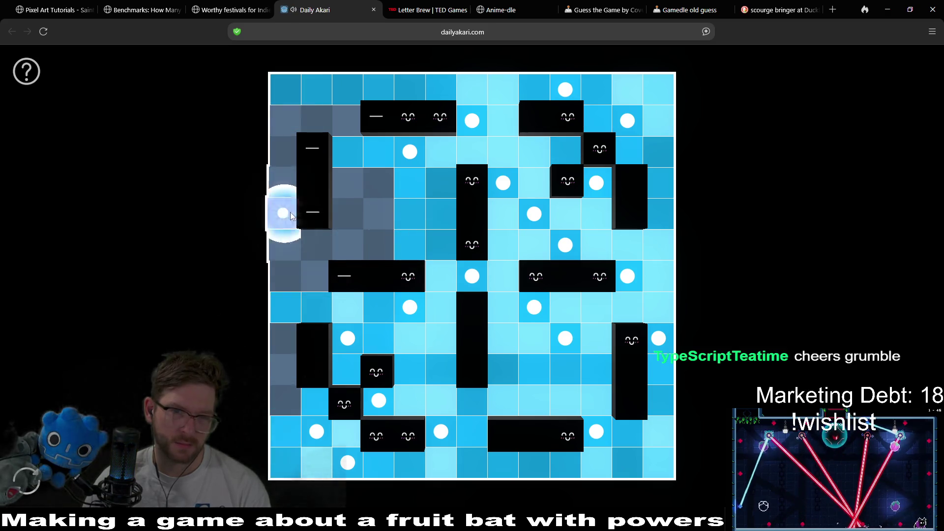
pyautogui.click(316, 121)
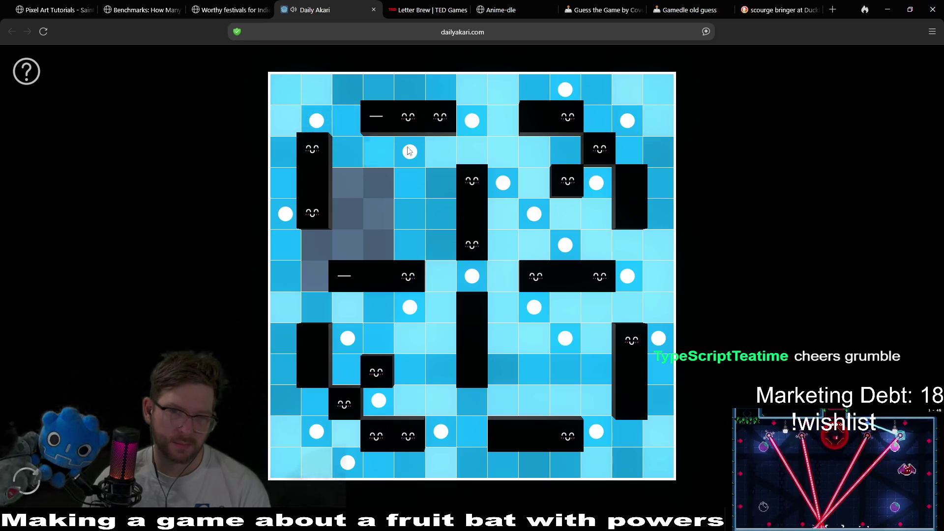
pyautogui.click(408, 151)
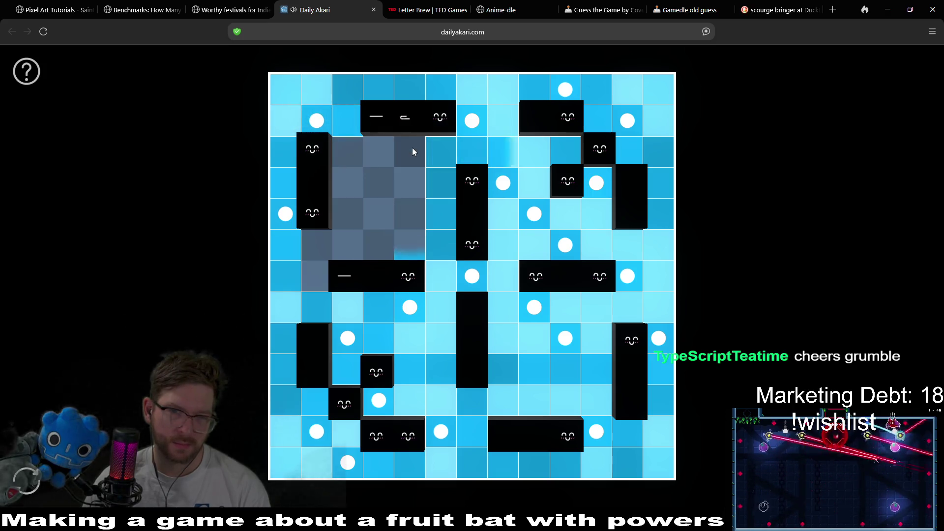
# Step: Place a bulb below the top-left block, clear top-right bulbs and add upper-left bulbs
pyautogui.click(376, 149)
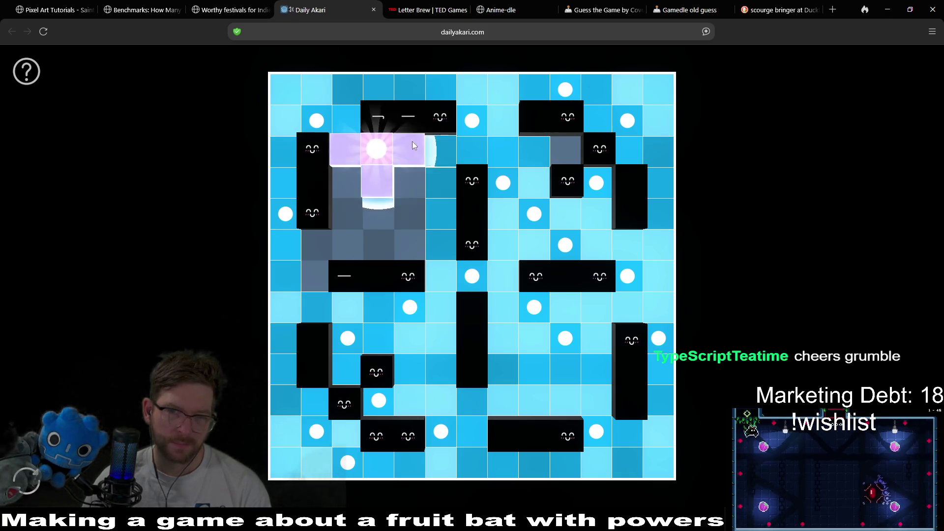
pyautogui.click(565, 90)
pyautogui.click(628, 120)
pyautogui.click(406, 96)
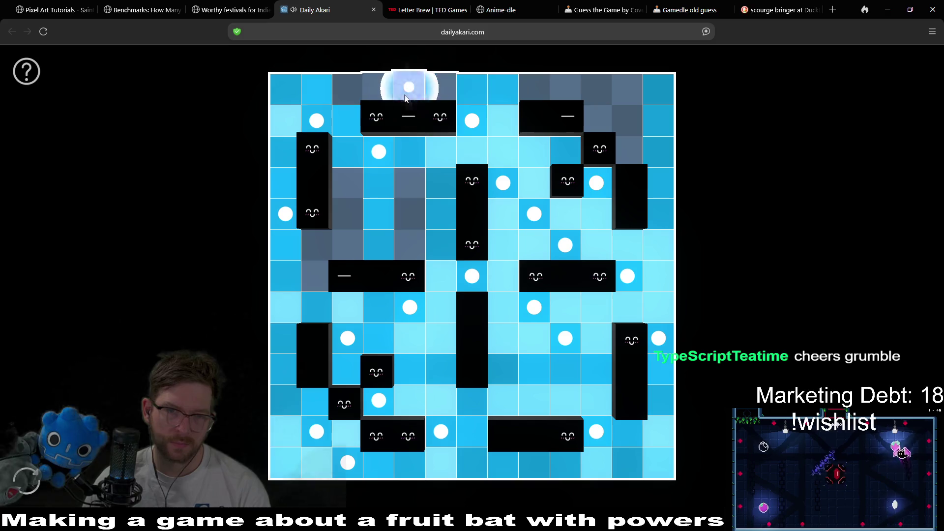
pyautogui.click(348, 245)
pyautogui.click(409, 181)
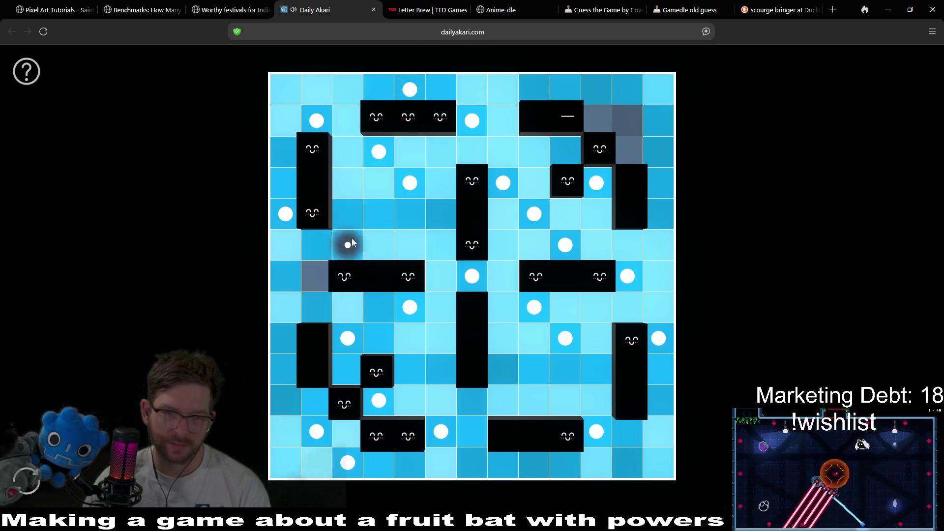
# Step: Shift left-side bulbs into the left-centre and inner cells, and light the leftmost column
pyautogui.click(348, 245)
pyautogui.click(317, 276)
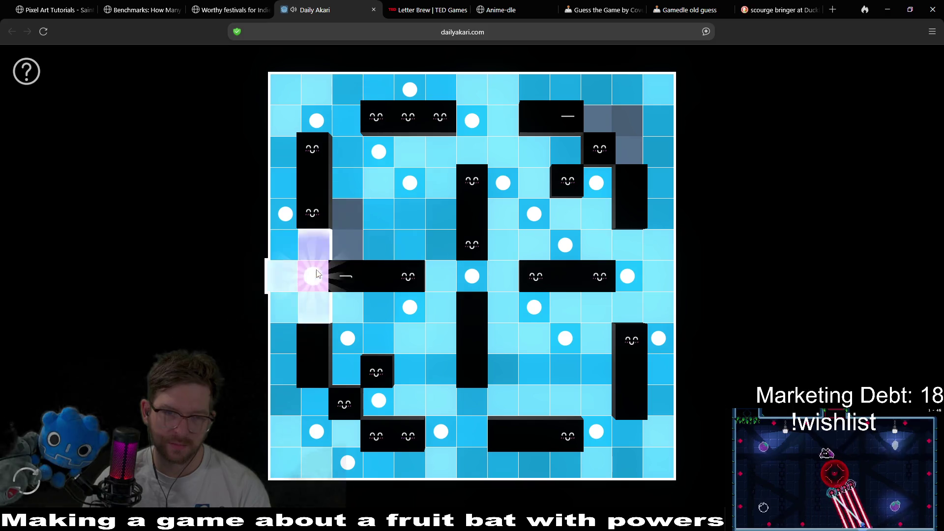
pyautogui.click(275, 215)
pyautogui.click(348, 214)
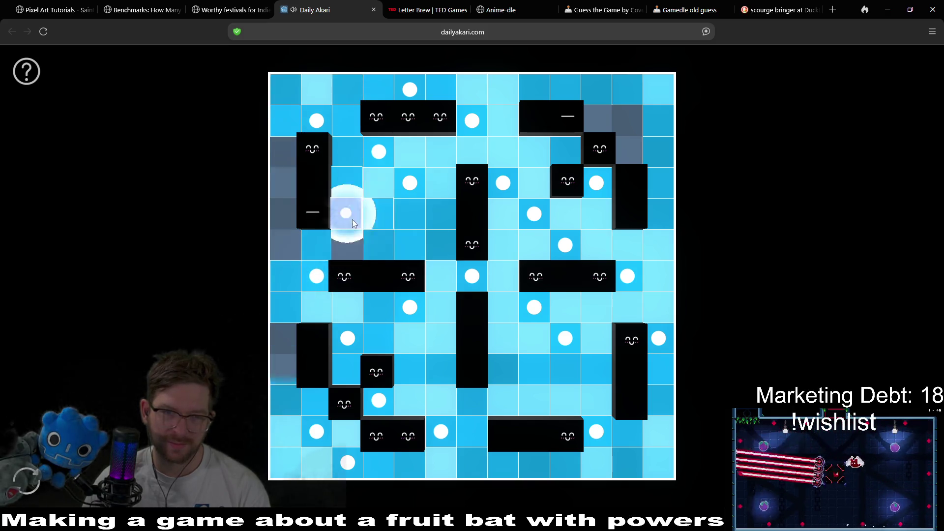
pyautogui.click(287, 188)
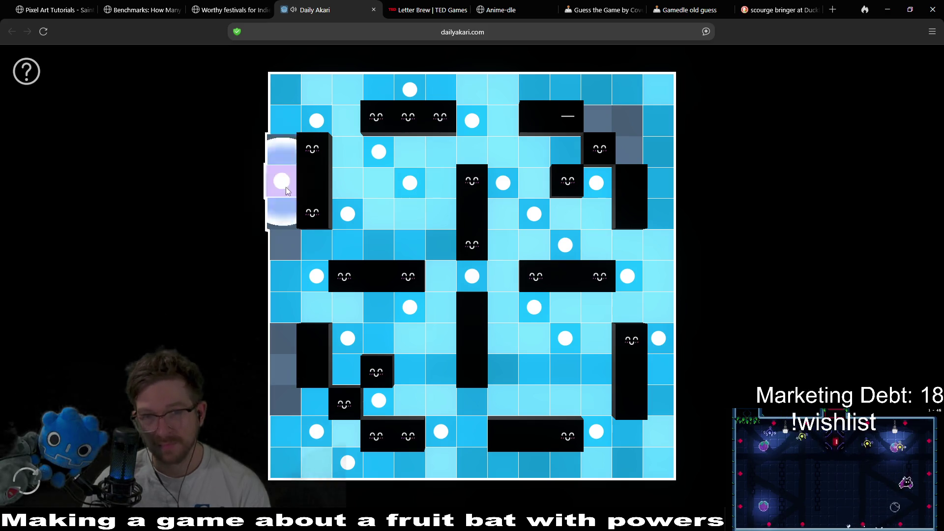
# Step: Clear bulbs around the upper-right clues and place one beside the clue blocks, testing grey cells
pyautogui.click(597, 183)
pyautogui.click(566, 245)
pyautogui.click(534, 214)
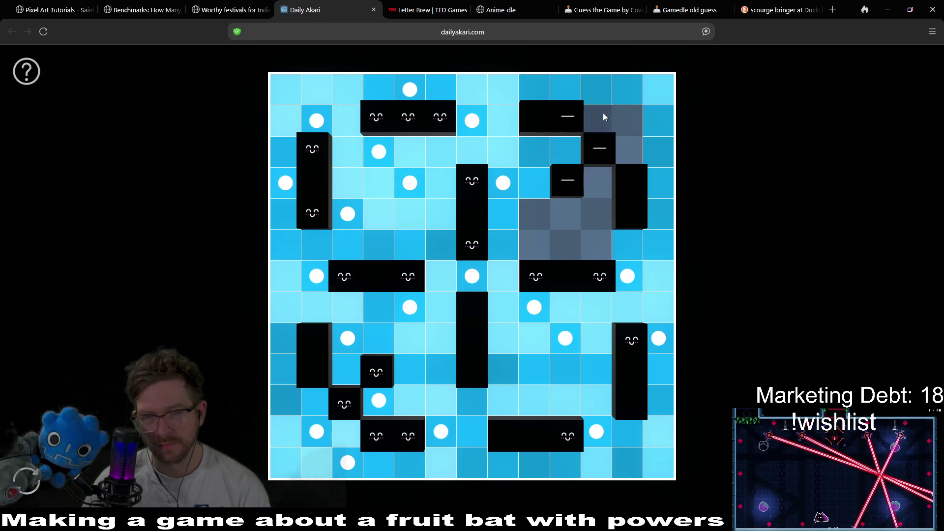
pyautogui.click(610, 124)
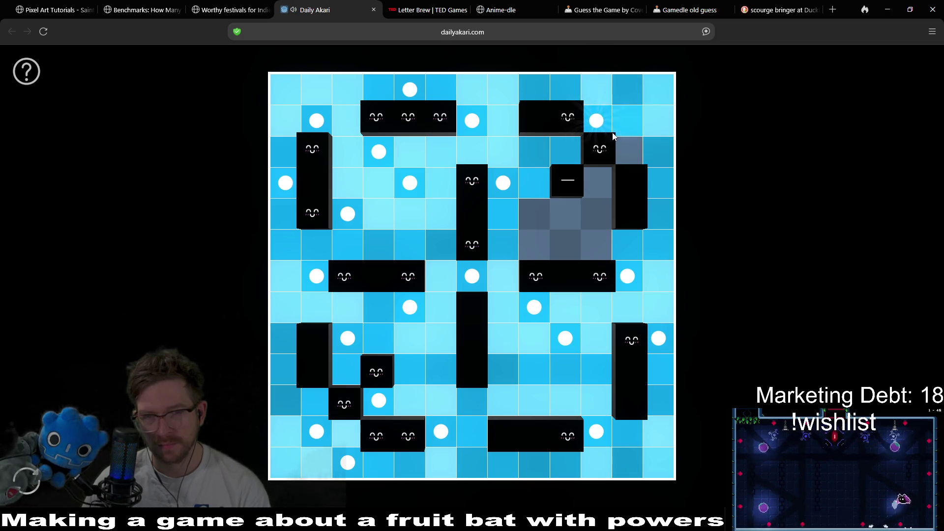
pyautogui.click(563, 210)
pyautogui.click(563, 211)
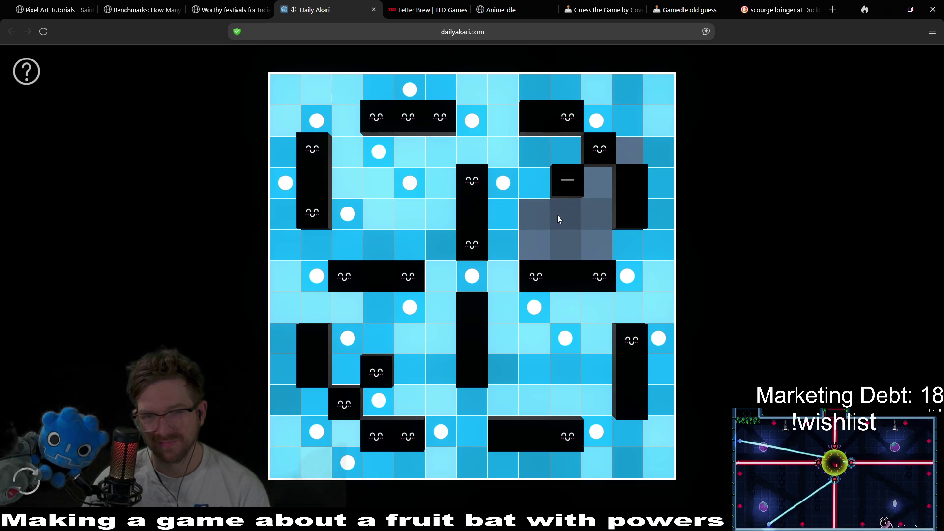
pyautogui.click(559, 219)
pyautogui.click(576, 216)
# Step: Light the remaining grey cells, fix the conflicting upper-right bulb, and minimize the browser
pyautogui.click(566, 243)
pyautogui.click(526, 214)
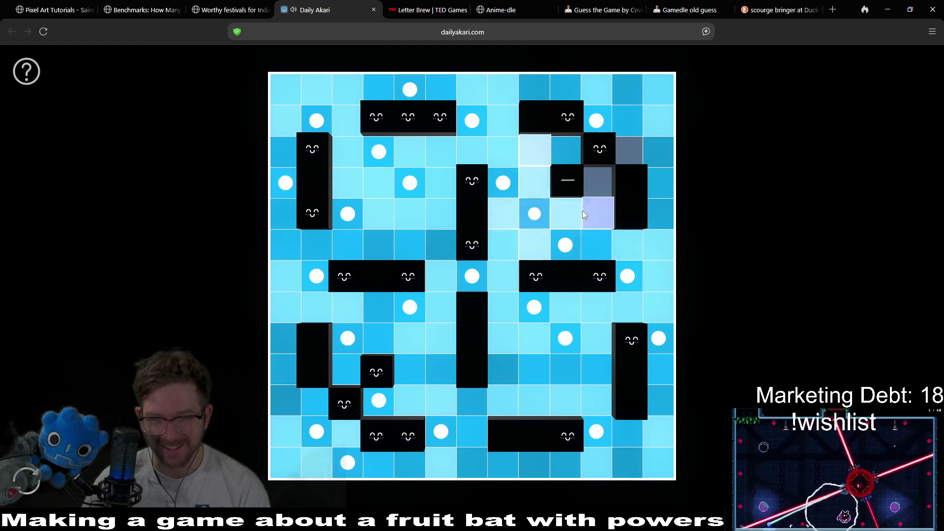
pyautogui.click(597, 120)
pyautogui.click(596, 183)
pyautogui.click(619, 123)
pyautogui.click(617, 120)
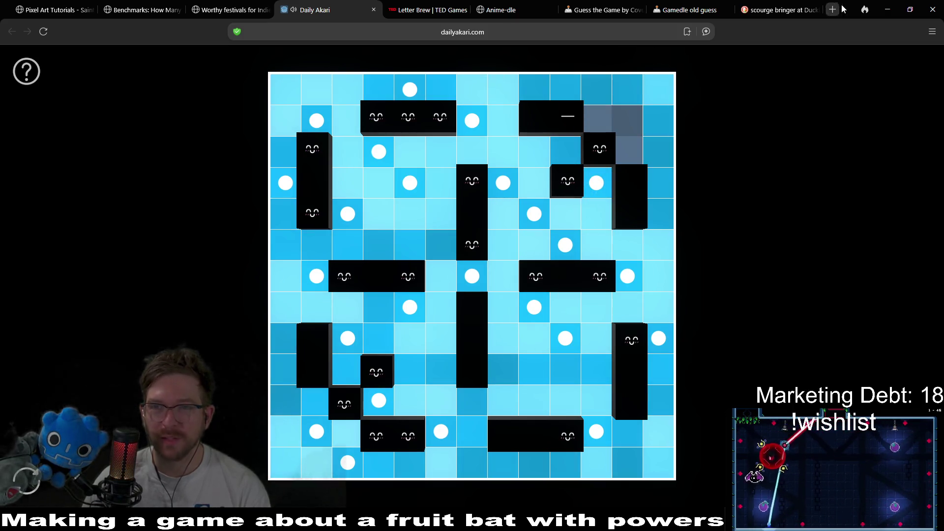
pyautogui.click(888, 9)
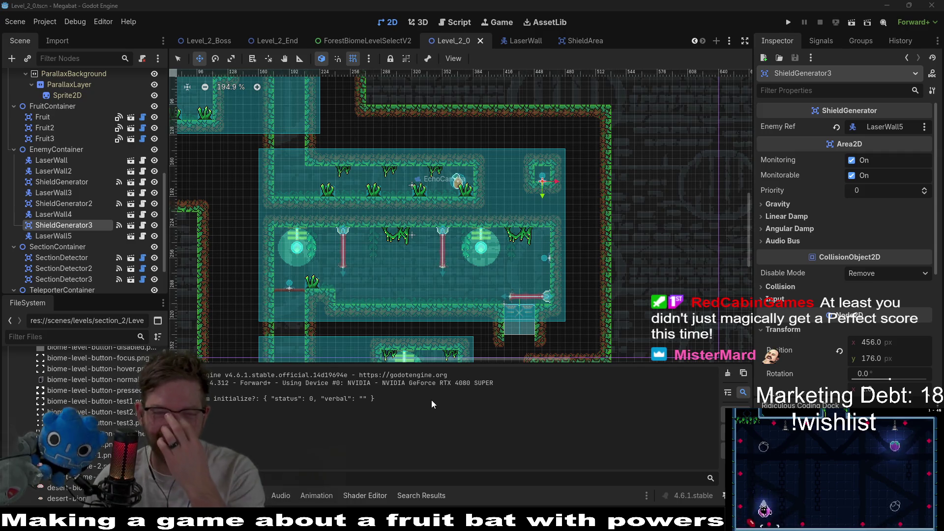
# Step: Move the Level_2_End tab after Level_2_0, show Level_2_0, and select WorldTileMapLayer
pyautogui.moveTo(475, 351)
pyautogui.mouseDown()
pyautogui.moveTo(443, 144)
pyautogui.moveTo(611, 204)
pyautogui.moveTo(500, 210)
pyautogui.mouseUp()
pyautogui.moveTo(277, 40); pyautogui.dragTo(505, 43)
pyautogui.click(389, 41)
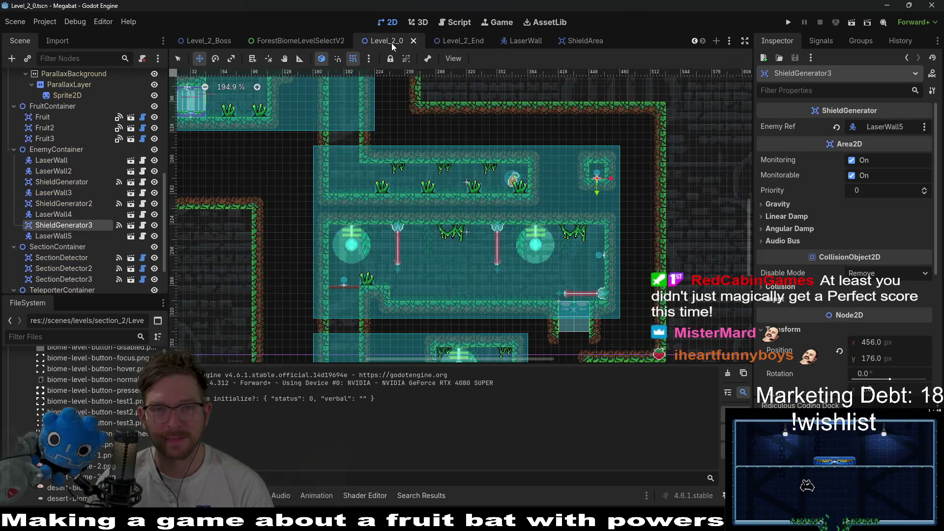
pyautogui.scroll(-6, 490, 216)
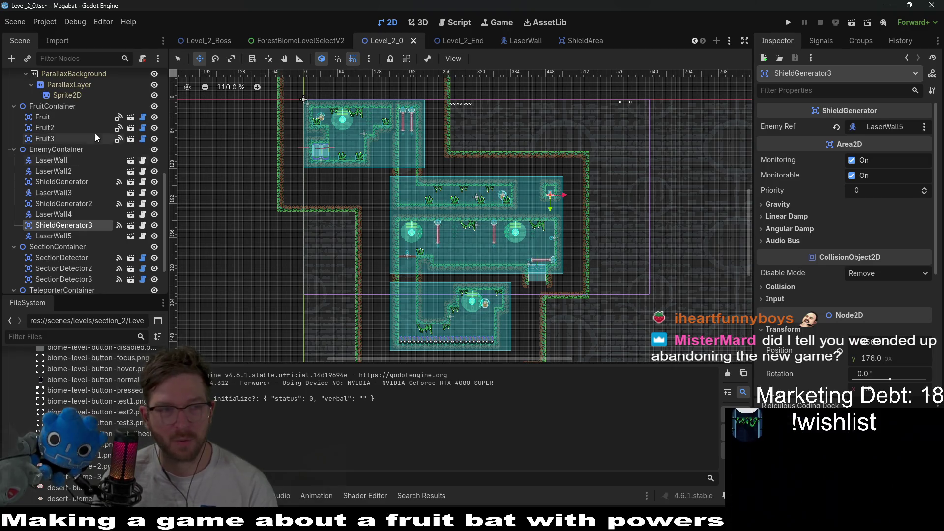
pyautogui.scroll(10, 63, 138)
pyautogui.click(64, 133)
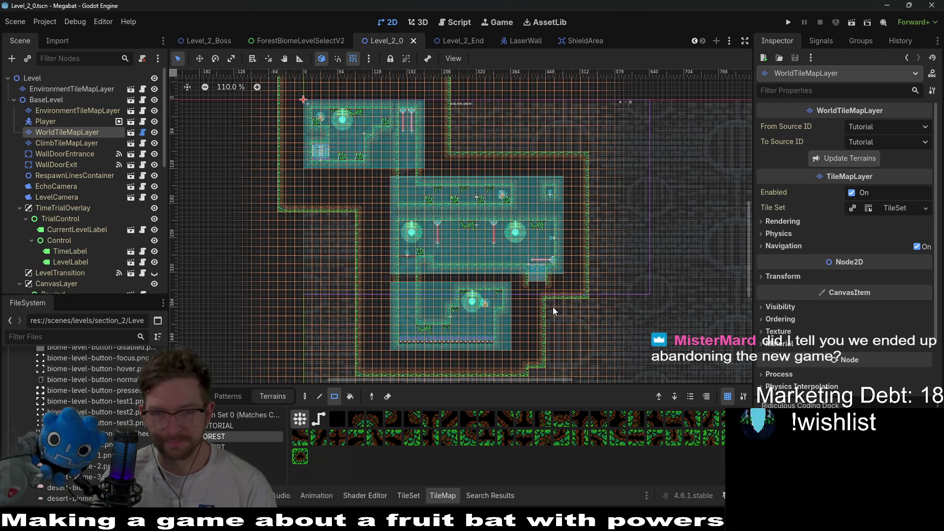
# Step: Paint forest wall rectangles filling the lower-right notch of Level_2_0 and save the scene
pyautogui.moveTo(553, 302)
pyautogui.mouseDown()
pyautogui.moveTo(562, 326)
pyautogui.moveTo(583, 338)
pyautogui.mouseUp()
pyautogui.scroll(-3, 542, 310)
pyautogui.moveTo(509, 270); pyautogui.dragTo(570, 293)
pyautogui.scroll(3, 478, 282)
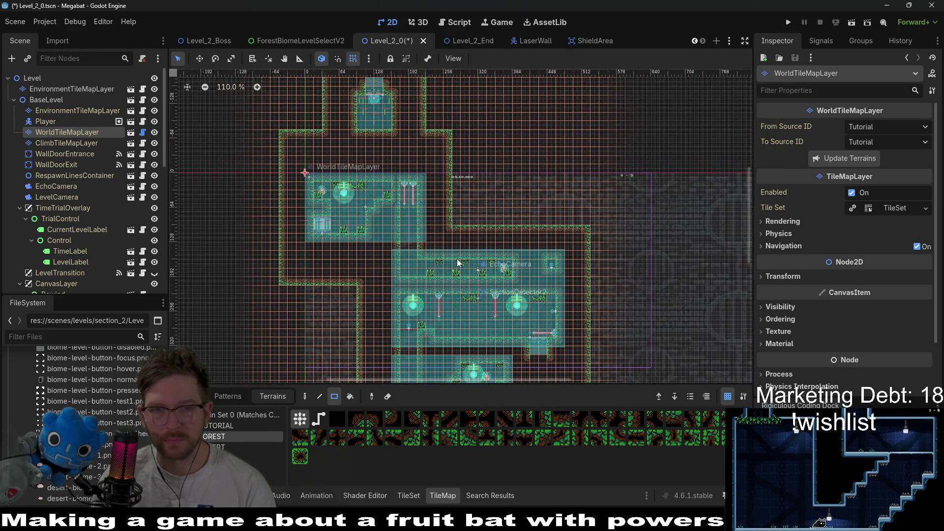
pyautogui.scroll(-2, 478, 283)
pyautogui.hscroll(-1, 485, 210)
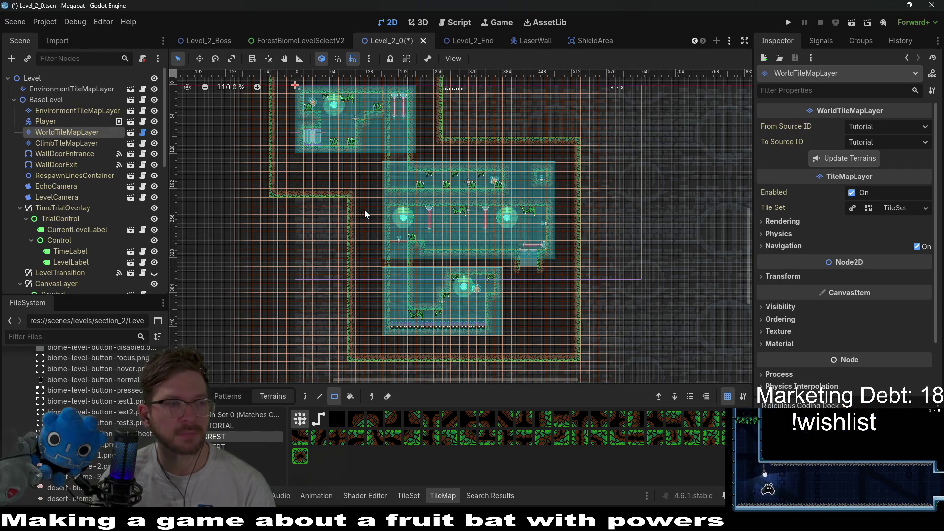
pyautogui.hotkey('ctrl', 's')
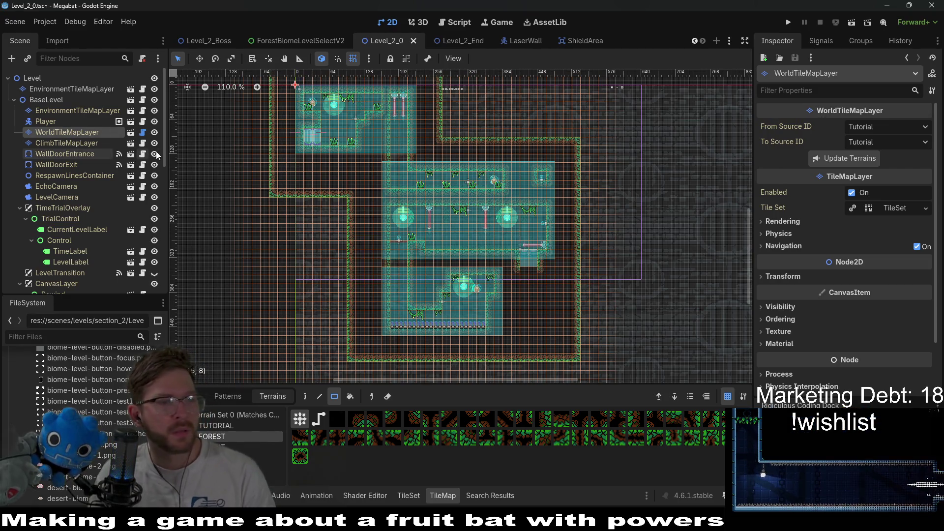
# Step: Paint wall tiles extending the room rightward, save again, and switch to the GDQuest YouTube page
pyautogui.scroll(2, 512, 139)
pyautogui.scroll(2, 500, 186)
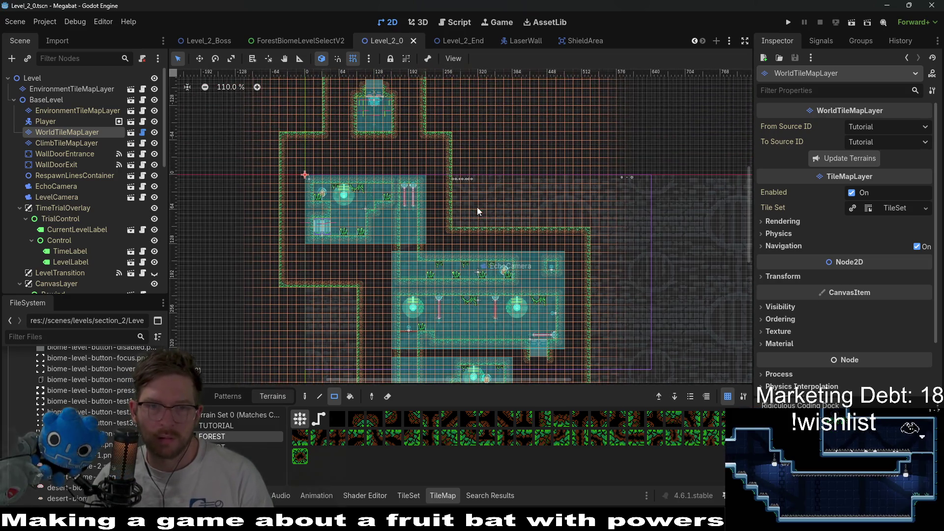
pyautogui.moveTo(454, 147); pyautogui.dragTo(486, 216)
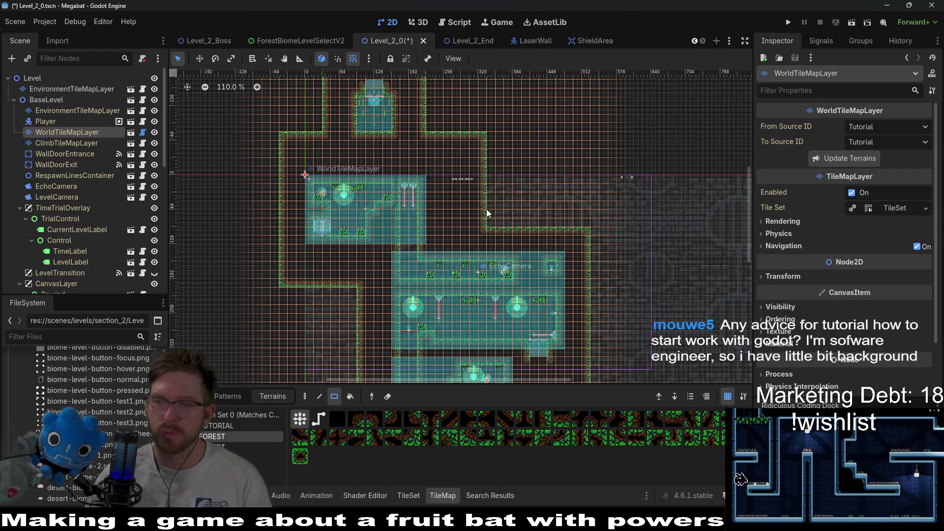
pyautogui.hotkey('ctrl', 's')
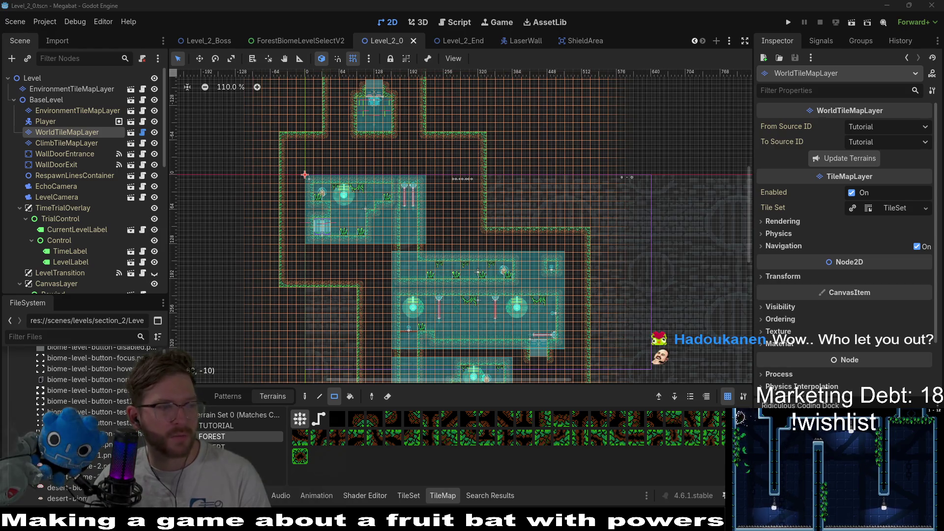
pyautogui.hotkey('alt', 'Tab')
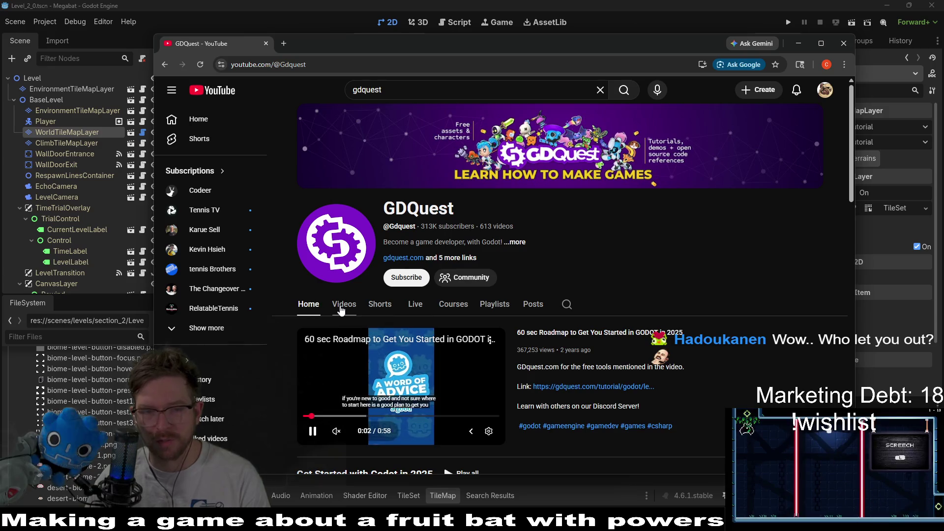
# Step: Open the GDQuest channel's Videos tab and copy its page address
pyautogui.click(343, 305)
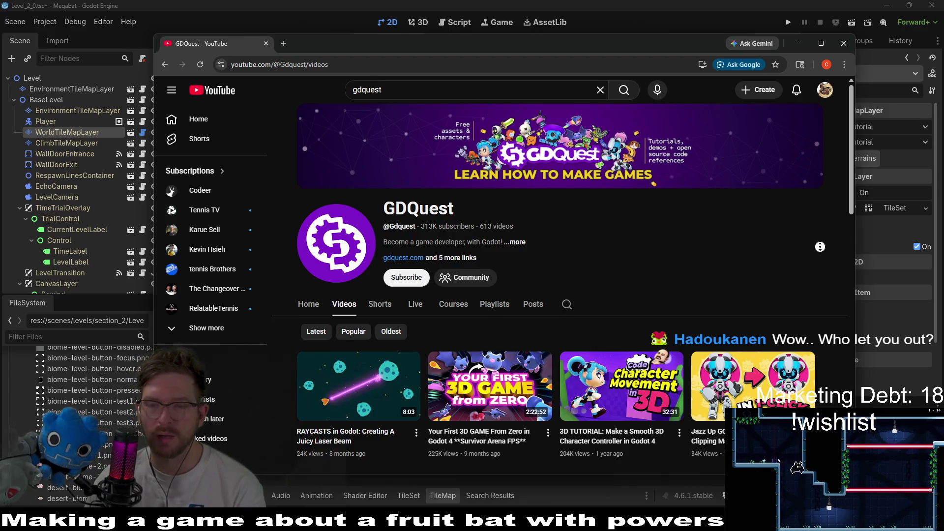
pyautogui.scroll(-3, 820, 247)
pyautogui.hotkey('ctrl', 'l')
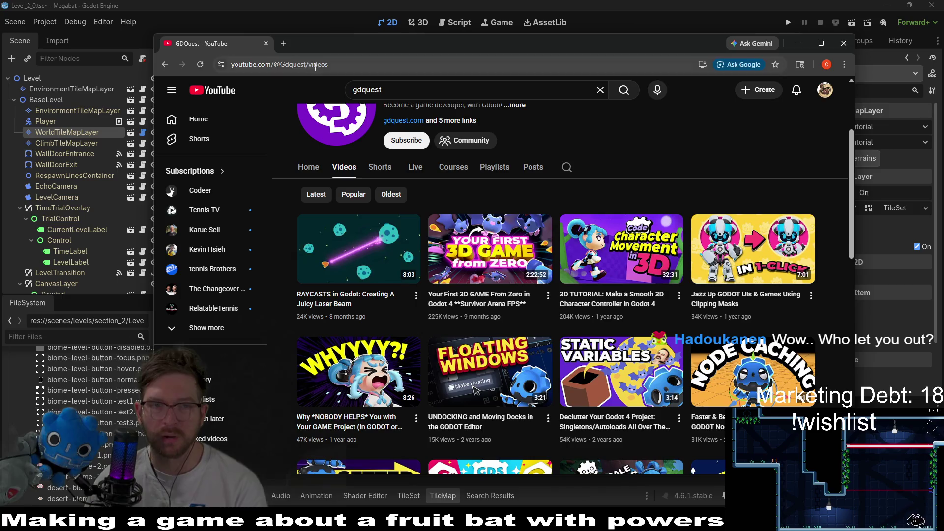
pyautogui.hotkey('alt', 'Tab')
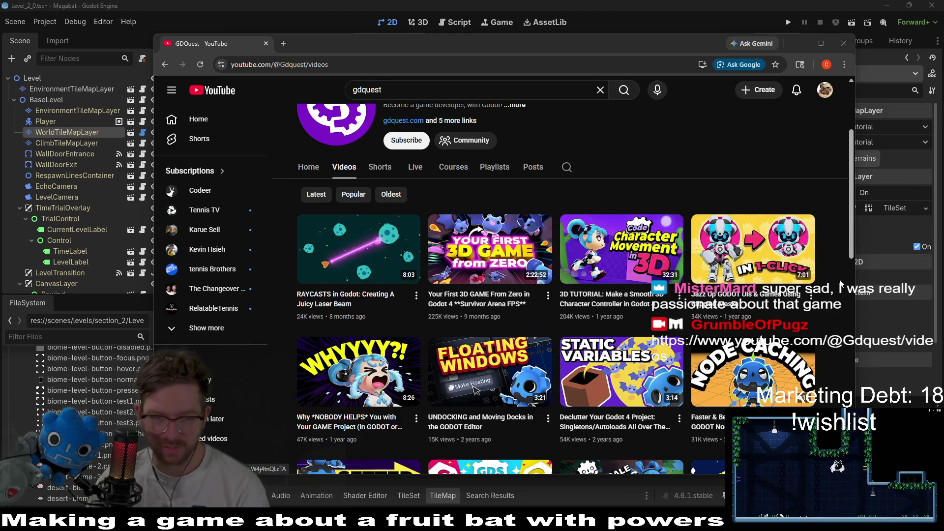
pyautogui.scroll(-10, 840, 304)
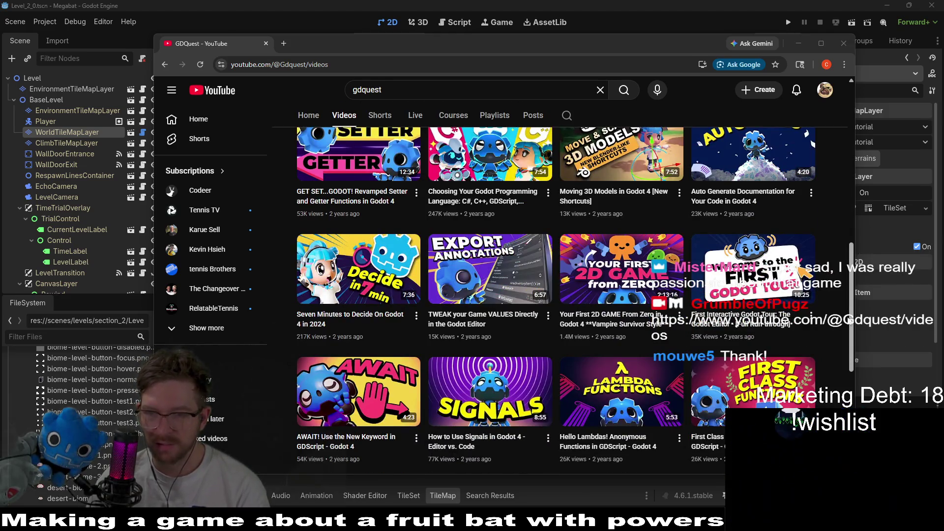
pyautogui.hotkey('alt', 'Tab')
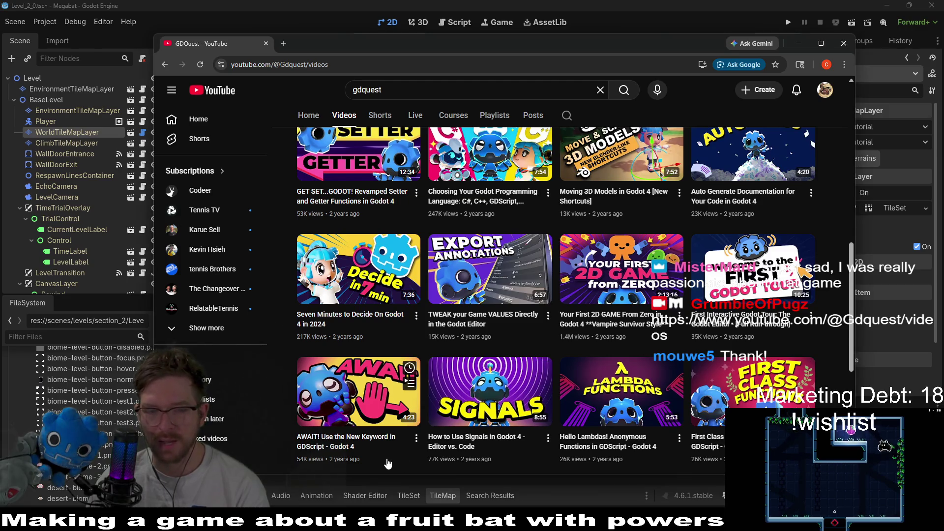
# Step: Scroll through the GDQuest video grid and focus the YouTube search box
pyautogui.moveTo(523, 419)
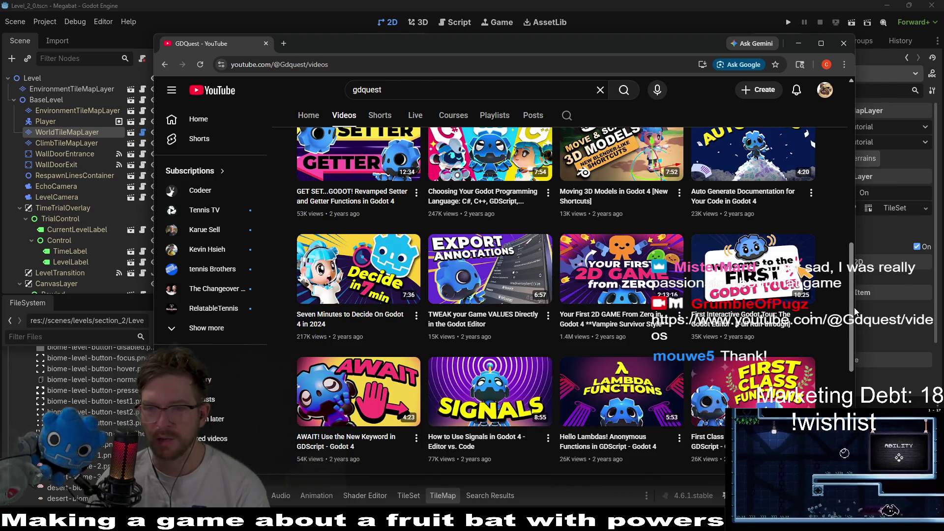
pyautogui.scroll(2, 854, 289)
pyautogui.moveTo(853, 288)
pyautogui.mouseDown()
pyautogui.moveTo(856, 233)
pyautogui.moveTo(874, 178)
pyautogui.mouseUp()
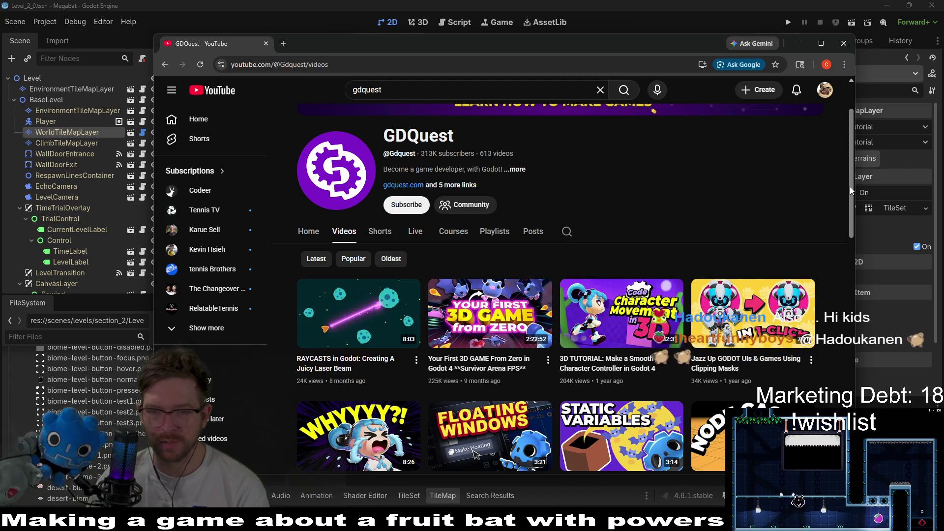
pyautogui.moveTo(850, 187)
pyautogui.mouseDown()
pyautogui.moveTo(843, 356)
pyautogui.moveTo(454, 156)
pyautogui.mouseUp()
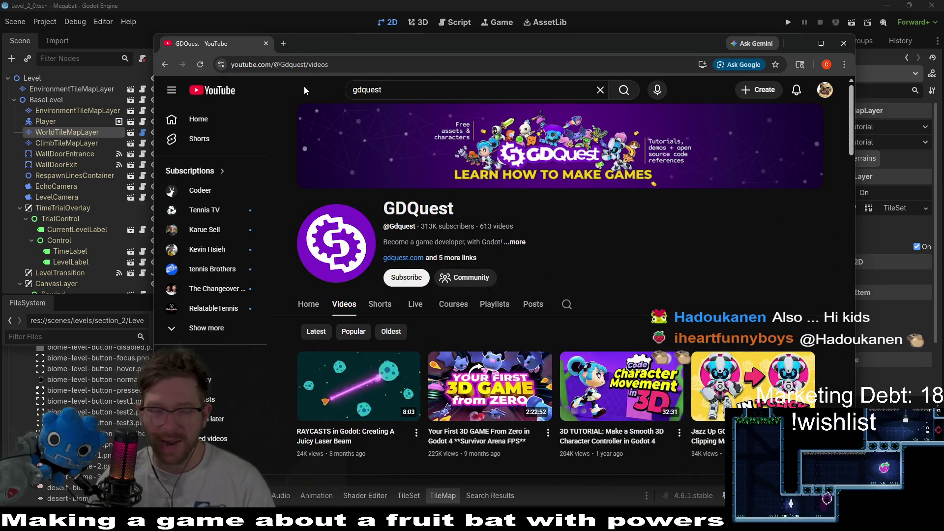
pyautogui.press('/')
# Step: Search YouTube for 'brackeys godot' and open the Brackeys channel
pyautogui.hotkey('ctrl', 'a')
pyautogui.write('brackets')
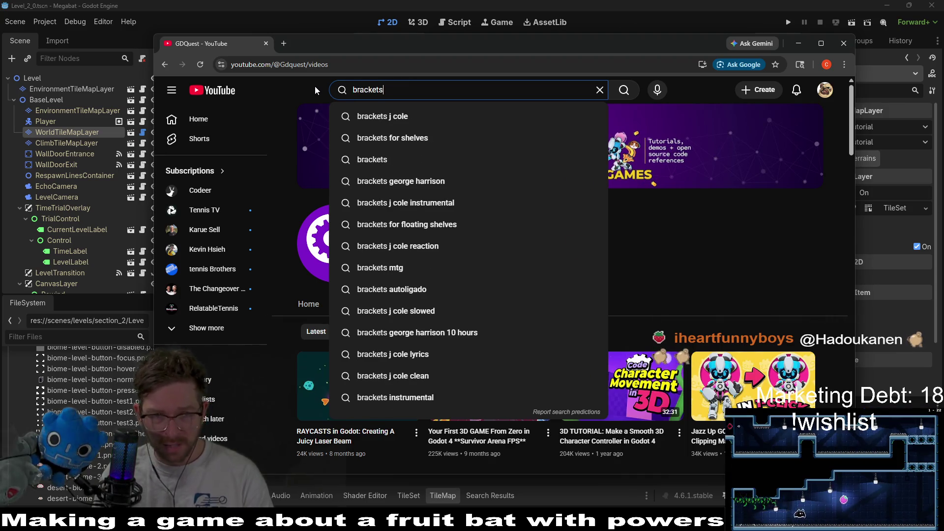
pyautogui.press('BackSpace')
pyautogui.press('BackSpace')
pyautogui.write('ys')
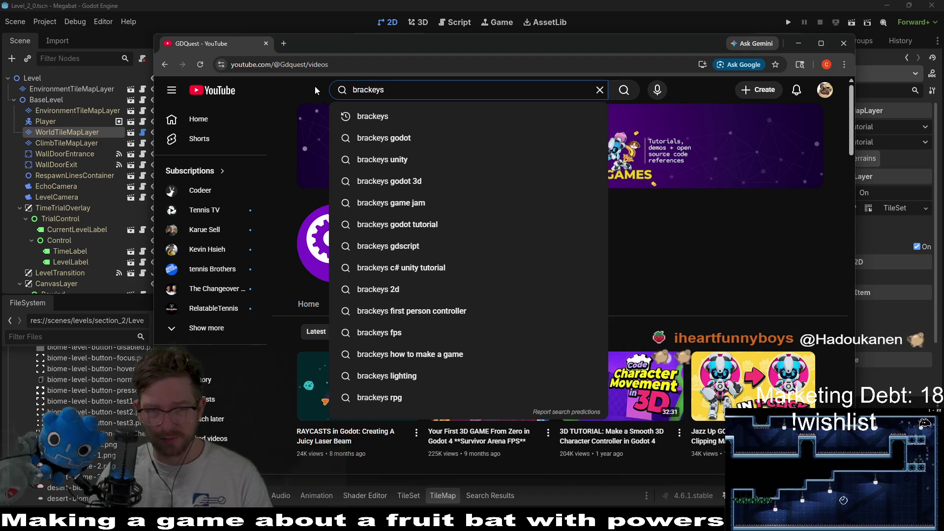
pyautogui.press('Down')
pyautogui.press('Down')
pyautogui.press('Return')
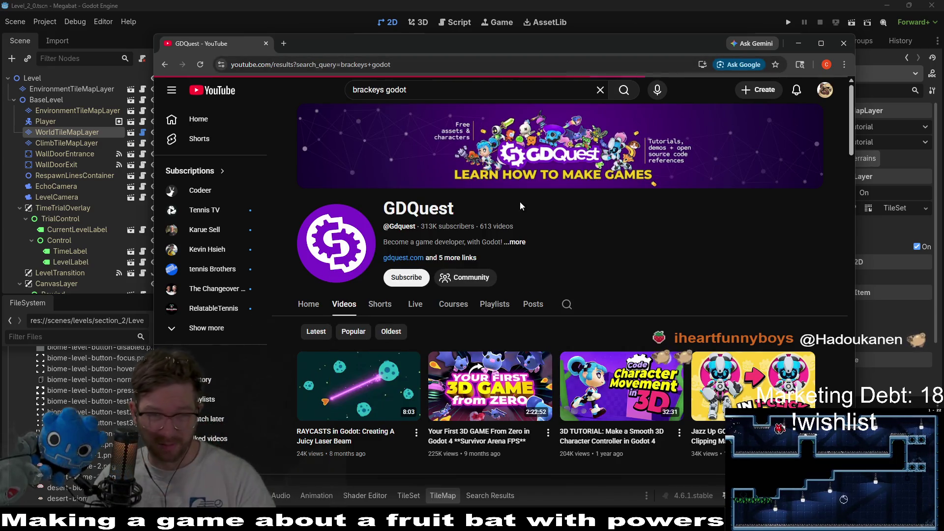
pyautogui.click(552, 295)
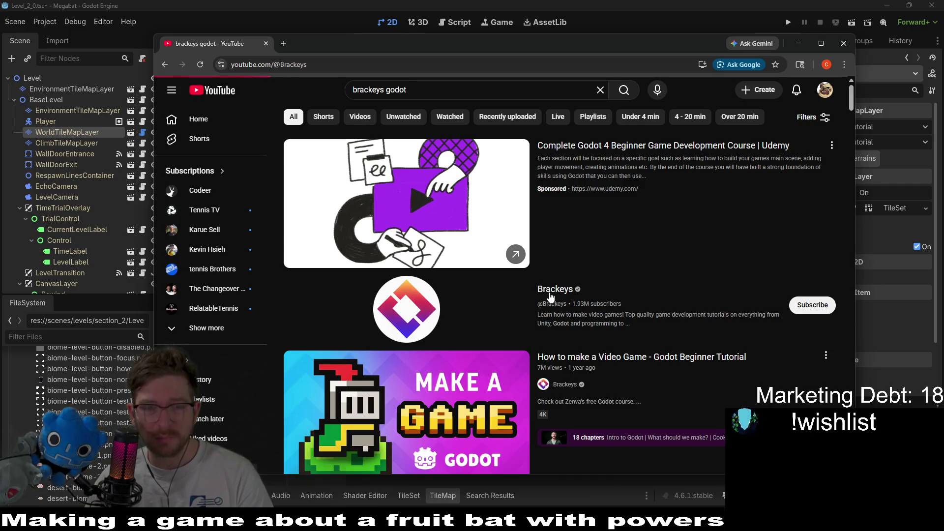
# Step: Open the Brackeys channel's full Videos list
pyautogui.click(331, 65)
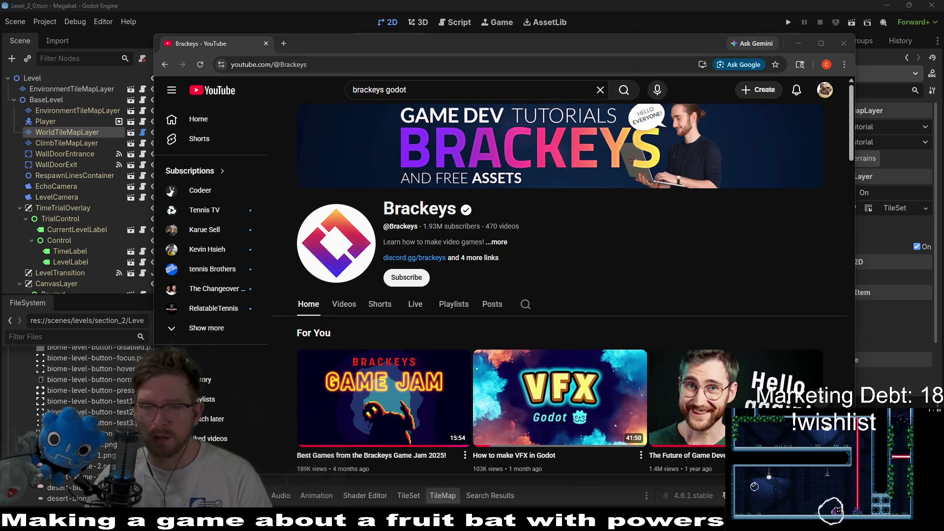
pyautogui.moveTo(569, 391)
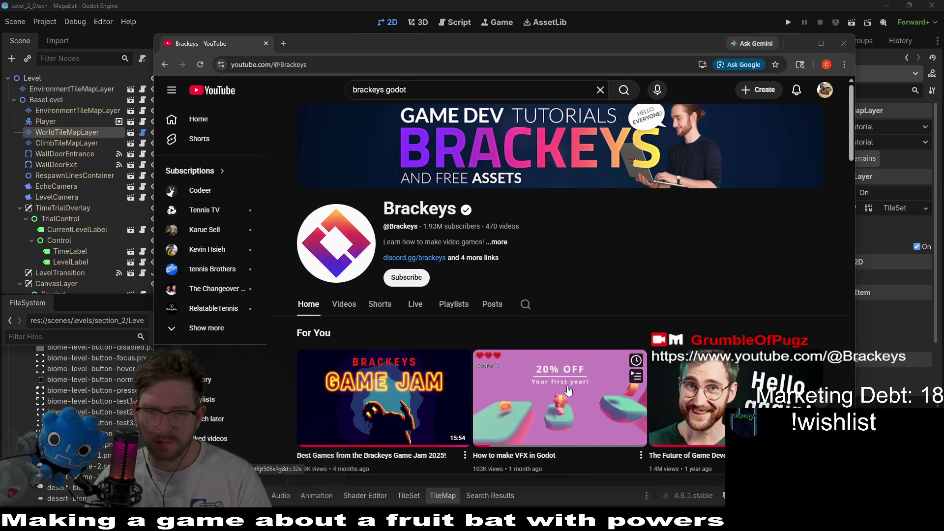
pyautogui.moveTo(851, 153); pyautogui.dragTo(853, 187)
pyautogui.click(344, 134)
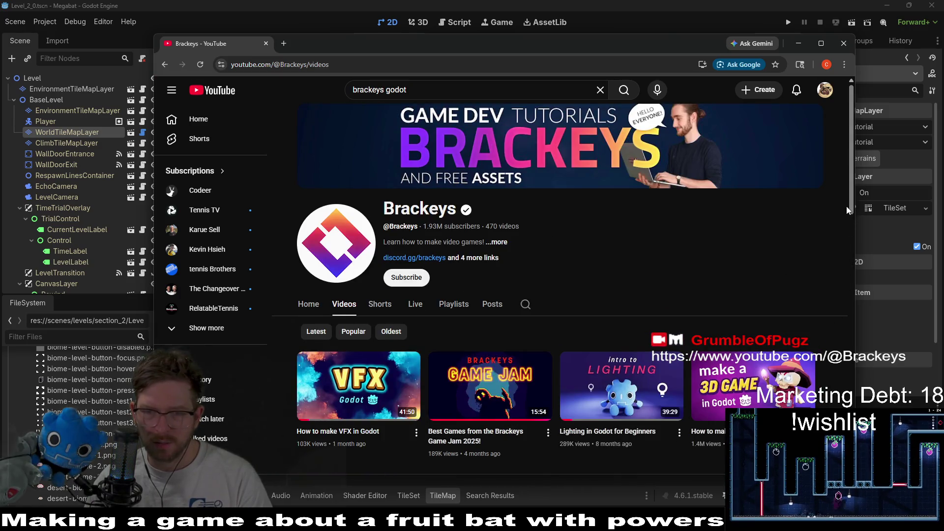
pyautogui.moveTo(854, 204); pyautogui.dragTo(854, 256)
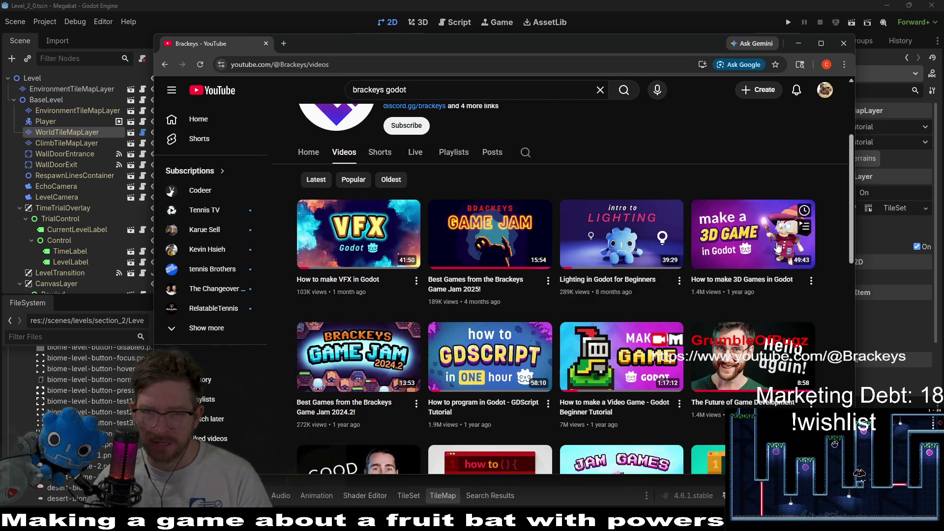
# Step: Scroll through the Brackeys video grid, then hide the browser to return to Godot
pyautogui.moveTo(396, 363)
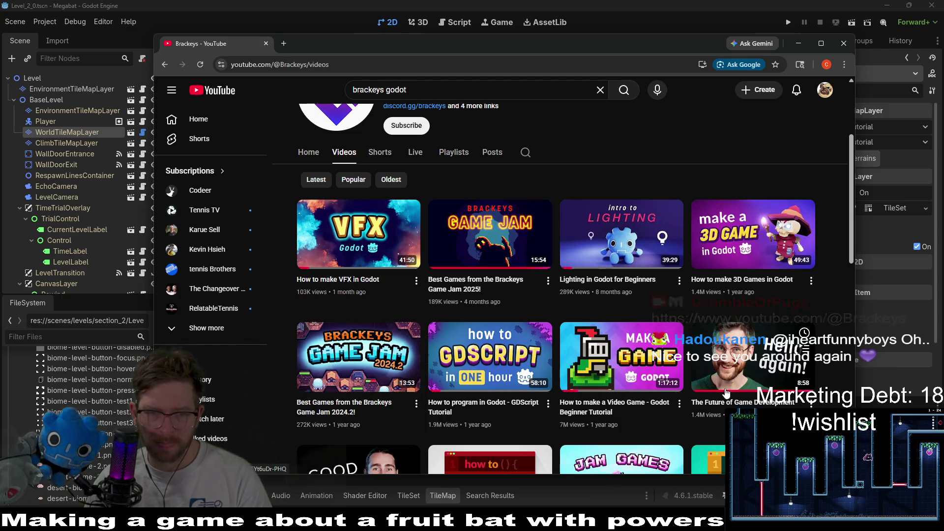
pyautogui.moveTo(679, 256)
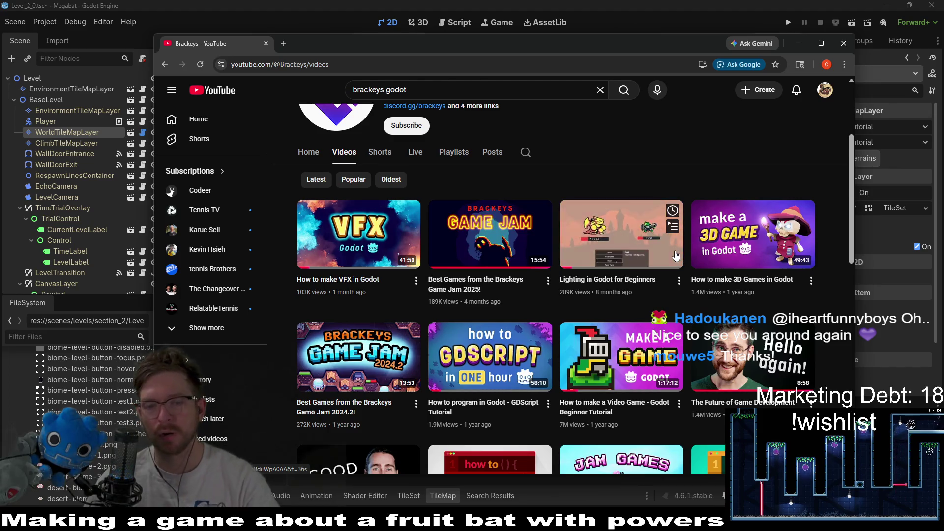
pyautogui.scroll(-5, 662, 238)
pyautogui.scroll(-3, 662, 238)
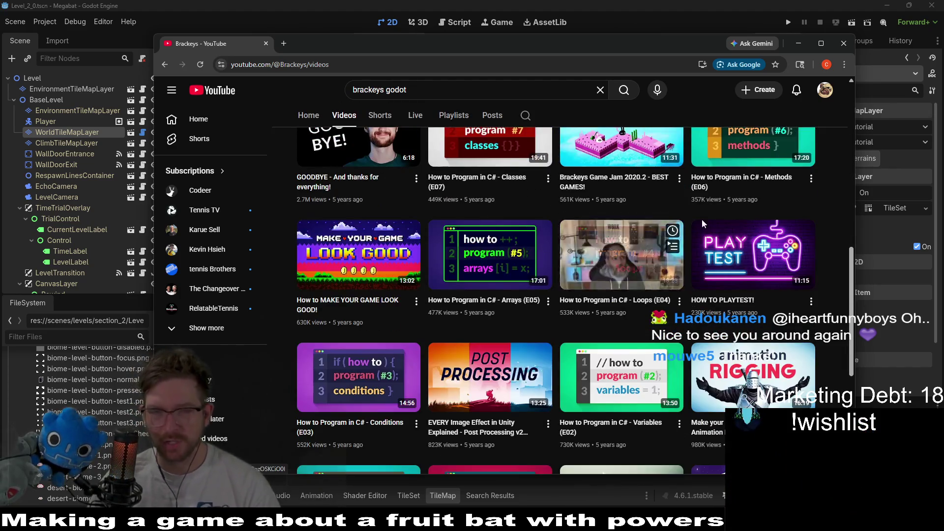
pyautogui.scroll(10, 816, 251)
pyautogui.hotkey('alt', 'Tab')
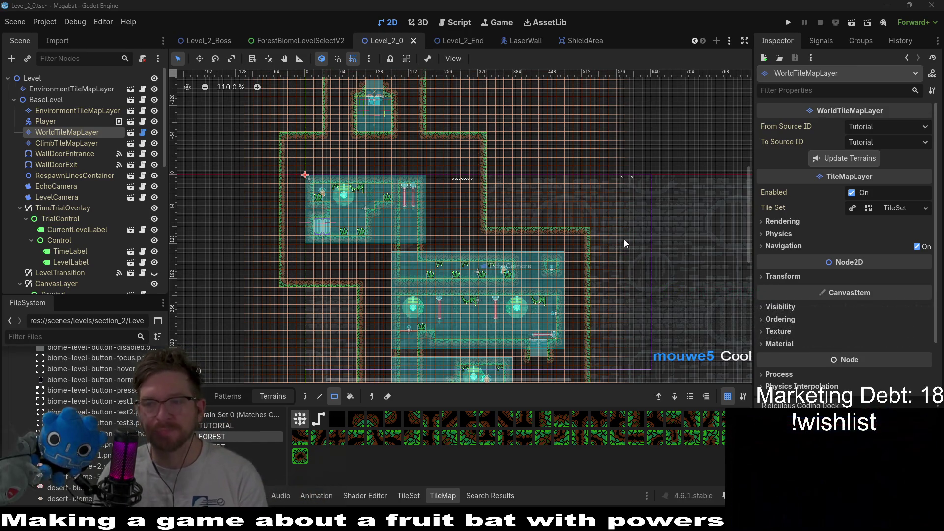
pyautogui.click(467, 43)
pyautogui.hscroll(-5, 335, 191)
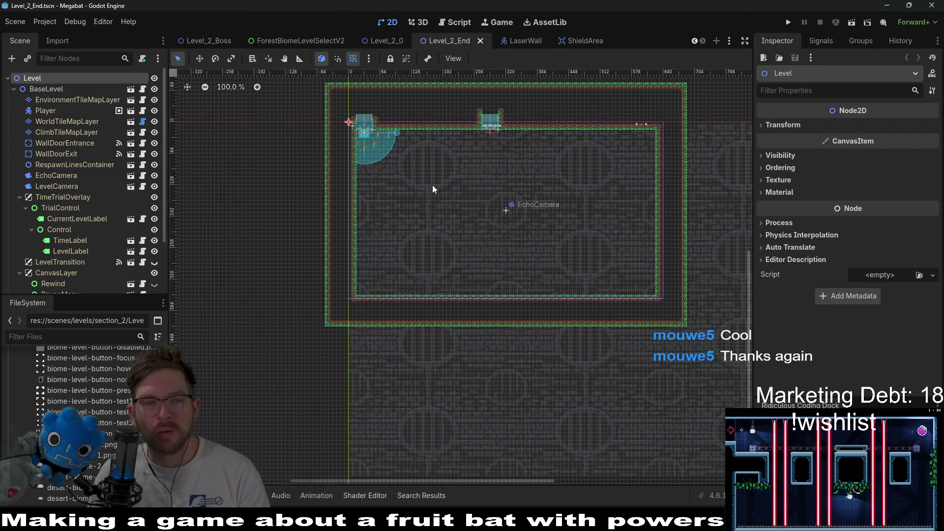
pyautogui.scroll(3, 497, 190)
pyautogui.hscroll(-2, 469, 170)
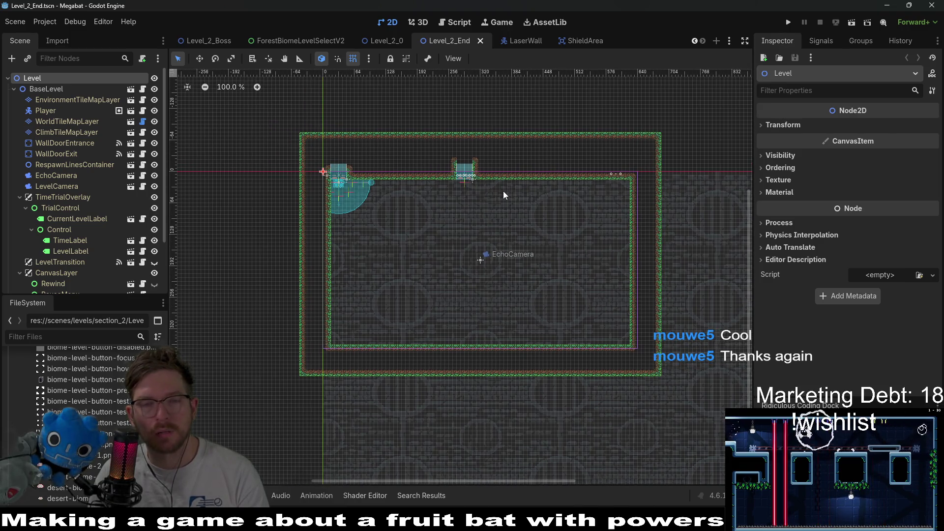
pyautogui.click(394, 43)
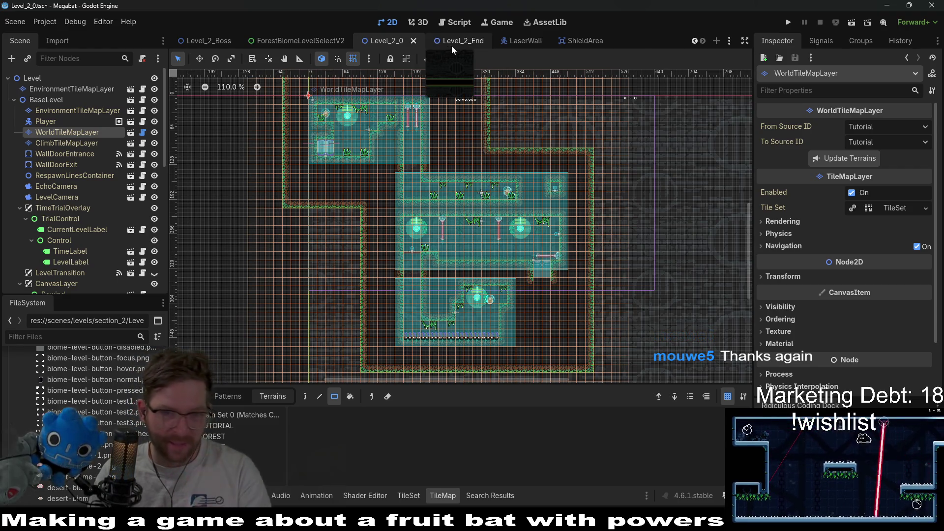
# Step: On ClimbTileMapLayer, paint two FOREST vine columns along the left walls
pyautogui.click(64, 143)
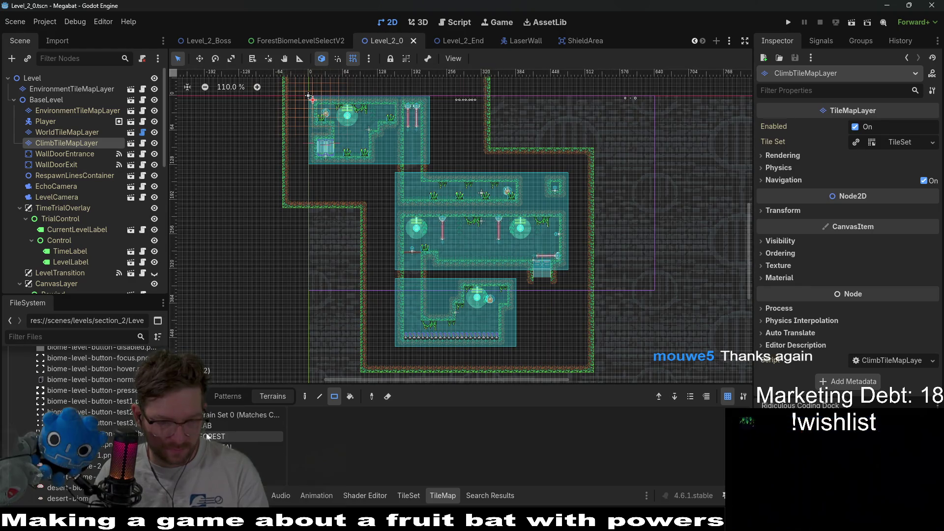
pyautogui.click(249, 436)
pyautogui.scroll(3, 418, 269)
pyautogui.click(255, 436)
pyautogui.moveTo(391, 333); pyautogui.dragTo(390, 241)
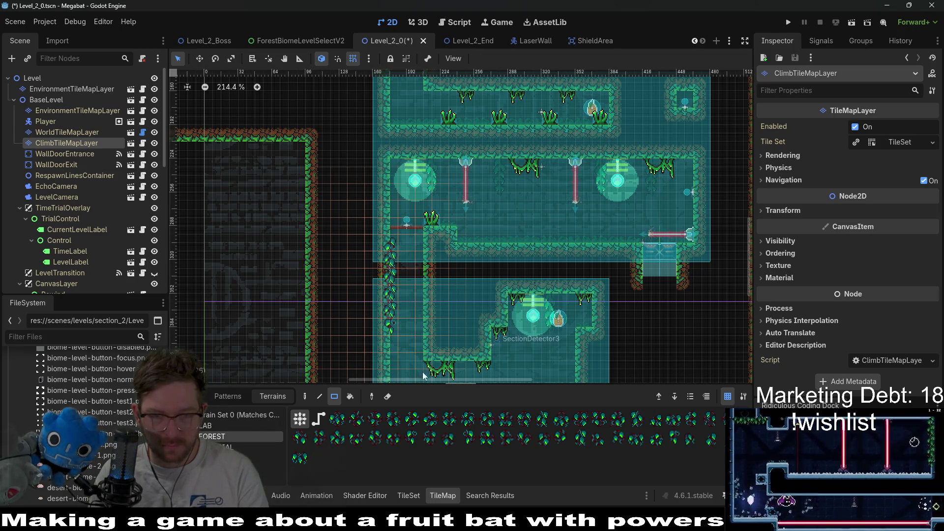
pyautogui.moveTo(424, 343); pyautogui.dragTo(423, 309)
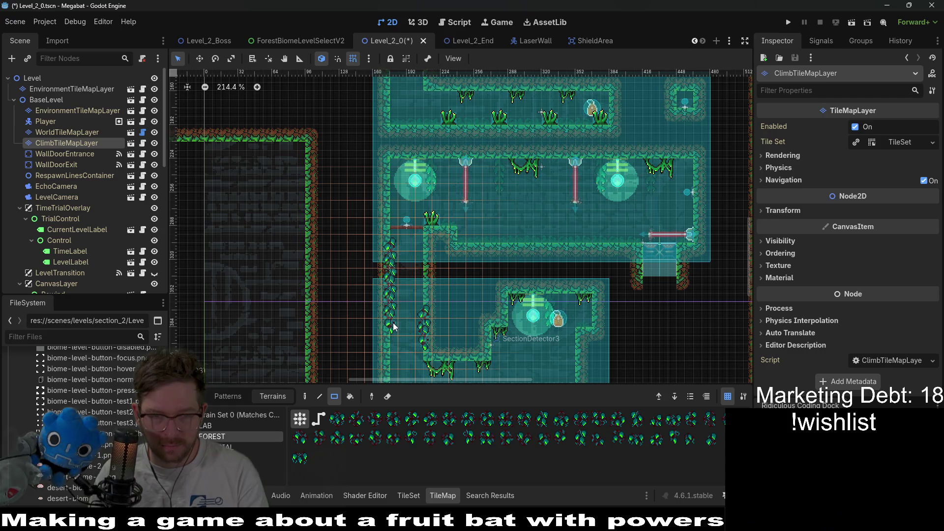
pyautogui.scroll(-3, 394, 326)
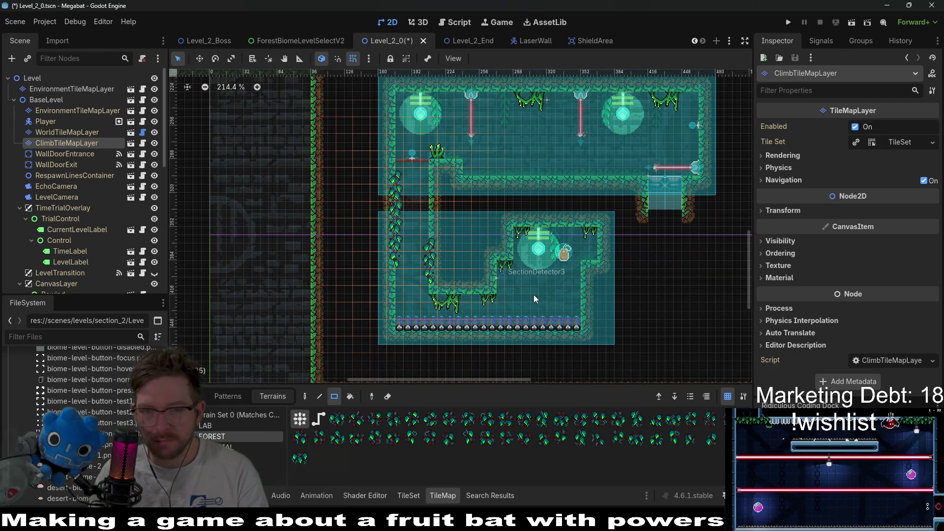
pyautogui.scroll(3, 583, 247)
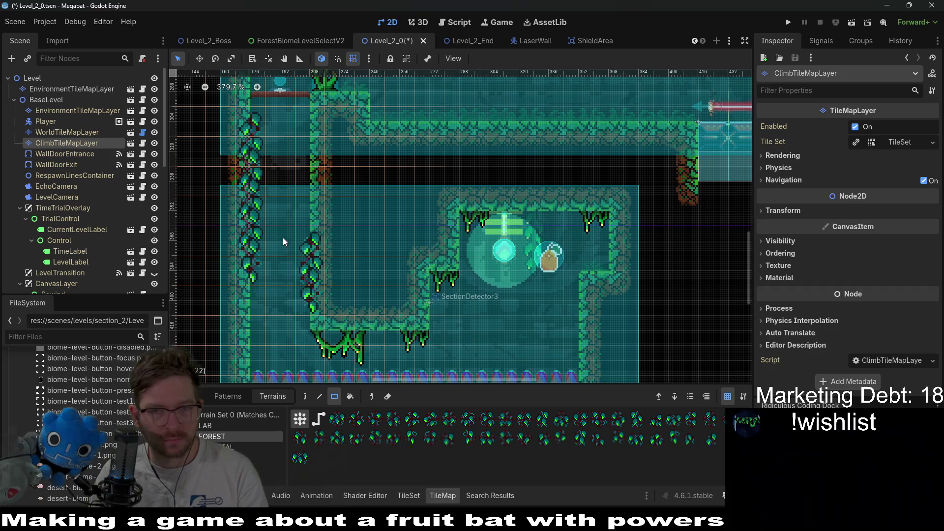
# Step: Centre the view on the lower room and select HazardTileMapLayer for editing
pyautogui.moveTo(602, 335); pyautogui.dragTo(592, 271)
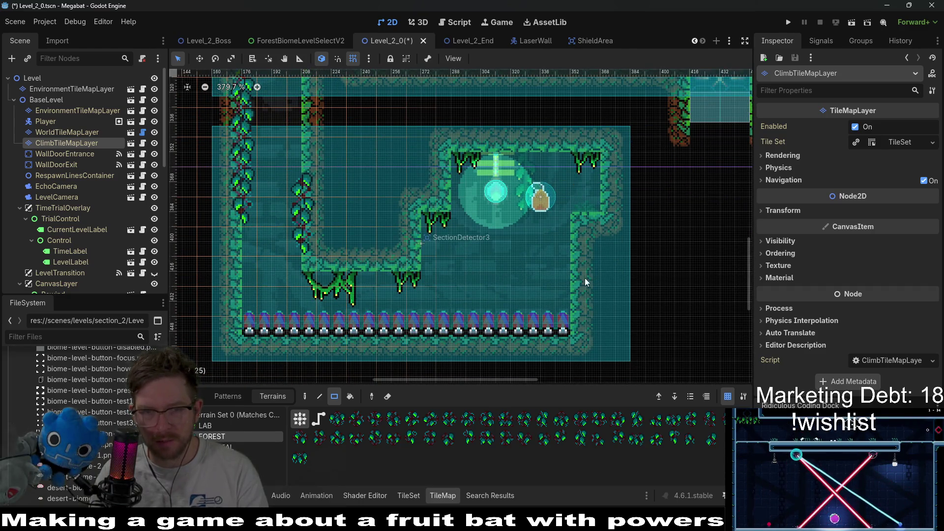
pyautogui.click(63, 133)
pyautogui.click(221, 458)
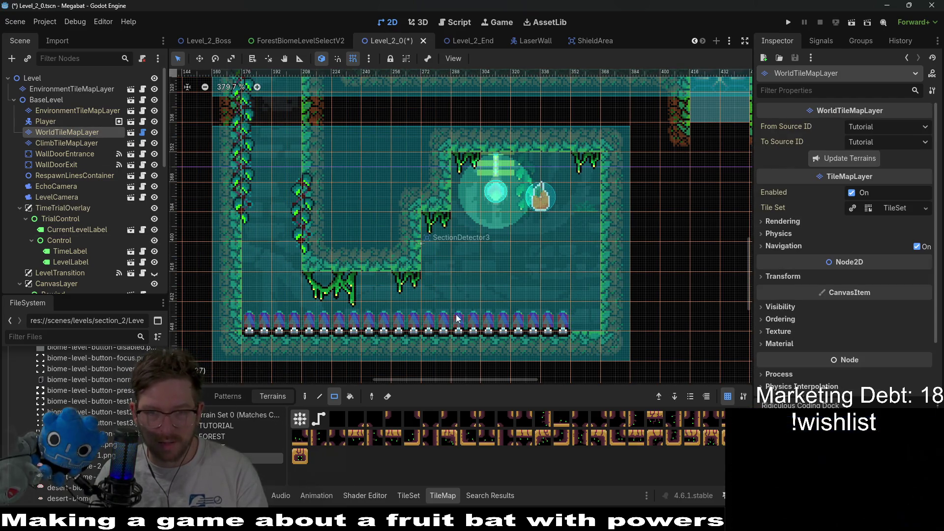
pyautogui.scroll(-5, 104, 266)
pyautogui.click(69, 273)
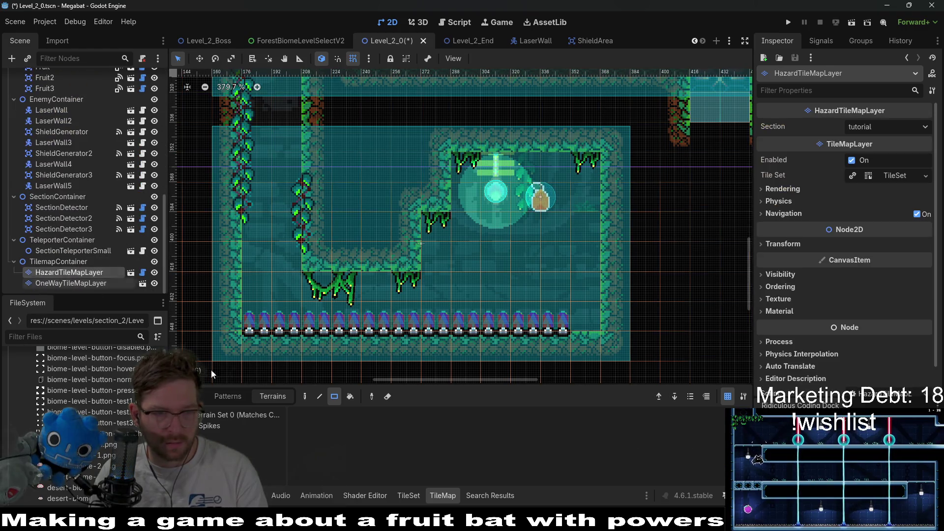
# Step: Place a StandardSpikes TrapSpikesUp spike at the right end of the spike row
pyautogui.click(187, 397)
pyautogui.click(233, 426)
pyautogui.click(443, 462)
pyautogui.click(595, 317)
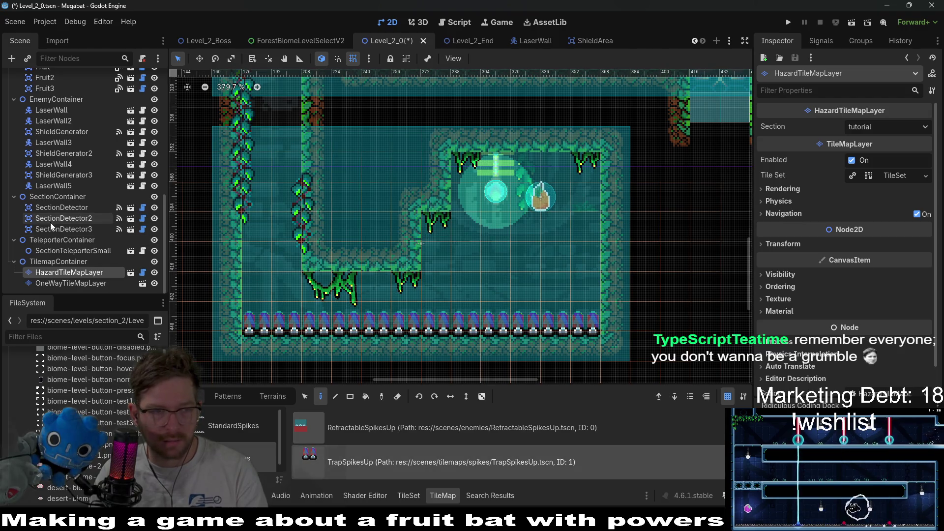
# Step: Select Fruit3 in the lower room with the move tool and save Level_2_0
pyautogui.scroll(5, 52, 222)
pyautogui.click(43, 197)
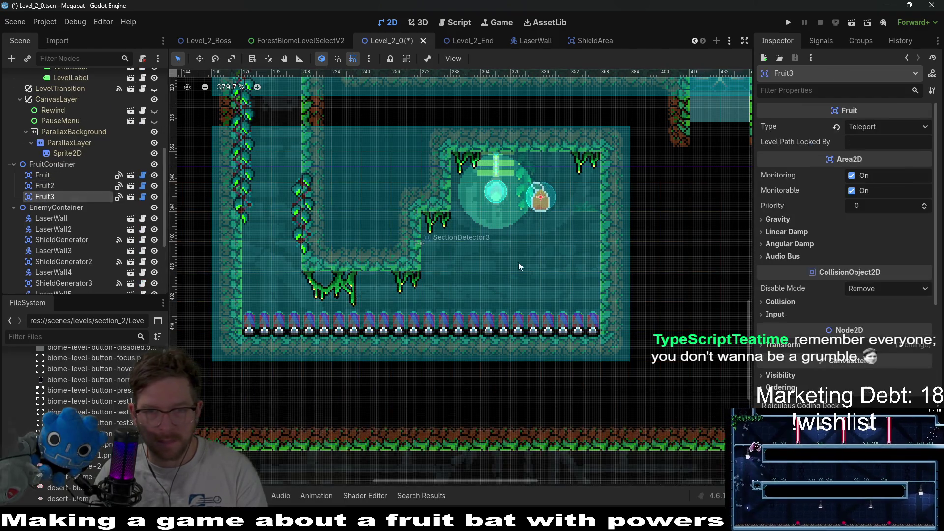
pyautogui.press('w')
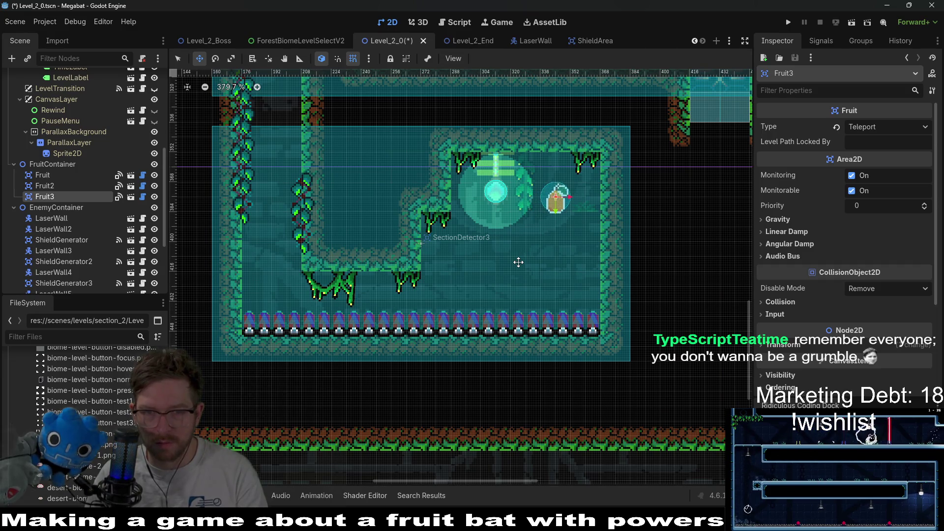
pyautogui.hotkey('ctrl', 's')
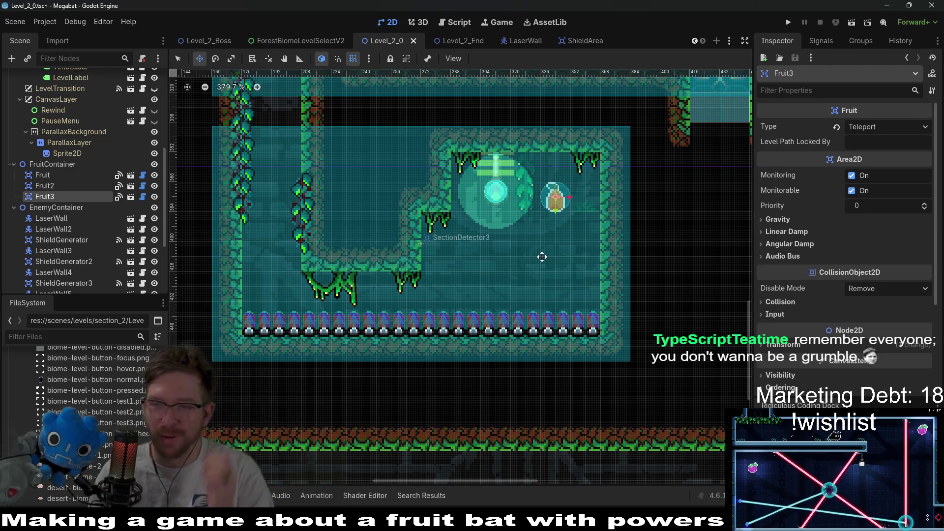
pyautogui.hotkey('ctrl', 's')
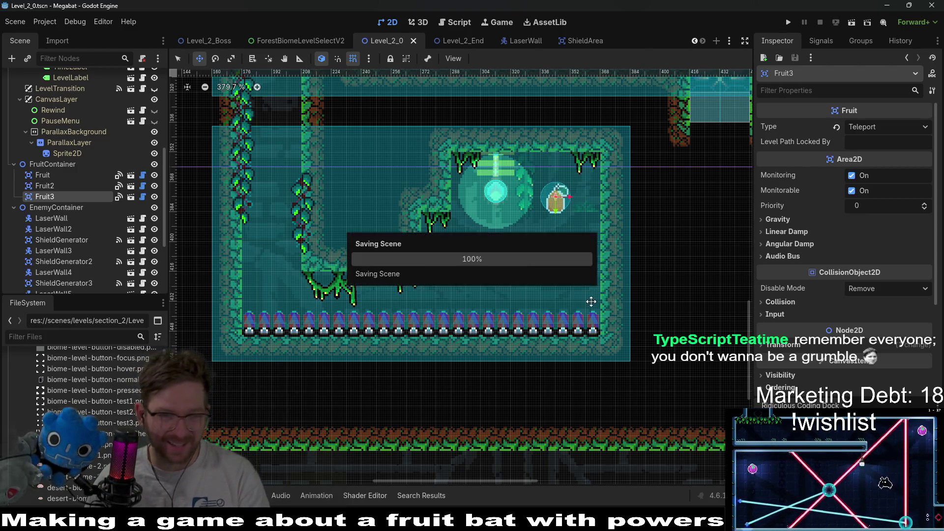
# Step: Place a ForestOvergrowthBackground decoration on EnvironmentTileMapLayer below the room and save
pyautogui.scroll(-5, 529, 228)
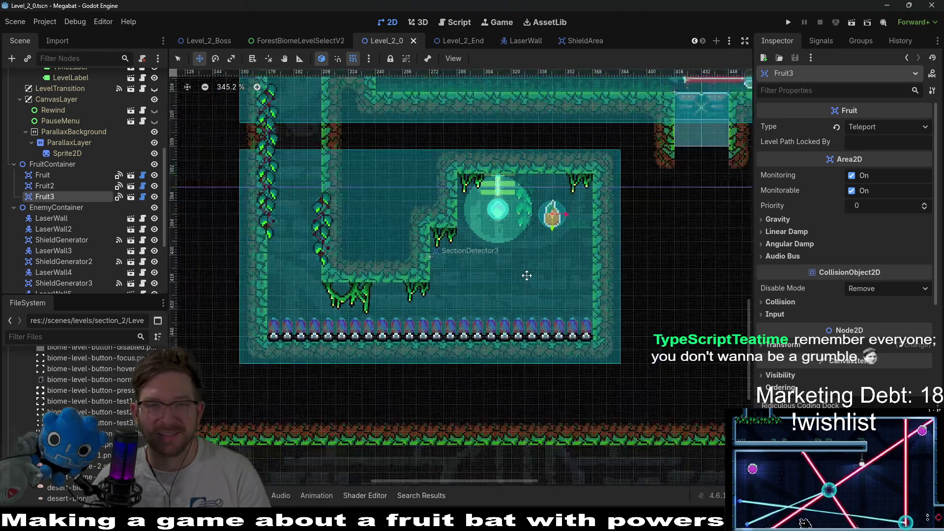
pyautogui.scroll(5, 616, 152)
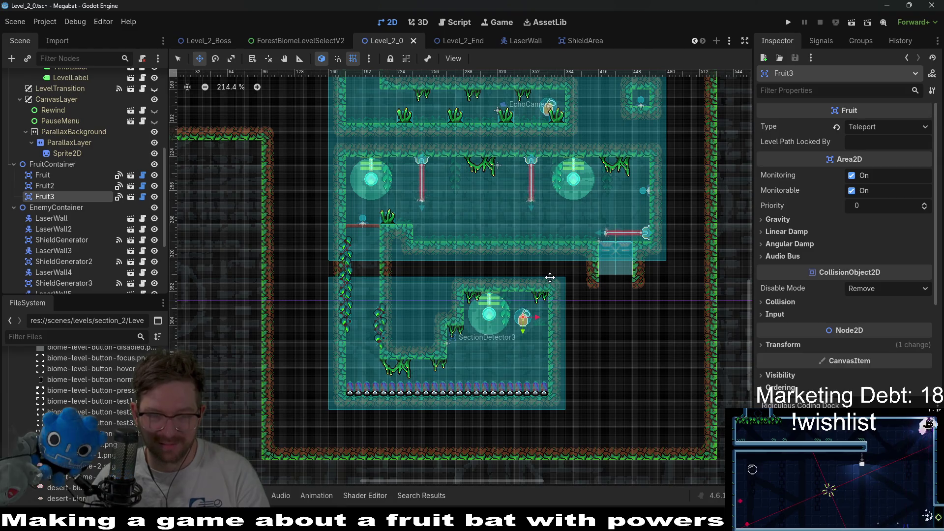
pyautogui.scroll(3, 556, 206)
pyautogui.scroll(-3, 522, 270)
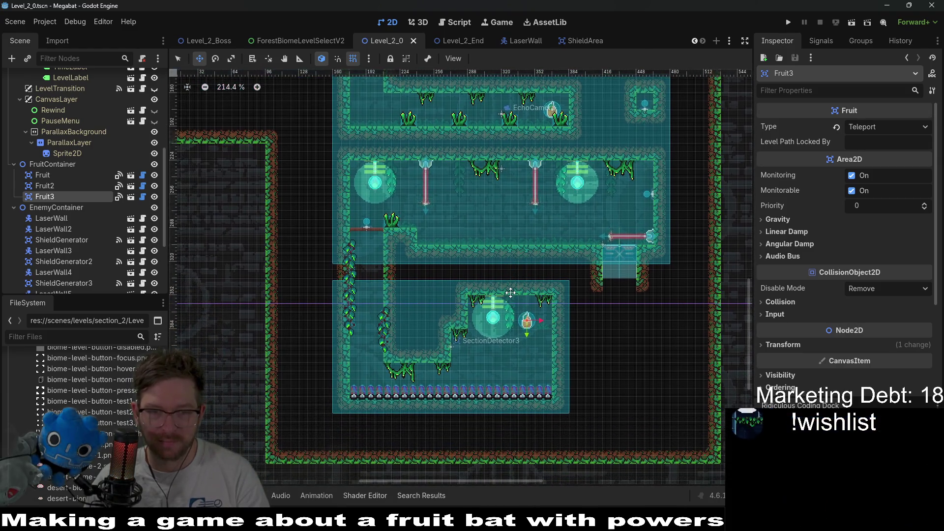
pyautogui.scroll(2, 74, 157)
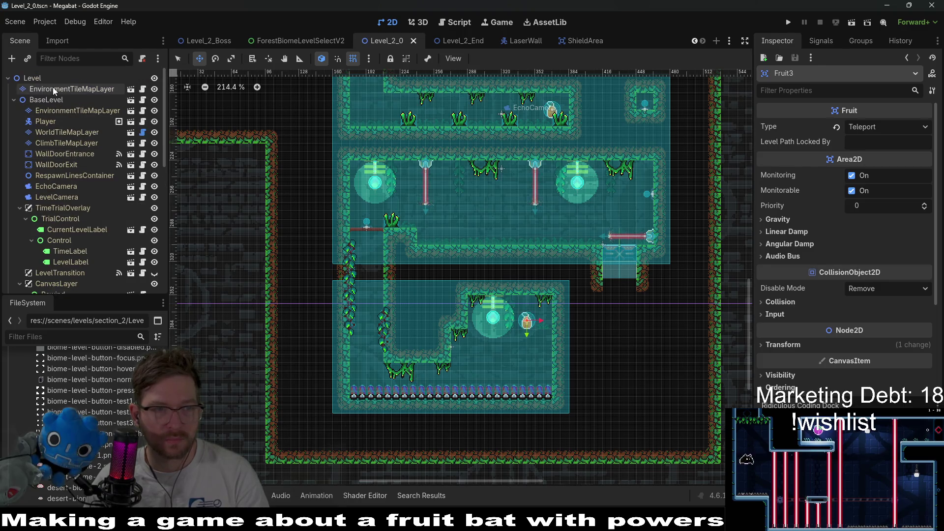
pyautogui.click(52, 89)
pyautogui.scroll(-1, 394, 452)
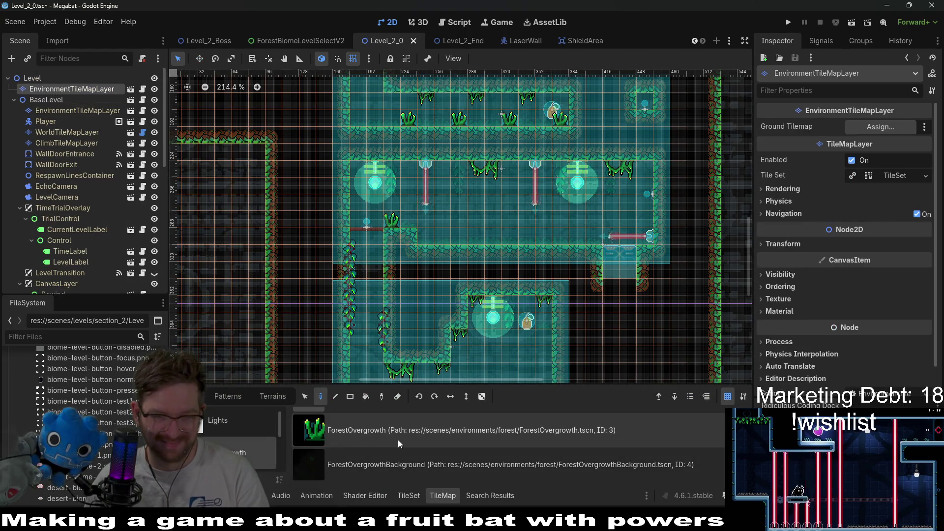
pyautogui.click(439, 472)
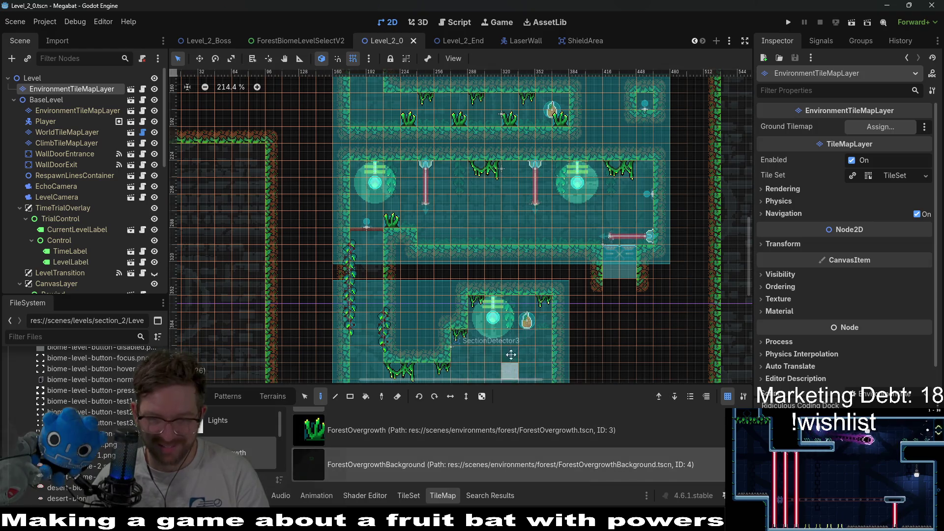
pyautogui.scroll(-3, 509, 354)
pyautogui.click(507, 323)
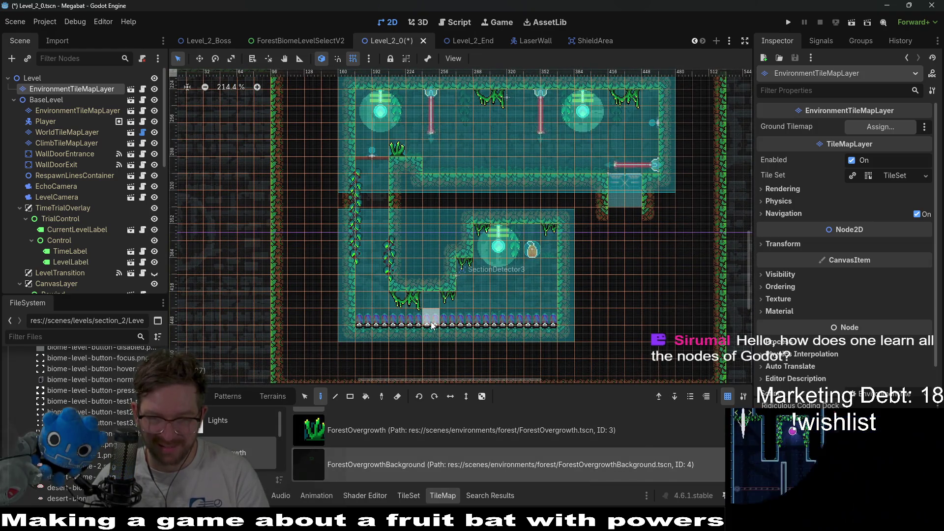
pyautogui.scroll(3, 532, 348)
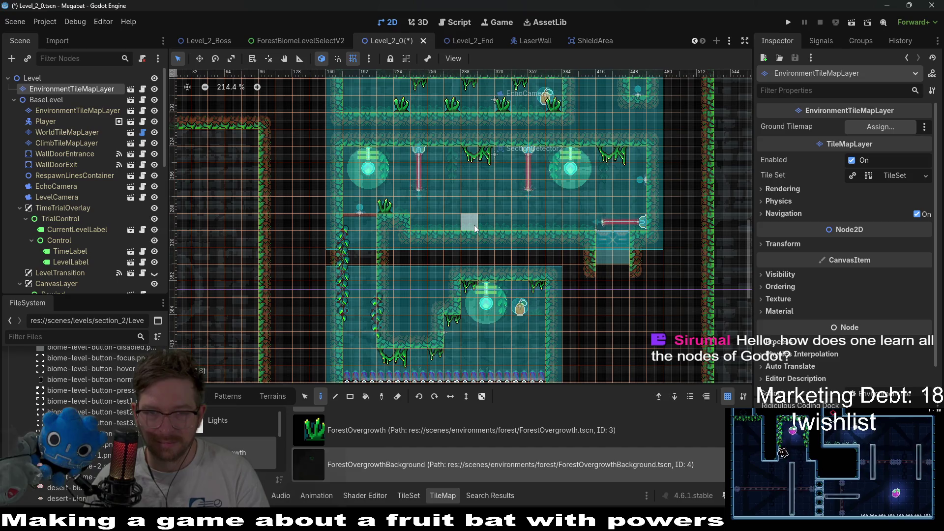
pyautogui.hotkey('ctrl', 's')
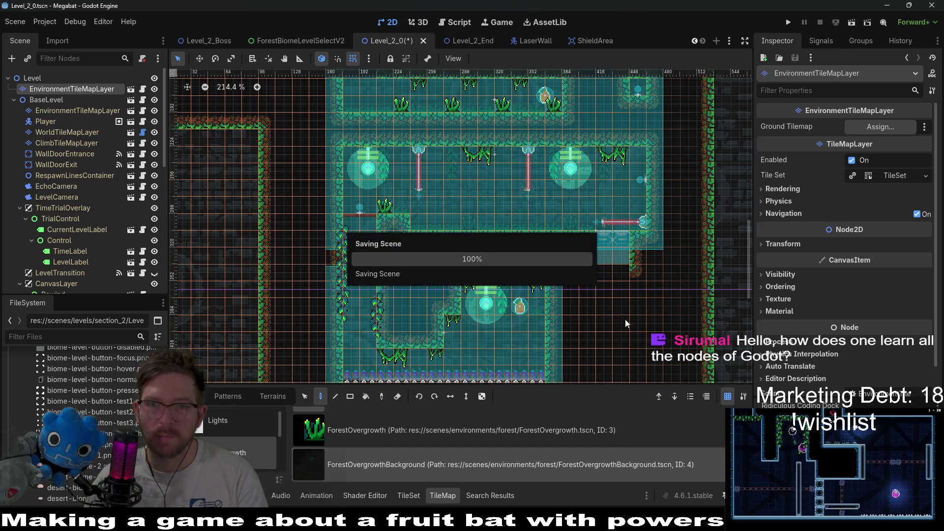
# Step: Pan over the rooms to review them, then switch to the Level_2_End scene
pyautogui.scroll(2, 627, 190)
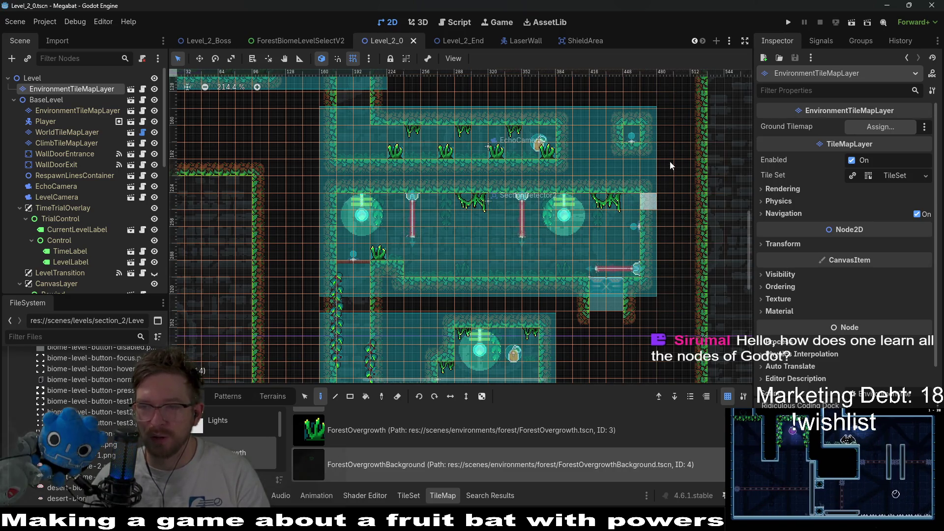
pyautogui.scroll(-2, 533, 263)
pyautogui.hscroll(-1, 532, 263)
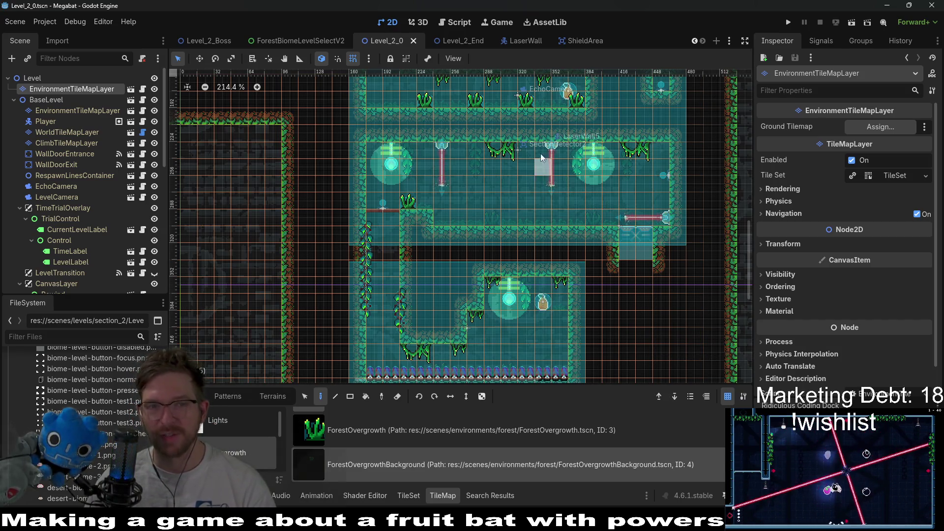
pyautogui.moveTo(542, 154); pyautogui.dragTo(551, 186)
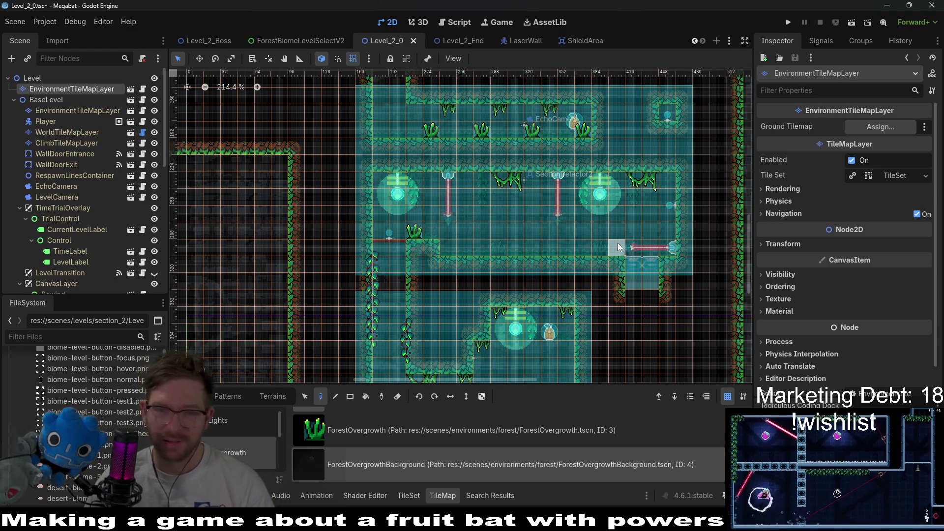
pyautogui.scroll(-5, 604, 246)
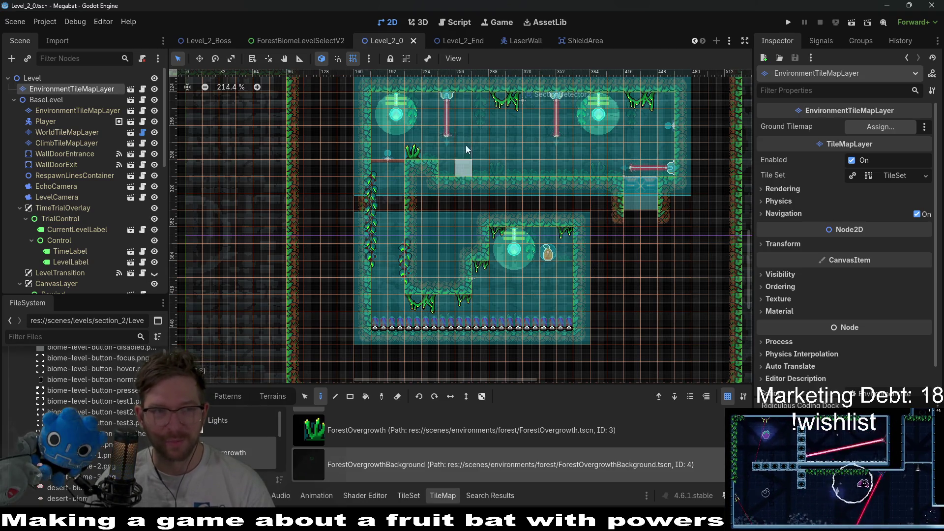
pyautogui.click(459, 43)
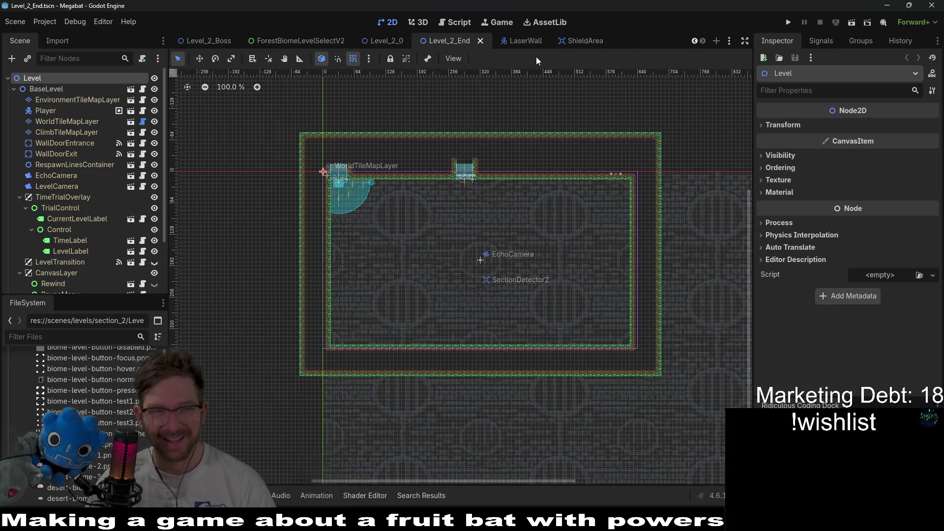
# Step: On WorldTileMapLayer, rectangle-paint a horizontal and a vertical FOREST terrain wall strip
pyautogui.moveTo(567, 42)
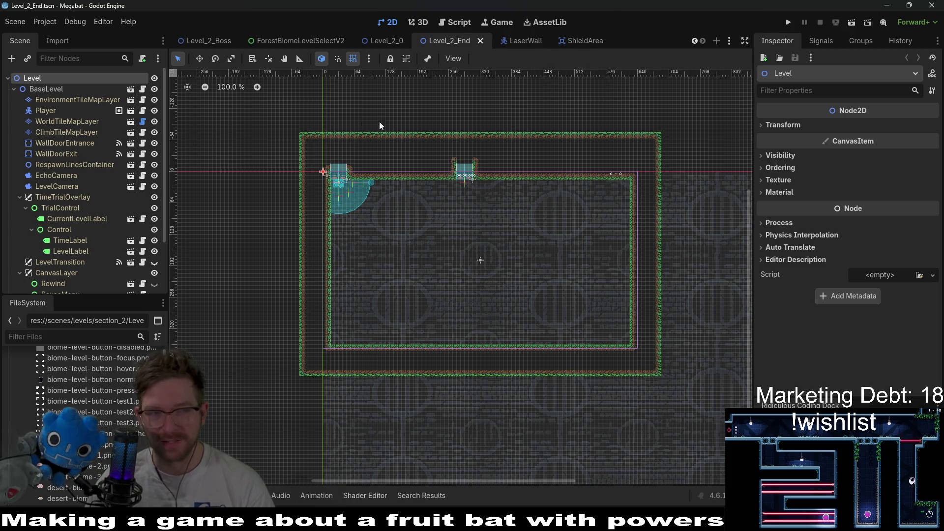
pyautogui.scroll(6, 454, 261)
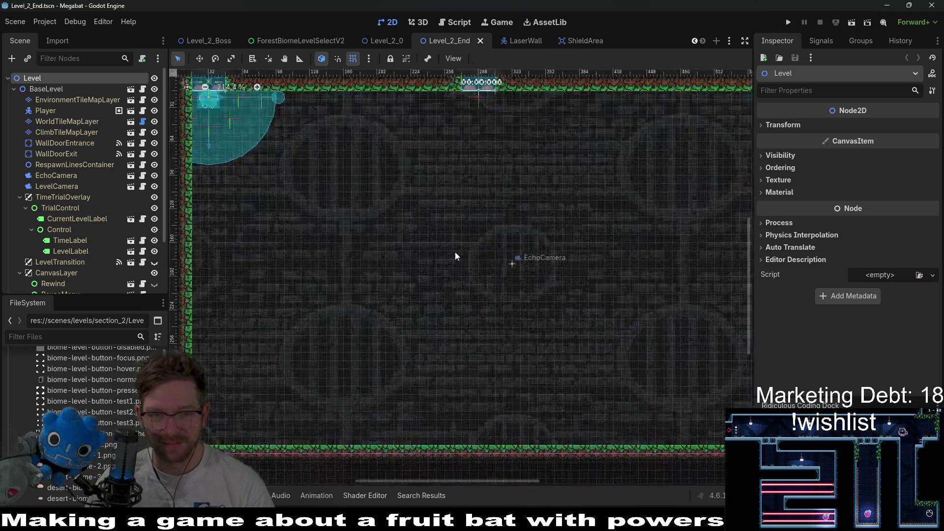
pyautogui.scroll(-2, 512, 188)
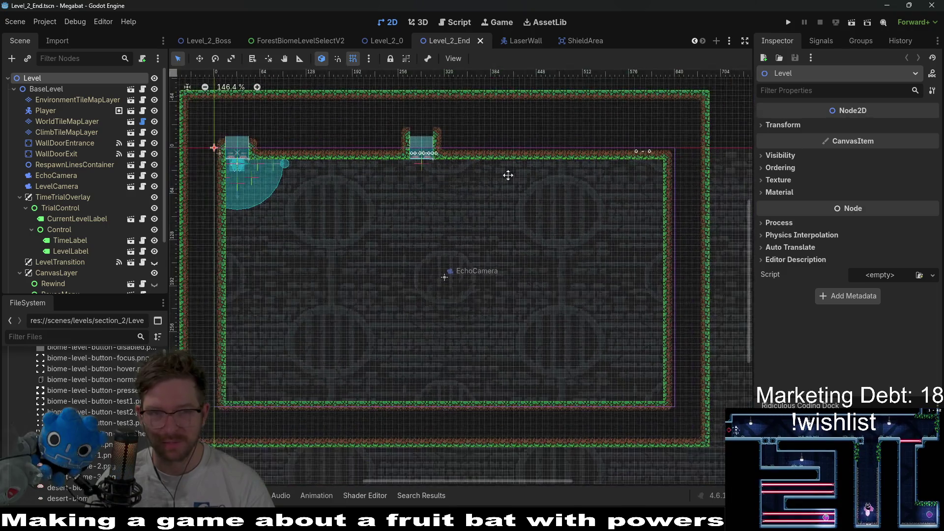
pyautogui.click(74, 122)
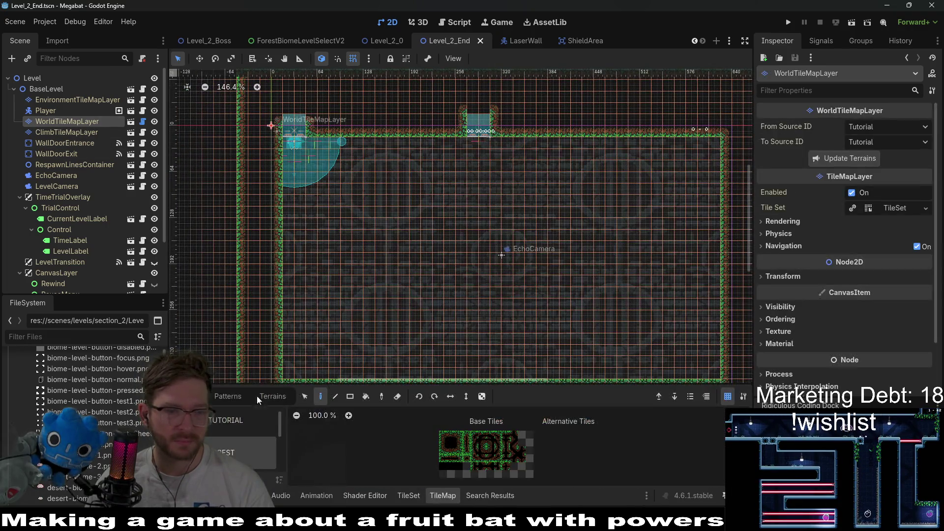
pyautogui.click(267, 400)
pyautogui.click(222, 436)
pyautogui.press('r')
pyautogui.moveTo(288, 258)
pyautogui.mouseDown()
pyautogui.moveTo(410, 301)
pyautogui.moveTo(429, 291)
pyautogui.mouseUp()
pyautogui.moveTo(405, 142); pyautogui.dragTo(444, 256)
# Step: Erase the trial forest walls and stray terrain near the top notch, then select WallDoorExit
pyautogui.scroll(-2, 497, 237)
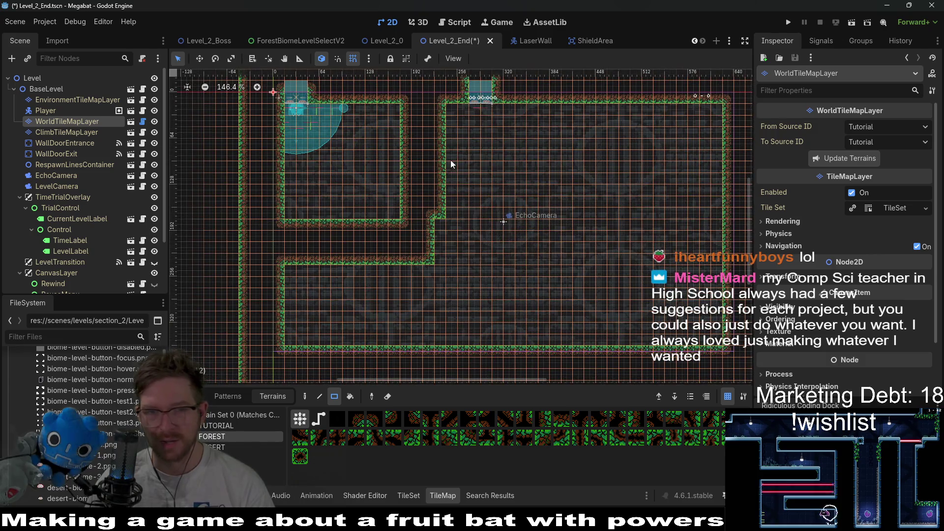
pyautogui.moveTo(390, 107); pyautogui.dragTo(432, 258)
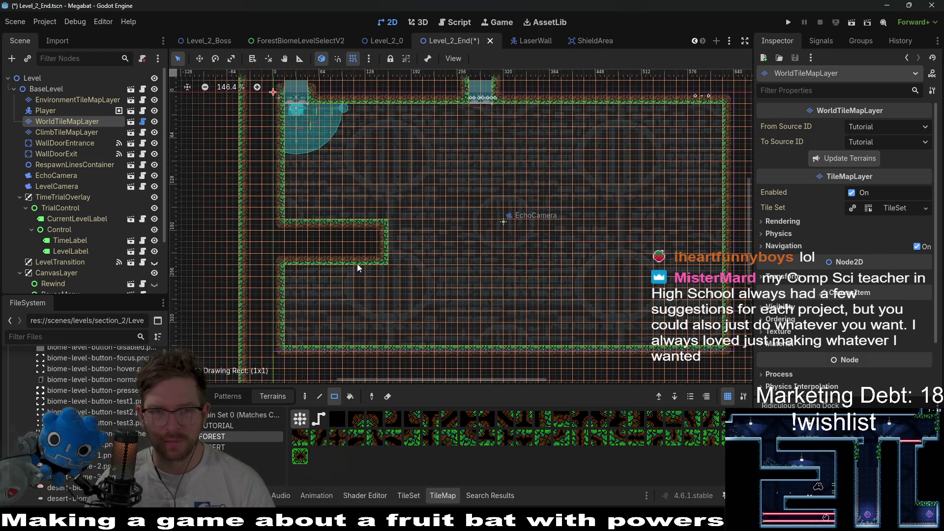
pyautogui.moveTo(288, 213); pyautogui.dragTo(421, 297)
pyautogui.scroll(5, 443, 241)
pyautogui.hscroll(2, 433, 197)
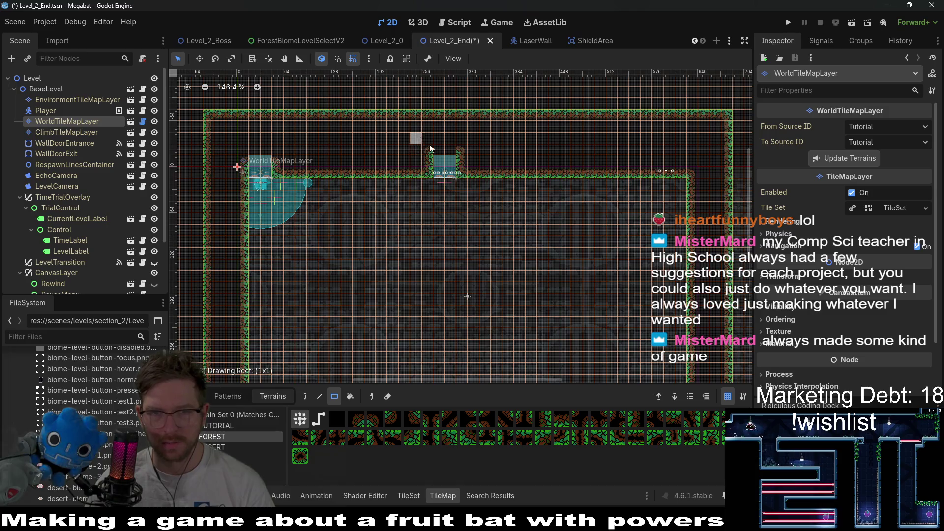
pyautogui.moveTo(421, 140); pyautogui.dragTo(495, 170)
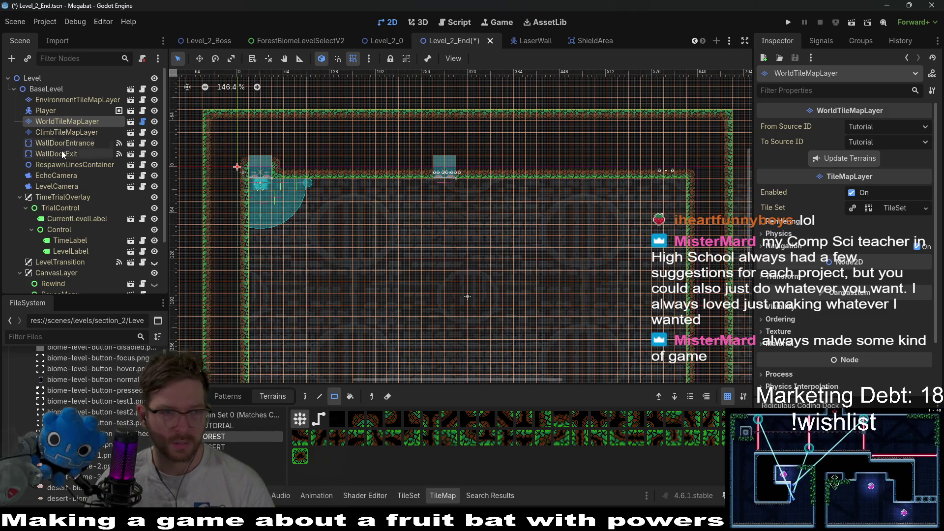
pyautogui.click(62, 153)
# Step: Switch to the move tool and save the Level_2_End scene
pyautogui.press('w')
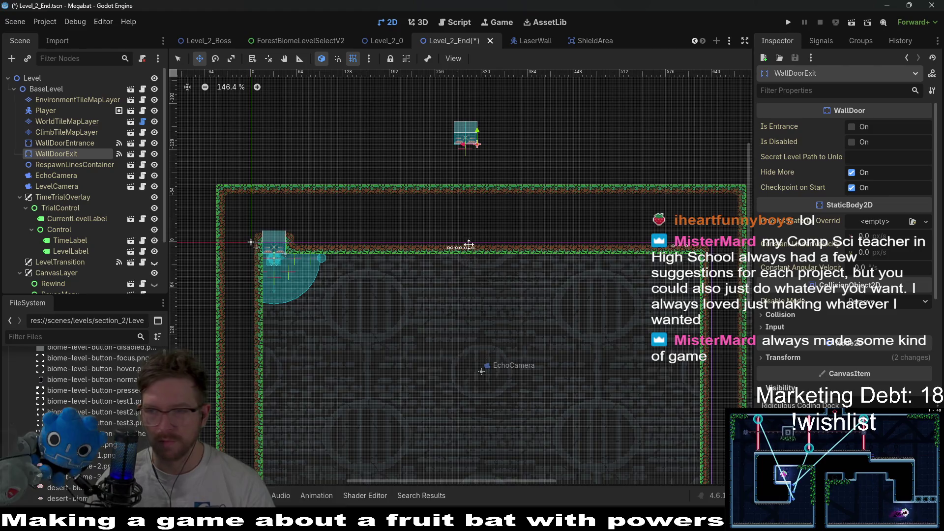
pyautogui.scroll(-4, 452, 203)
pyautogui.hscroll(1, 452, 203)
pyautogui.hotkey('ctrl', 's')
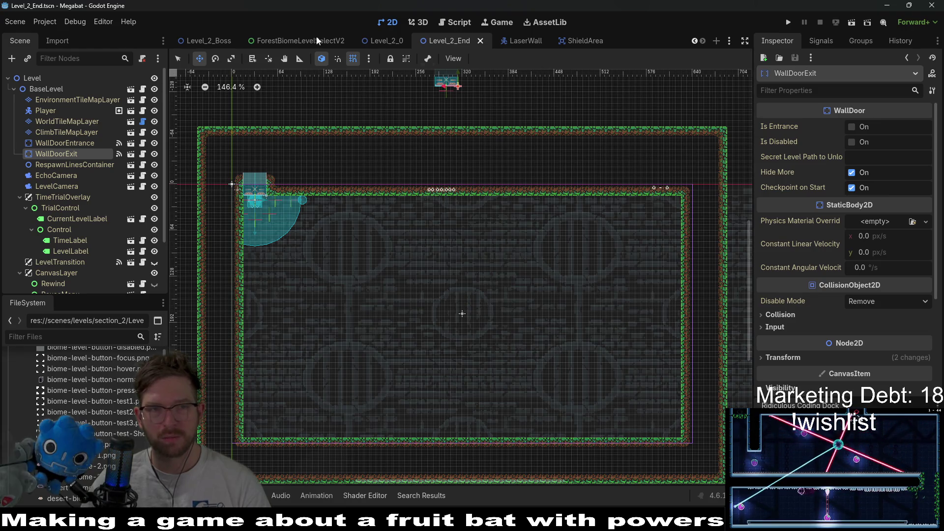
# Step: Inspect the Level_2_Boss layout for reference, then return to Level_2_End
pyautogui.click(208, 42)
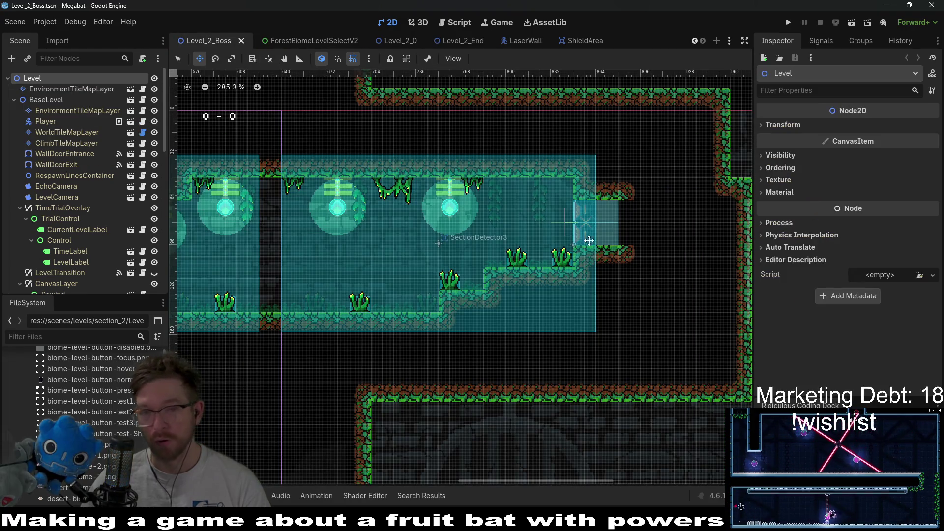
pyautogui.scroll(-6, 592, 229)
pyautogui.hscroll(5, 682, 225)
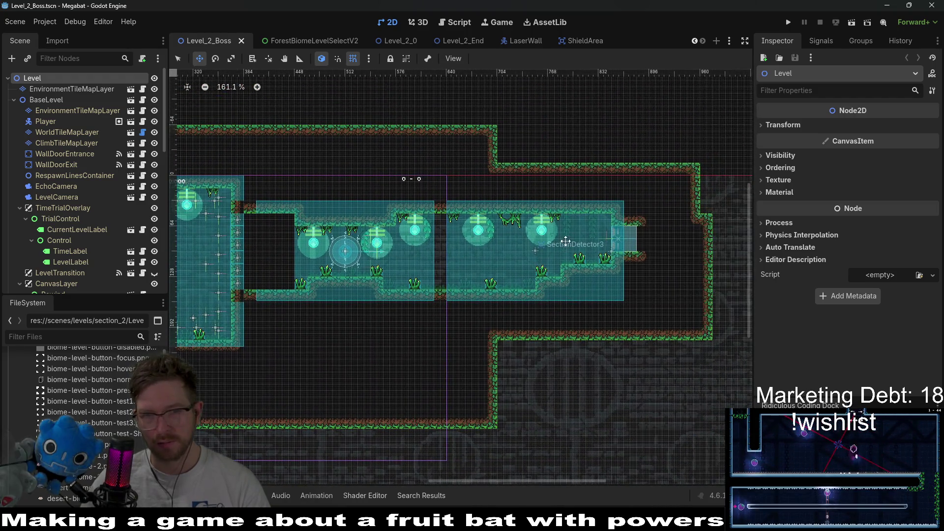
pyautogui.click(465, 40)
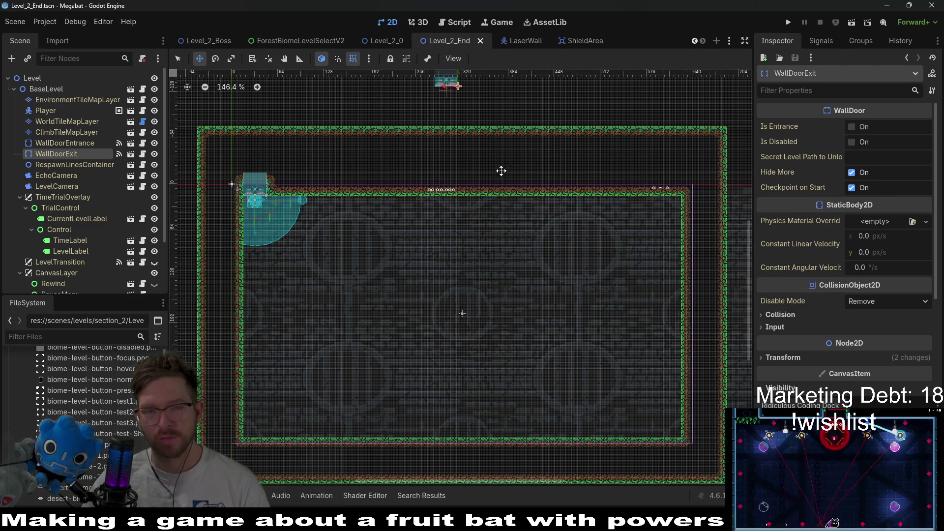
pyautogui.scroll(-3, 74, 167)
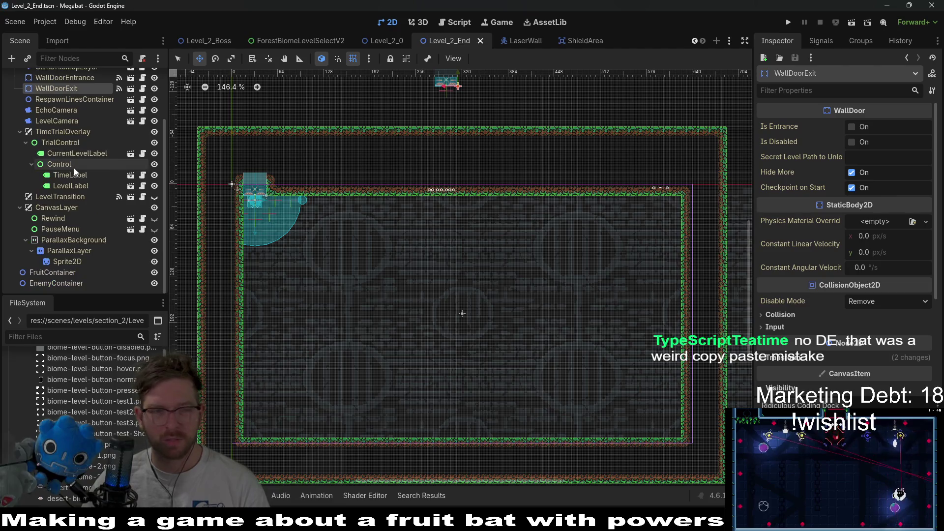
# Step: Duplicate EnemyContainer and rename the copy SectionContainer
pyautogui.click(43, 282)
pyautogui.hotkey('ctrl', 'd')
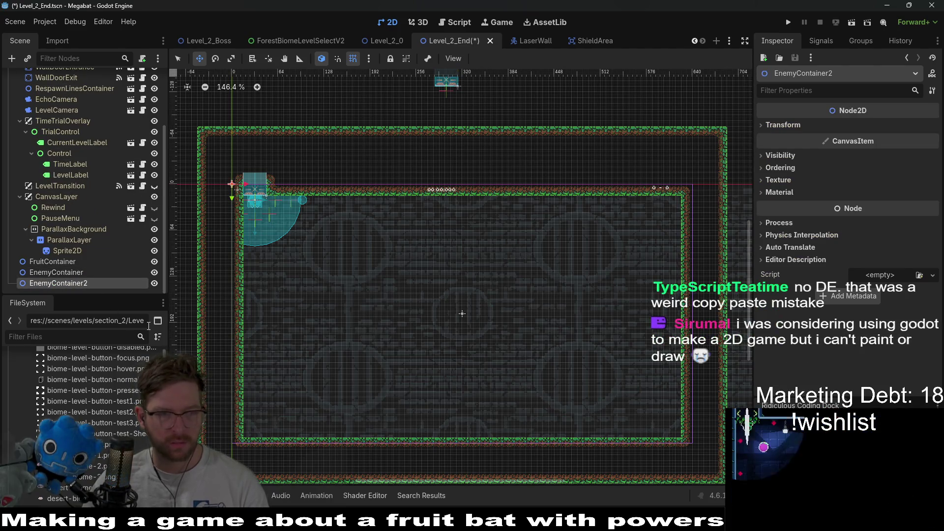
pyautogui.doubleClick(73, 283)
pyautogui.write('SectionDetector')
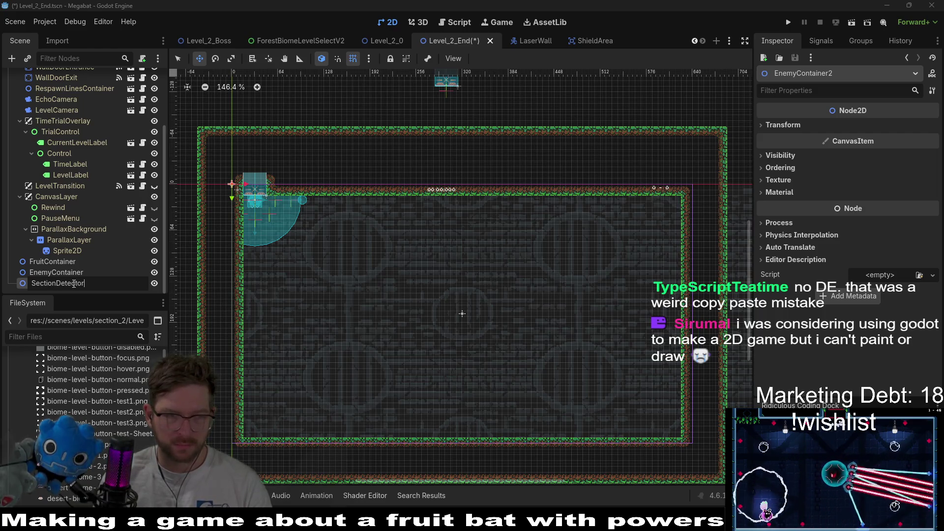
pyautogui.press('Return')
pyautogui.rightClick(73, 283)
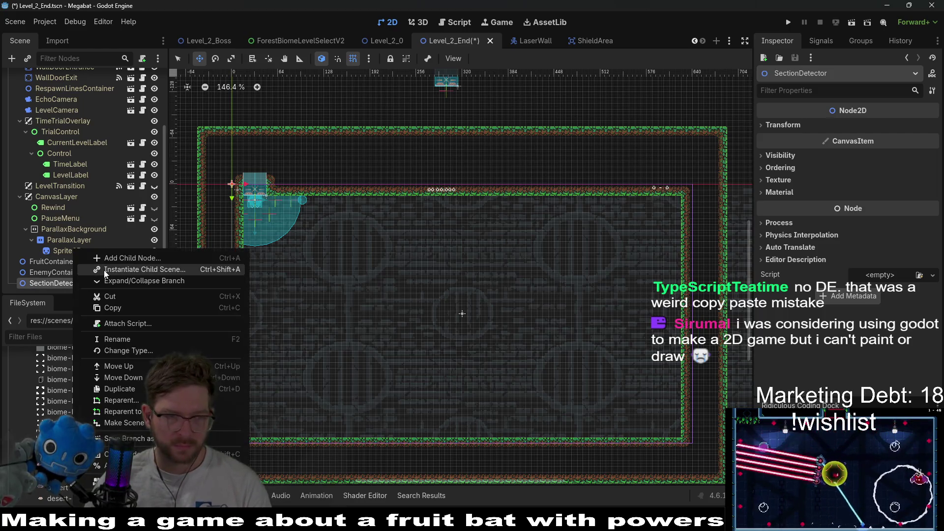
pyautogui.click(104, 270)
pyautogui.press('Escape')
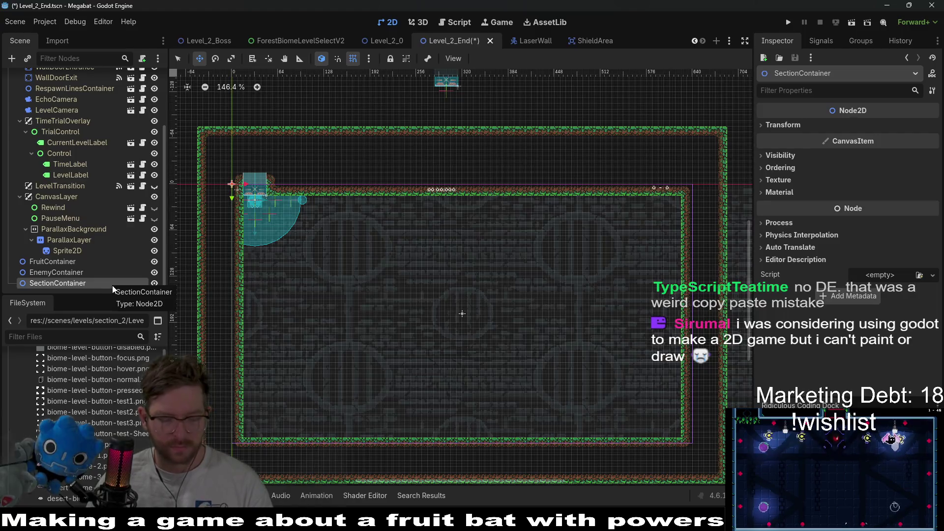
pyautogui.press('F2')
pyautogui.write('SectionContainer')
pyautogui.press('Return')
# Step: Instance SectionDetector under SectionContainer and nudge it into the room's top-left
pyautogui.hotkey('ctrl', 'shift', 'a')
pyautogui.write('sec')
pyautogui.press('Return')
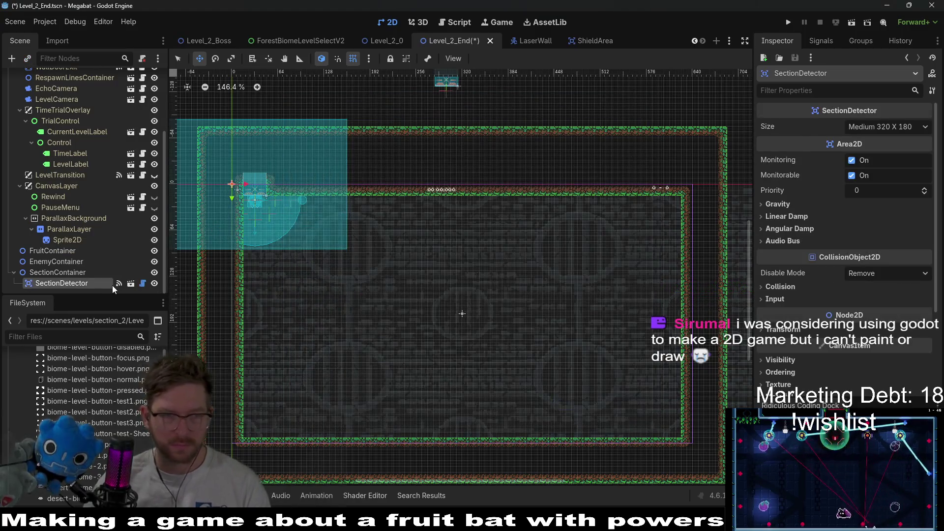
pyautogui.moveTo(261, 192); pyautogui.dragTo(376, 255)
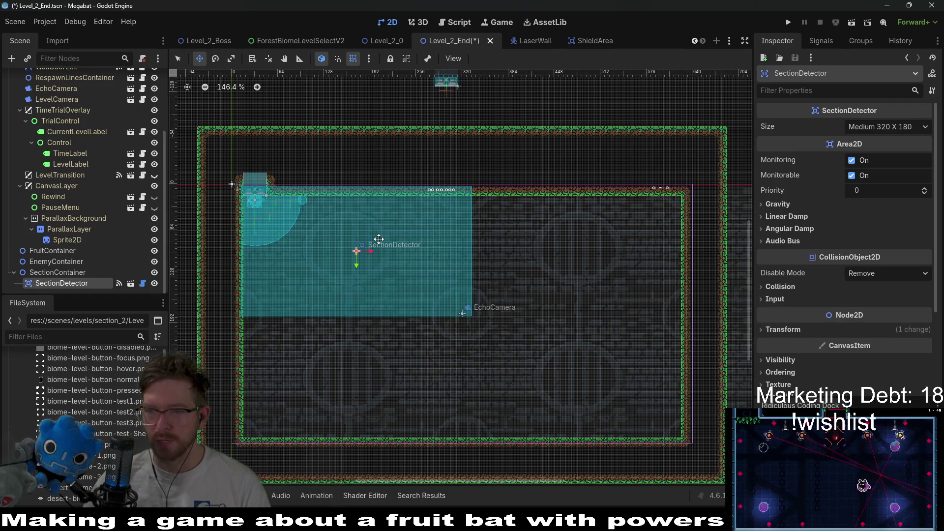
pyautogui.scroll(5, 525, 247)
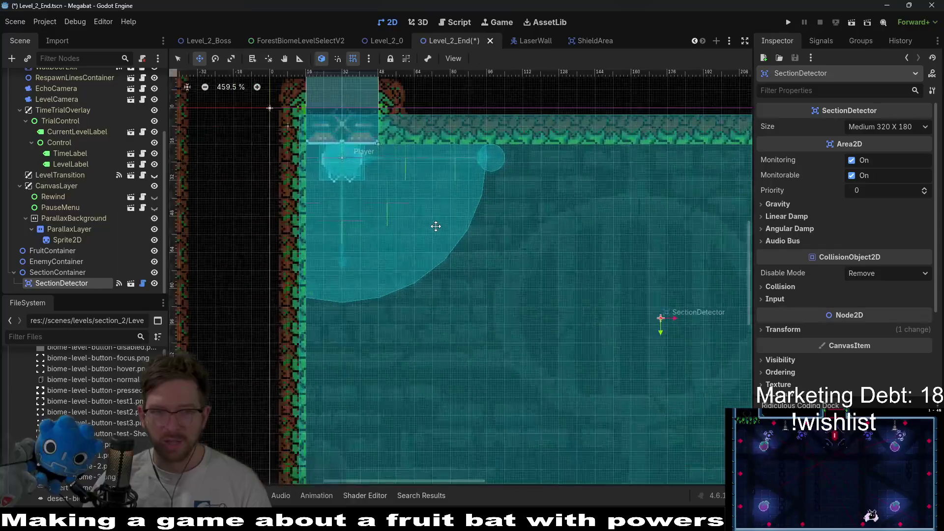
pyautogui.press('Left')
pyautogui.press('Left')
pyautogui.press('Left')
pyautogui.press('Up')
pyautogui.press('Up')
pyautogui.press('Up')
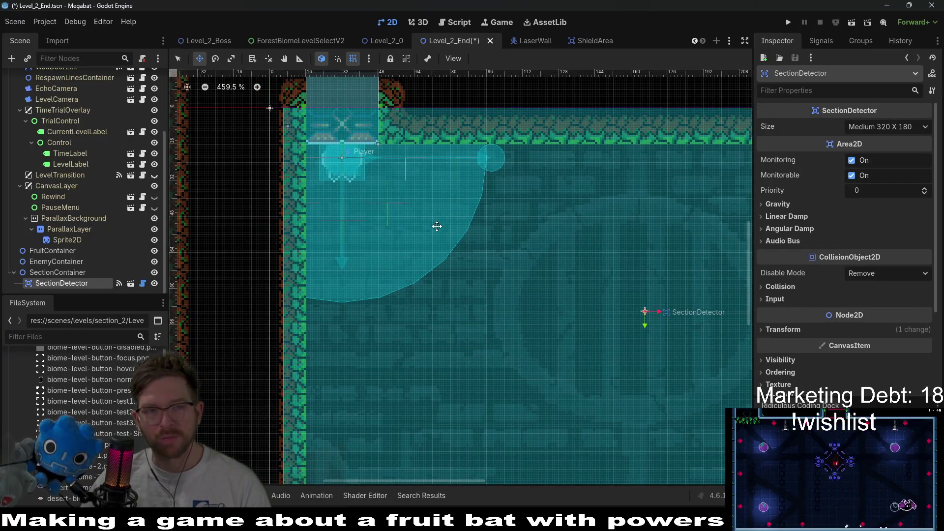
pyautogui.press('Left')
pyautogui.press('Left')
pyautogui.press('Left')
pyautogui.press('Down')
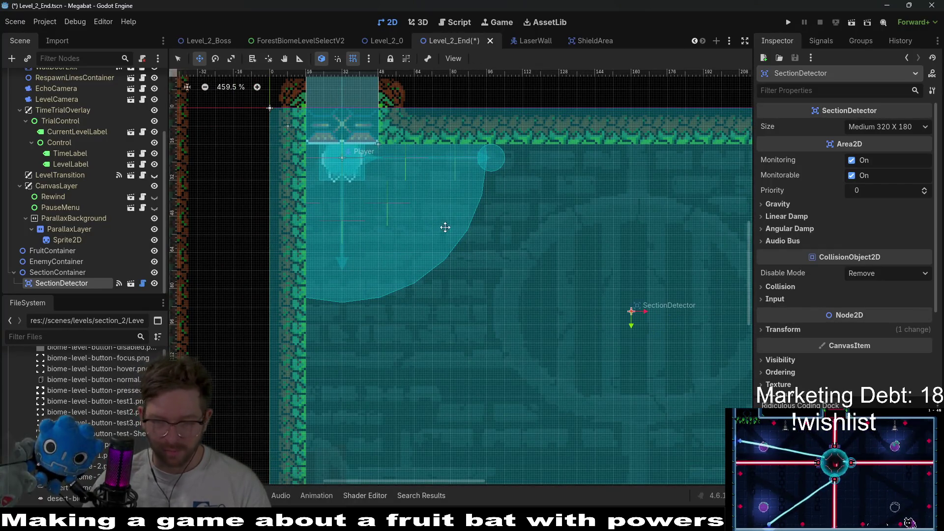
pyautogui.scroll(-3, 435, 225)
# Step: Save Level_2_End and switch over to the Steam window
pyautogui.hotkey('ctrl', 's')
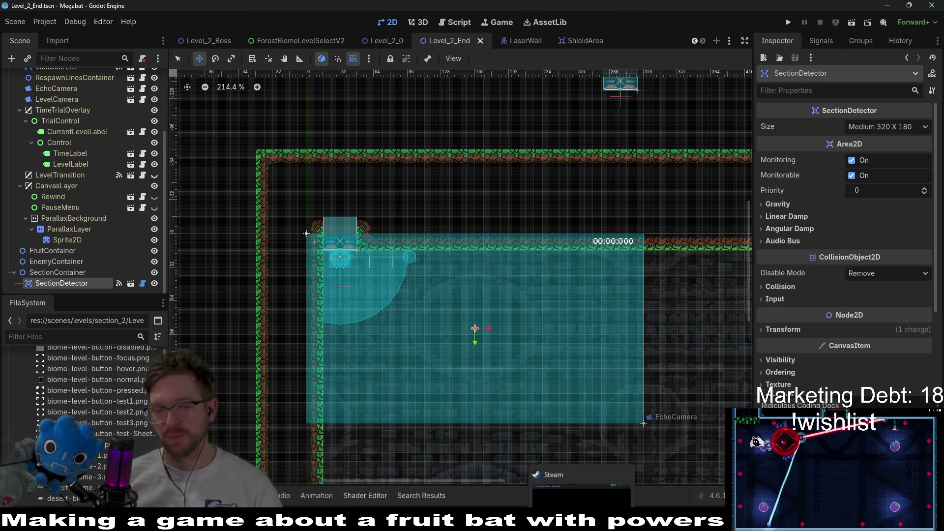
pyautogui.moveTo(581, 530)
pyautogui.click(581, 470)
# Step: Search the Steam store for 'baba is you' and open its store page
pyautogui.click(559, 55)
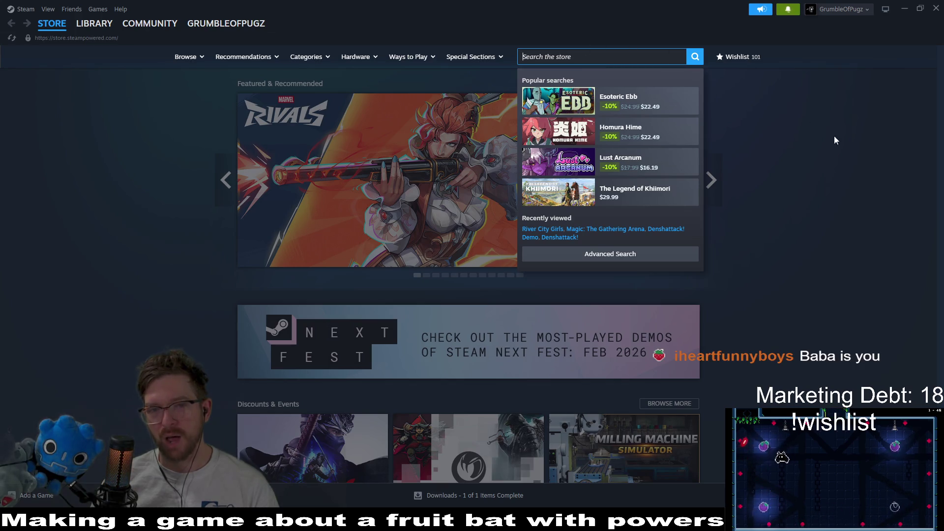
pyautogui.click(774, 173)
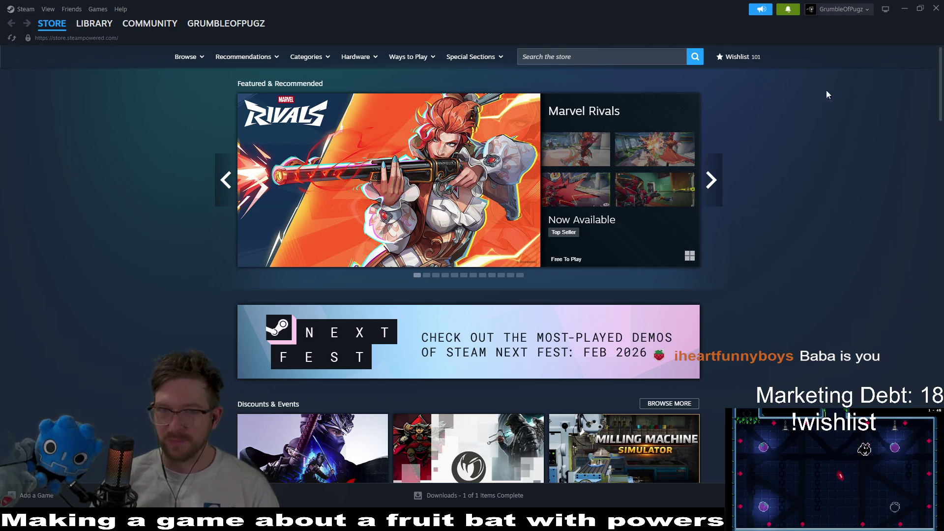
pyautogui.click(578, 56)
pyautogui.write('bab')
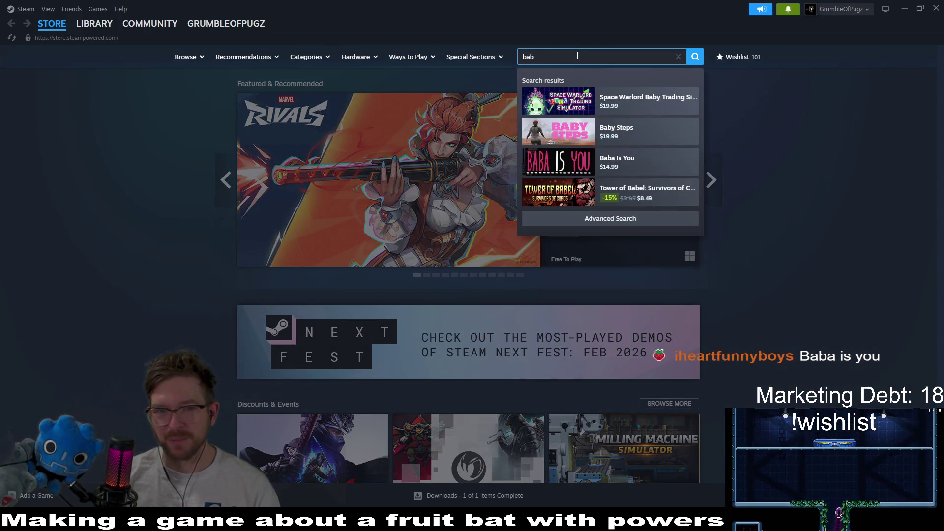
pyautogui.write('a is you')
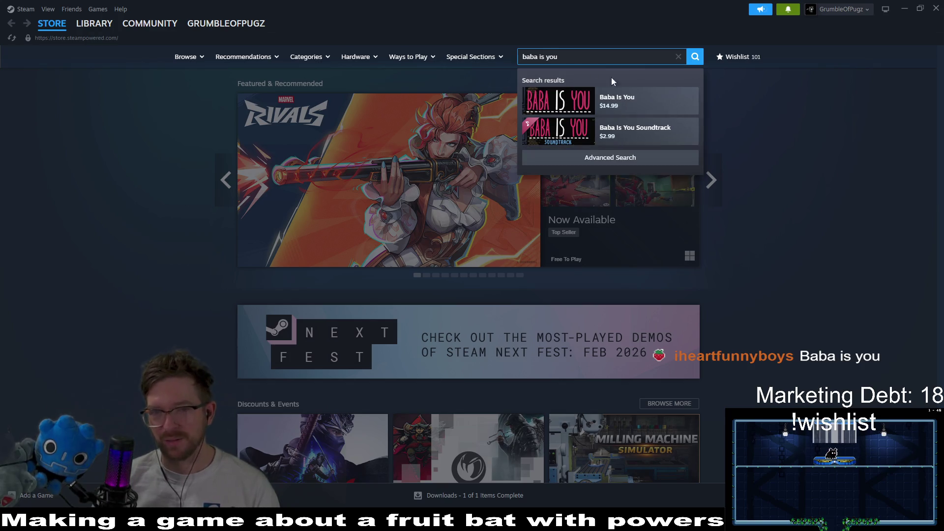
pyautogui.click(646, 96)
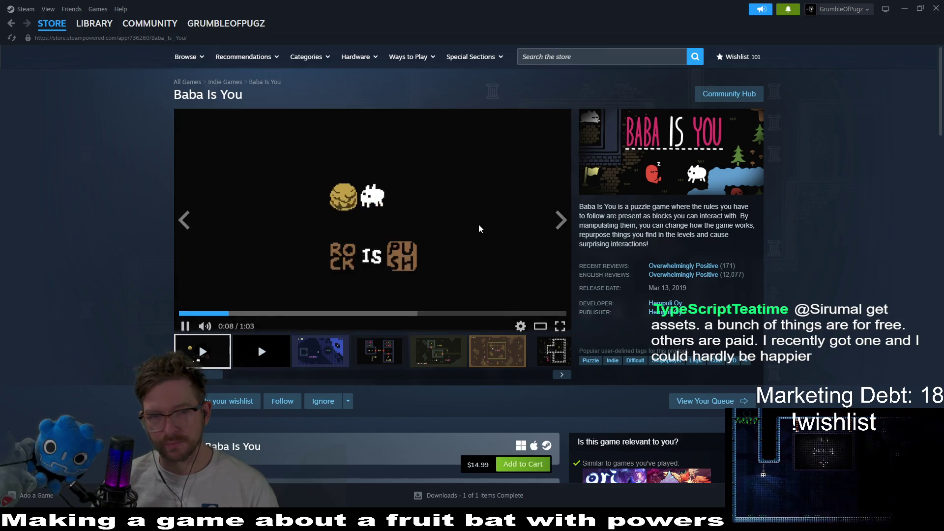
# Step: Skip the trailer to about 0:37, pause it, visit the library, and return to Godot
pyautogui.click(404, 310)
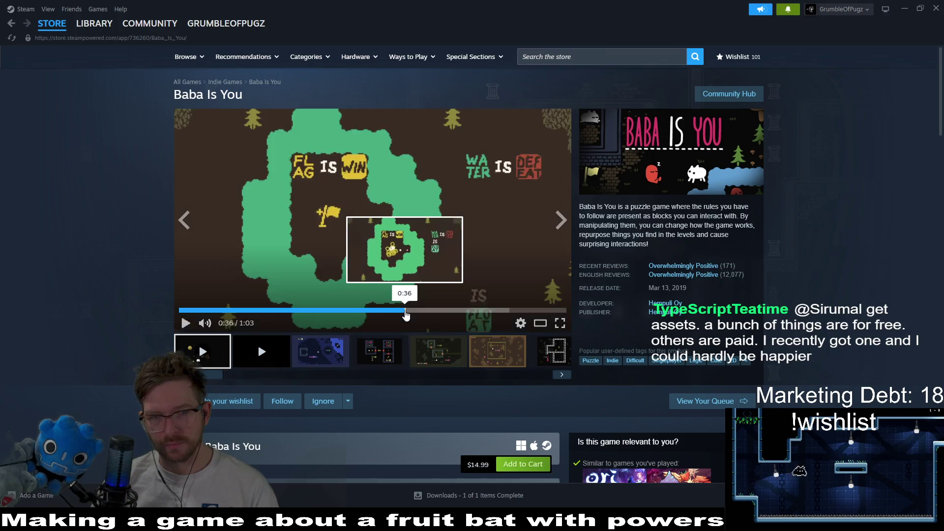
pyautogui.click(369, 254)
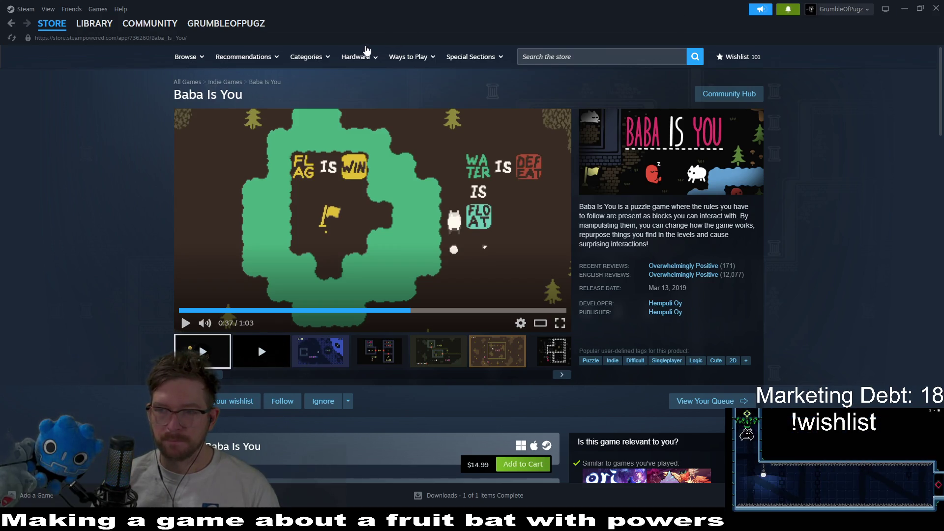
pyautogui.click(101, 27)
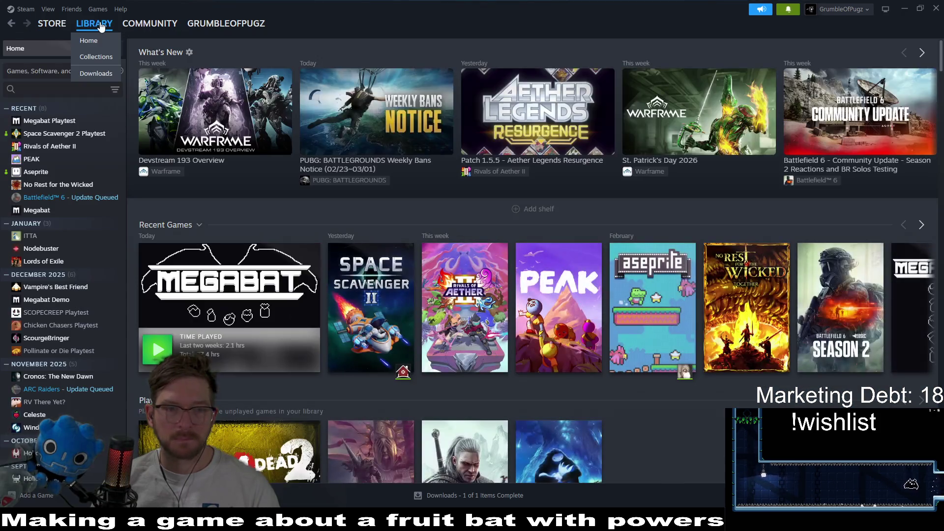
pyautogui.click(921, 9)
pyautogui.click(702, 316)
# Step: Settle on WorldTileMapLayer after checking ClimbTileMapLayer, and choose the FOREST terrain
pyautogui.scroll(-5, 540, 267)
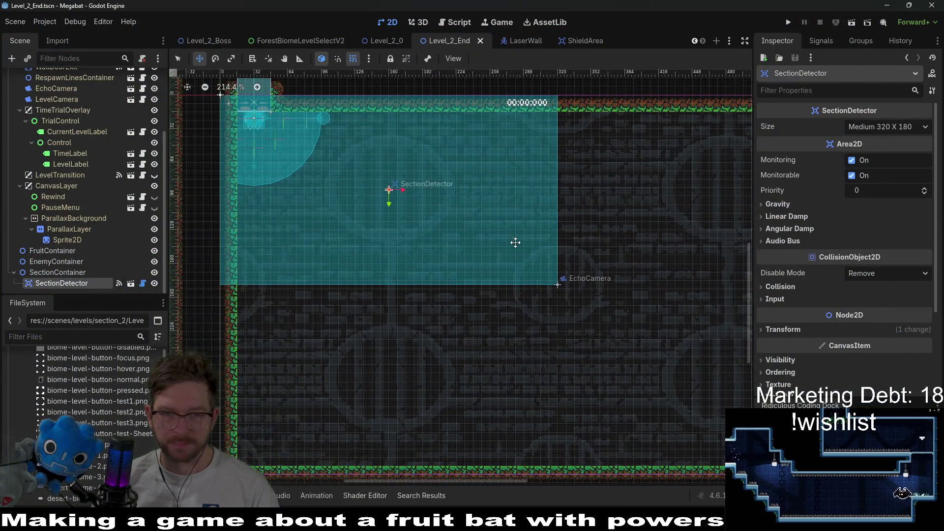
pyautogui.scroll(5, 98, 149)
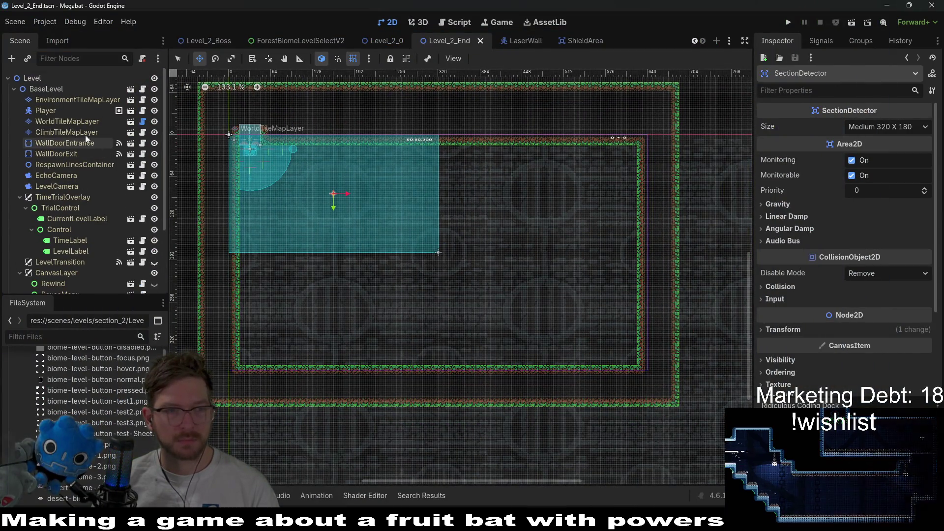
pyautogui.click(69, 121)
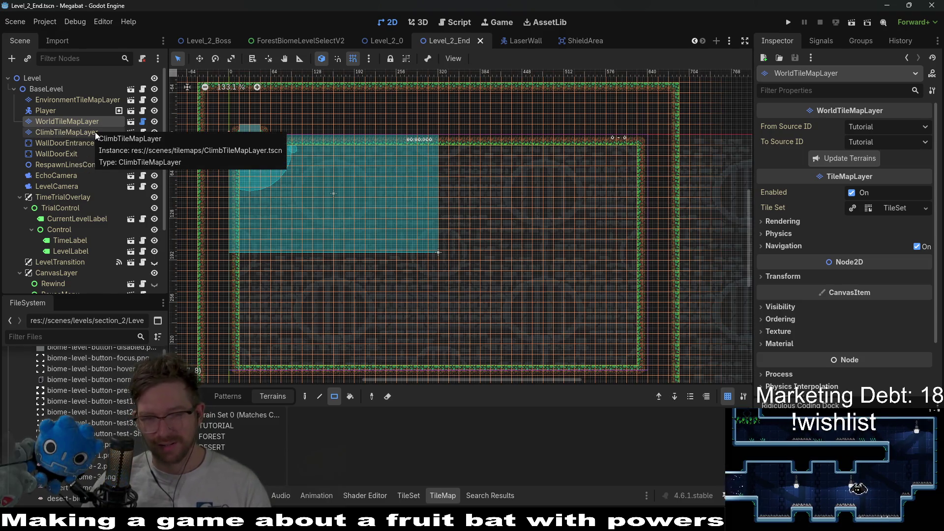
pyautogui.click(81, 129)
pyautogui.click(81, 125)
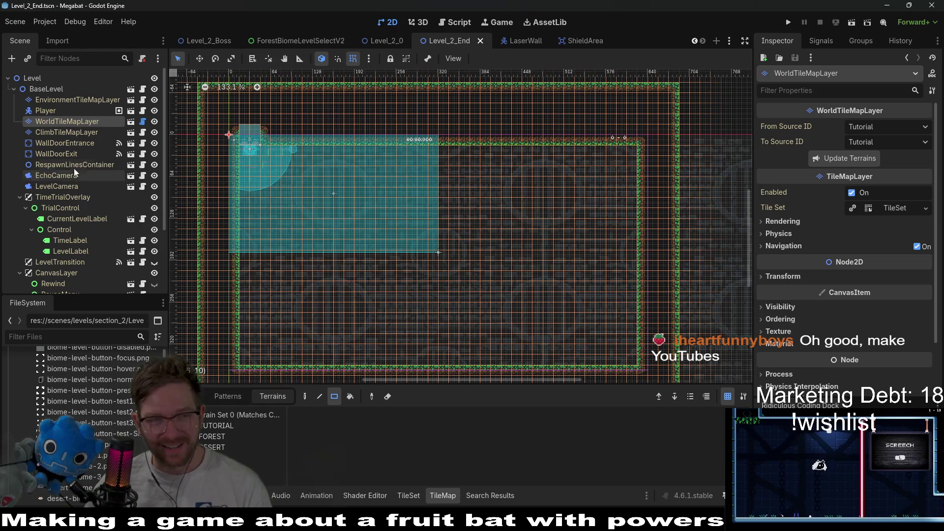
pyautogui.click(70, 133)
pyautogui.click(78, 123)
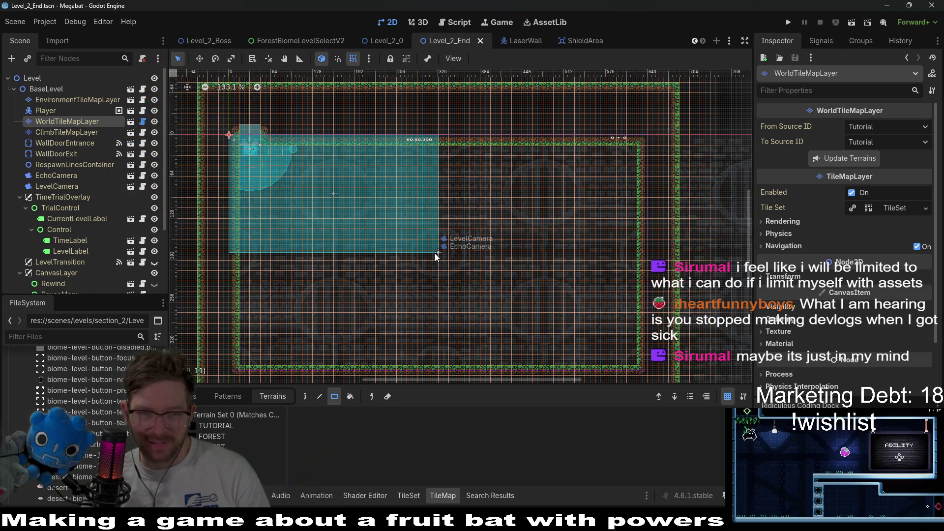
pyautogui.click(82, 131)
pyautogui.click(81, 121)
pyautogui.click(228, 437)
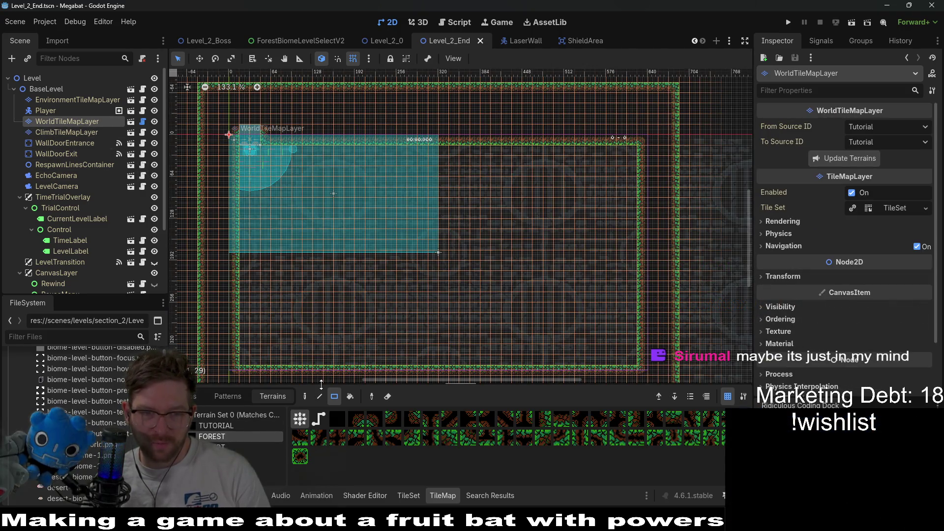
# Step: Paint a forest ground strip and tall right wall, then erase the lower stretch of tiles
pyautogui.moveTo(232, 241)
pyautogui.mouseDown()
pyautogui.moveTo(354, 284)
pyautogui.moveTo(439, 287)
pyautogui.mouseUp()
pyautogui.moveTo(429, 145)
pyautogui.mouseDown()
pyautogui.moveTo(467, 212)
pyautogui.moveTo(470, 290)
pyautogui.mouseUp()
pyautogui.scroll(-5, 256, 204)
pyautogui.hscroll(-4, 257, 204)
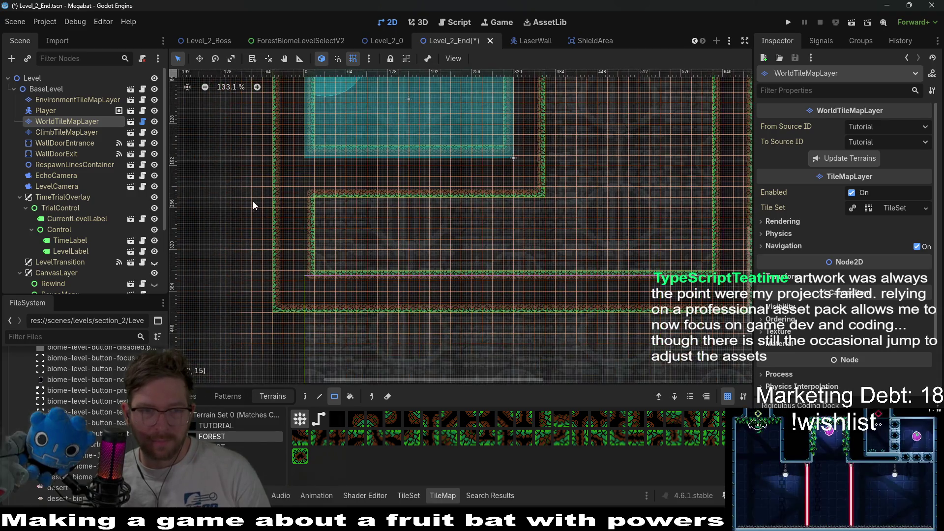
pyautogui.moveTo(257, 203); pyautogui.dragTo(737, 364)
pyautogui.hscroll(4, 533, 163)
pyautogui.scroll(2, 532, 163)
pyautogui.scroll(-2, 532, 162)
# Step: Paint the full 27x22 forest room outline and duplicate EnemyContainer
pyautogui.moveTo(353, 119)
pyautogui.mouseDown()
pyautogui.moveTo(571, 246)
pyautogui.moveTo(586, 308)
pyautogui.mouseUp()
pyautogui.scroll(4, 374, 236)
pyautogui.scroll(-4, 60, 265)
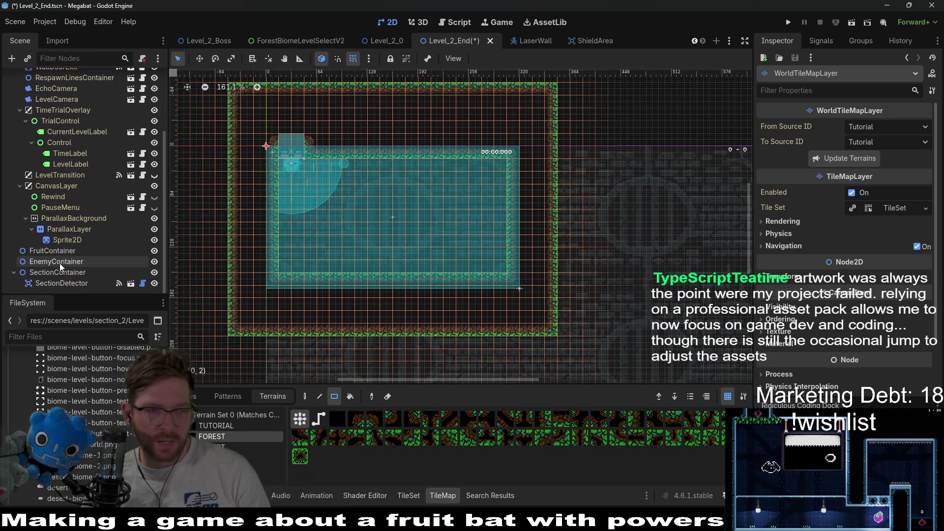
pyautogui.click(60, 264)
pyautogui.hotkey('ctrl', 'd')
# Step: Rename the duplicated EnemyContainer copy to 'TeleporterConatiner'
pyautogui.doubleClick(64, 270)
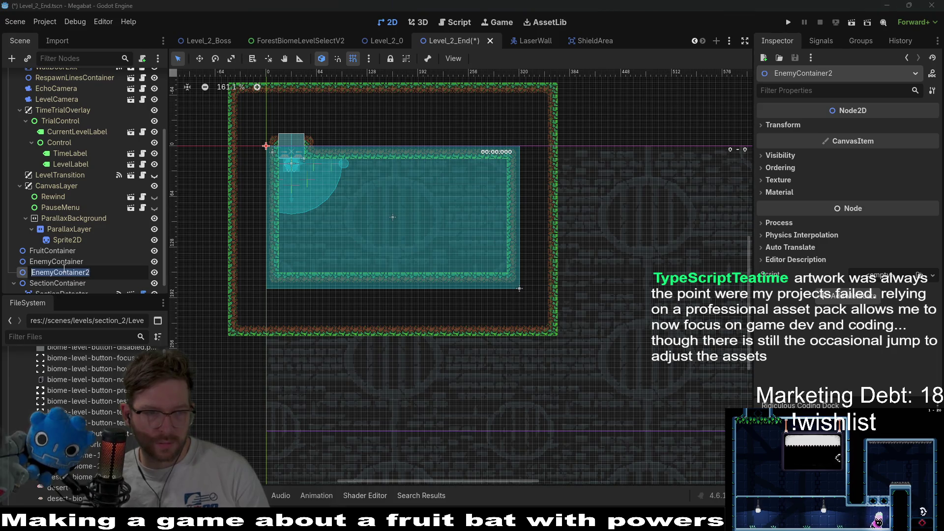
pyautogui.write('TeleporterC')
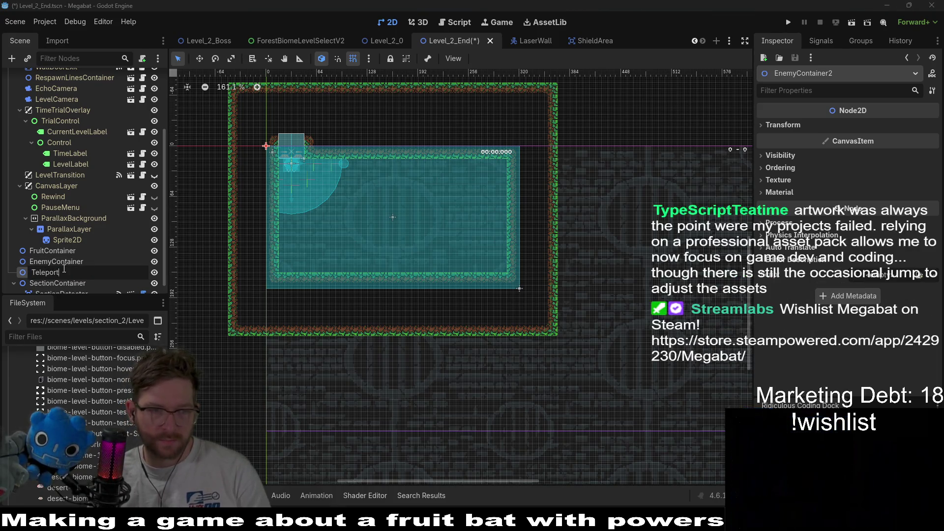
pyautogui.write('onatiner')
pyautogui.press('Return')
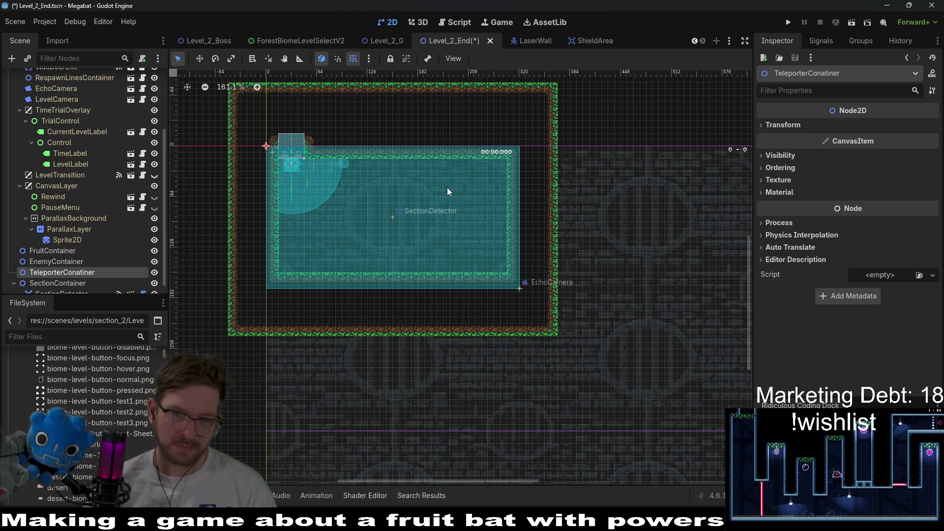
pyautogui.scroll(3, 361, 197)
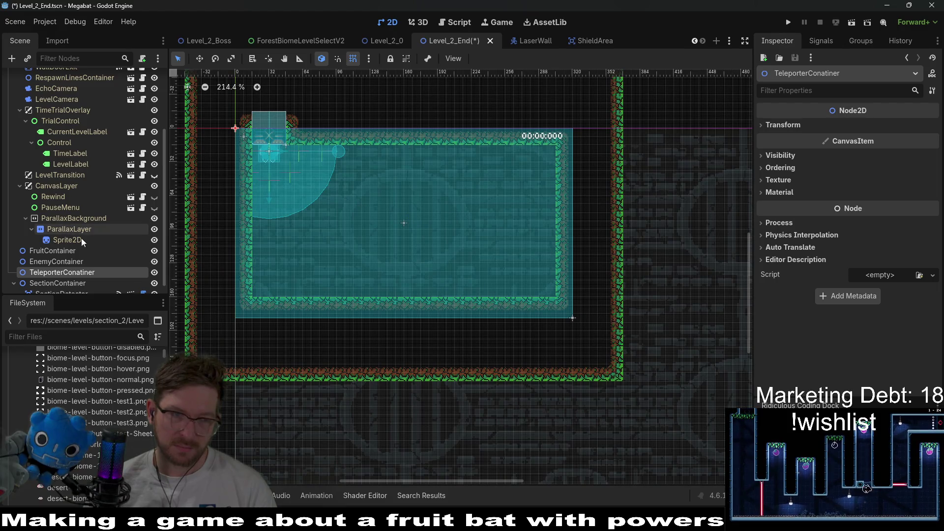
pyautogui.scroll(-1, 82, 240)
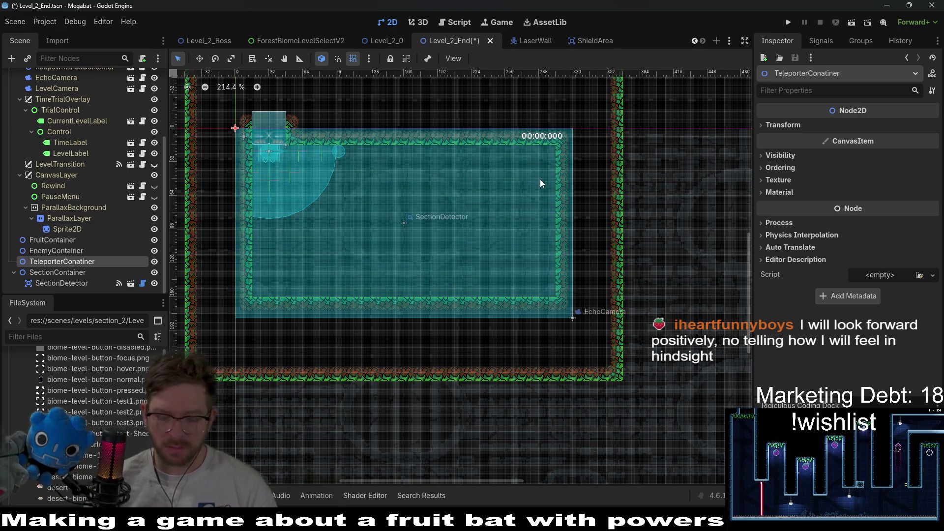
# Step: Open the level_1_20 scene for reference, then close it to return to Level_2_End
pyautogui.hotkey('shift', 'alt', 'o')
pyautogui.write('level_1_end')
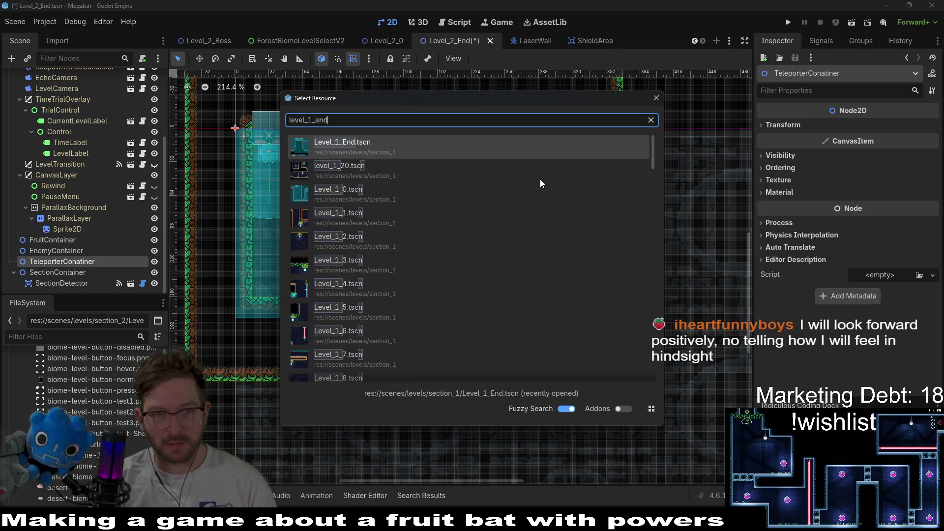
pyautogui.press('Return')
pyautogui.hotkey('ctrl', 'w')
# Step: Instance SectionTeleporterSmall under TeleporterConatiner and set it on the room's right-hand ledge
pyautogui.hotkey('ctrl', 'shift', 'a')
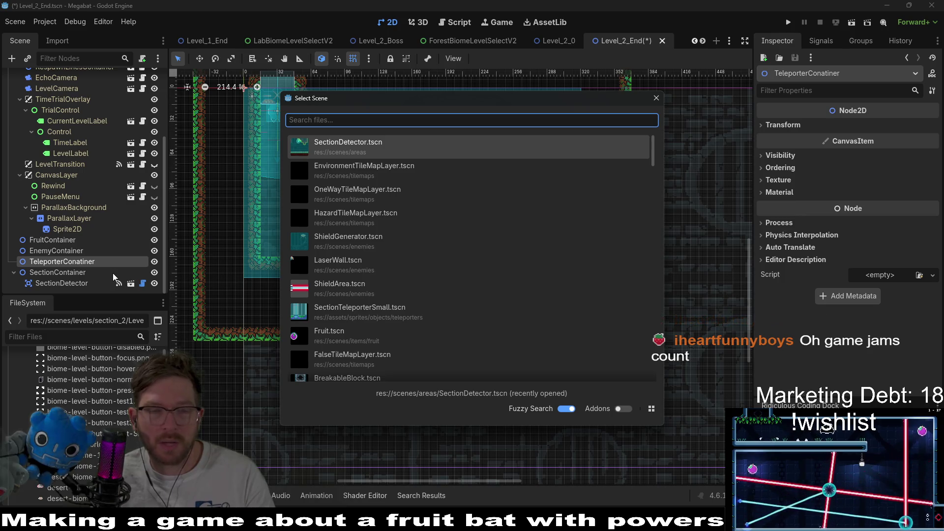
pyautogui.write('teleportersmall')
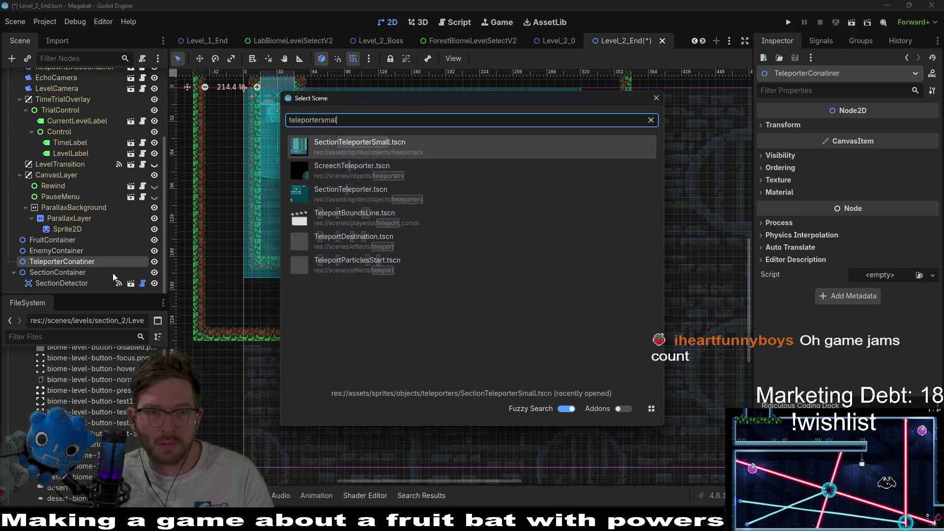
pyautogui.press('Return')
pyautogui.press('w')
pyautogui.moveTo(478, 188); pyautogui.dragTo(580, 210)
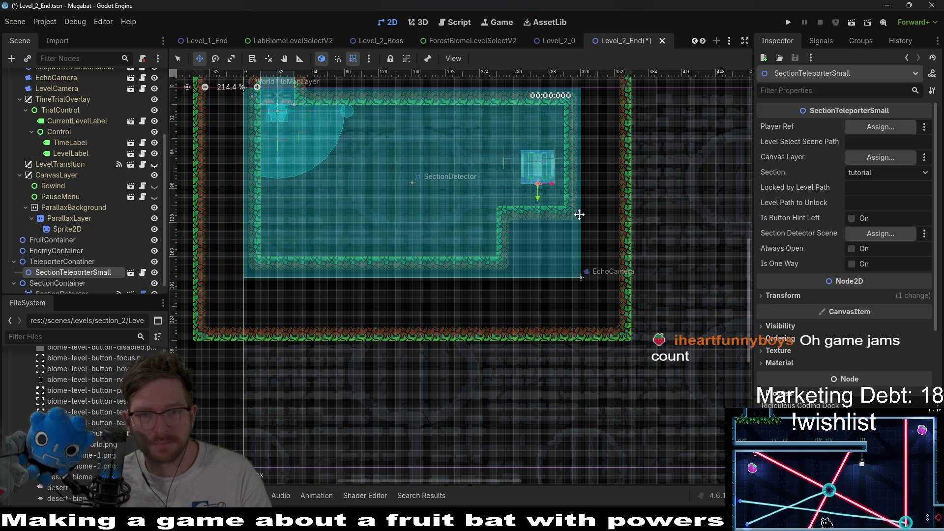
pyautogui.scroll(4, 548, 162)
pyautogui.moveTo(502, 222); pyautogui.dragTo(520, 259)
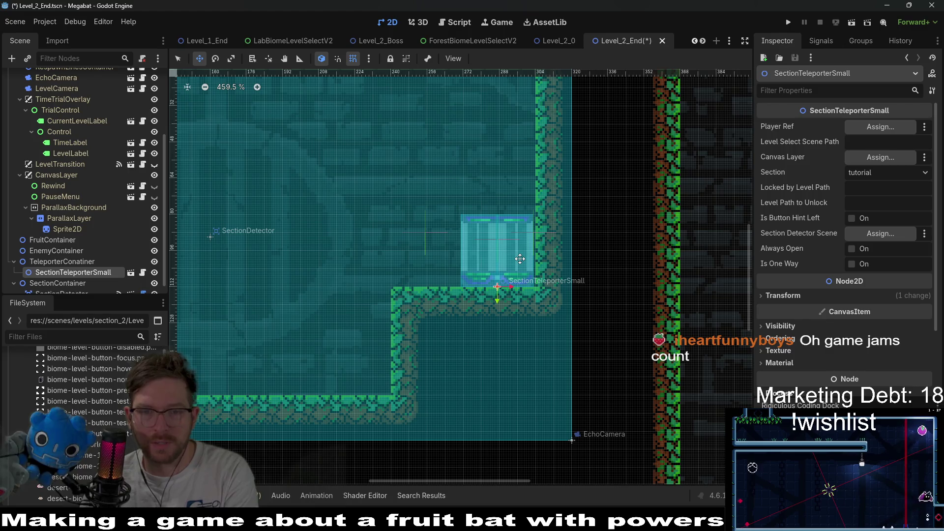
pyautogui.scroll(-5, 519, 259)
pyautogui.scroll(3, 443, 216)
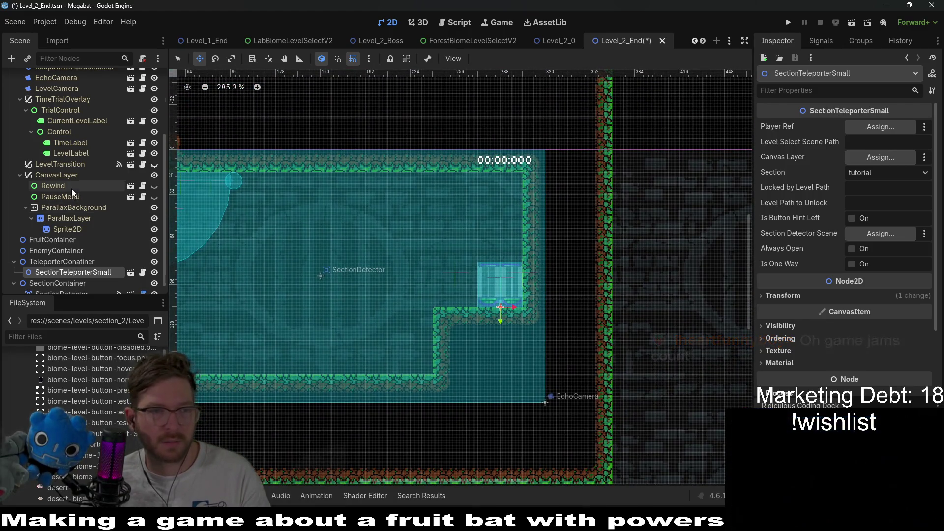
pyautogui.scroll(5, 72, 190)
pyautogui.click(67, 121)
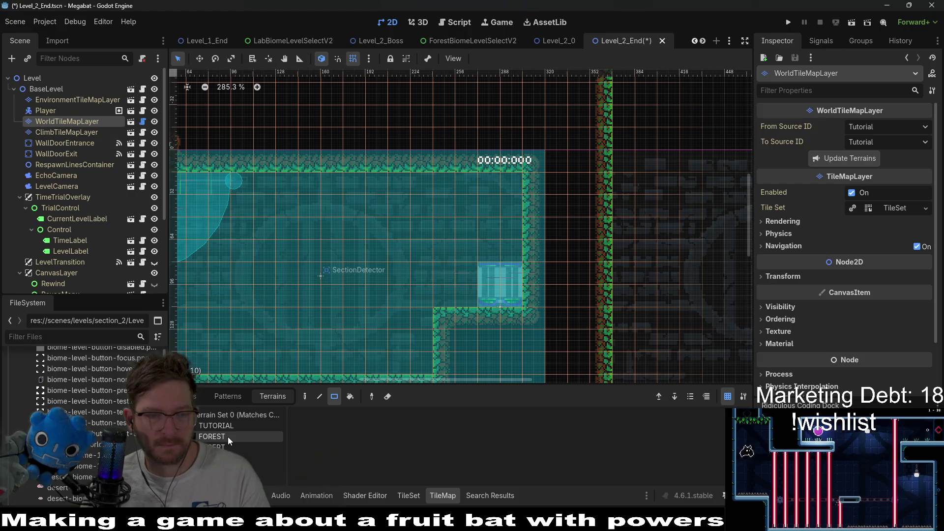
# Step: Paint FOREST wall tiles above the teleporter, erasing the corner tile to form a step
pyautogui.click(229, 437)
pyautogui.scroll(-1, 492, 249)
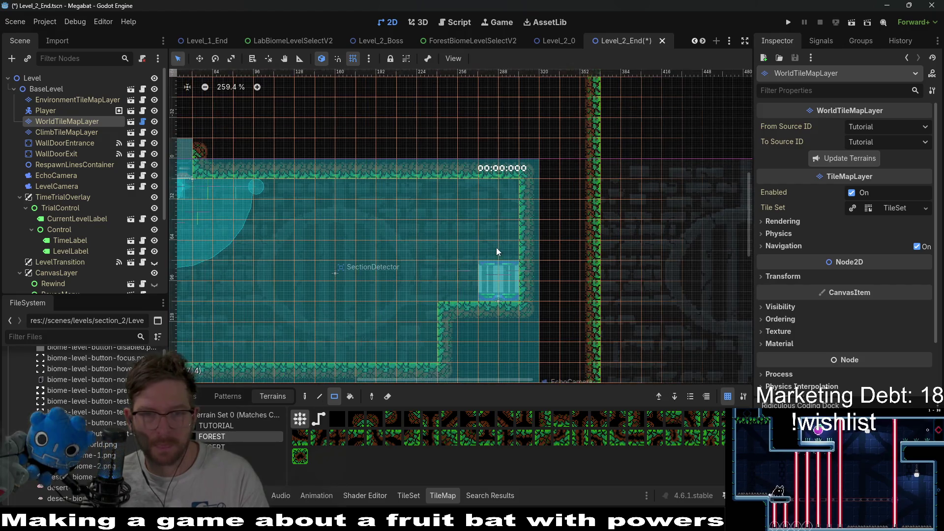
pyautogui.moveTo(486, 190); pyautogui.dragTo(501, 234)
pyautogui.scroll(-2, 493, 250)
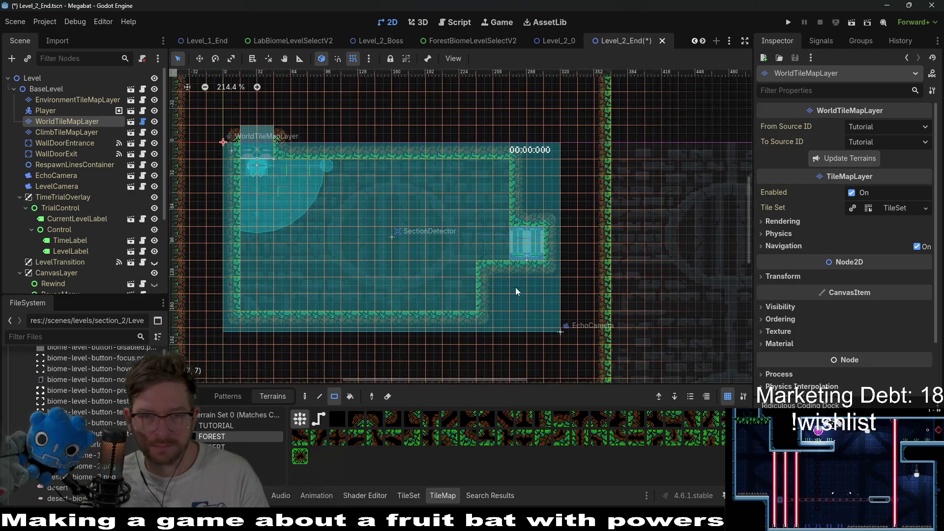
pyautogui.scroll(-2, 510, 261)
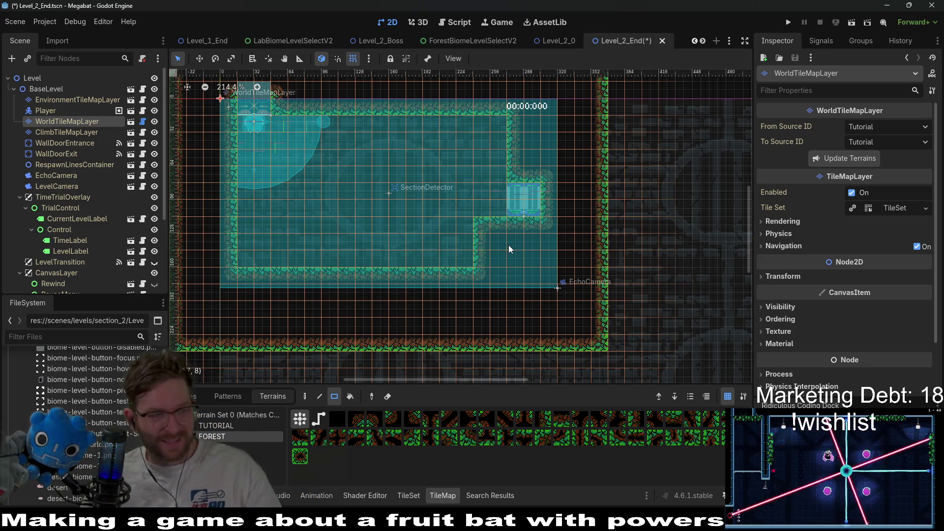
pyautogui.scroll(3, 470, 229)
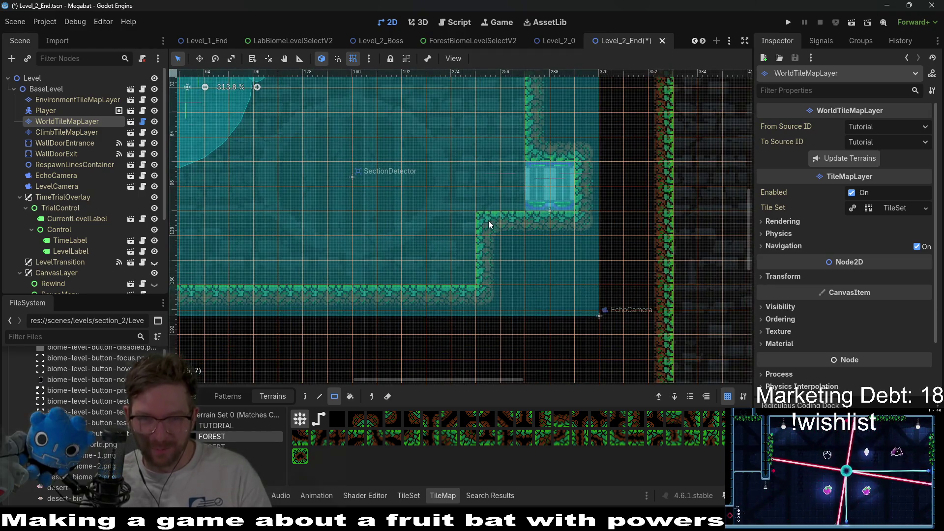
pyautogui.rightClick(489, 223)
pyautogui.scroll(3, 504, 202)
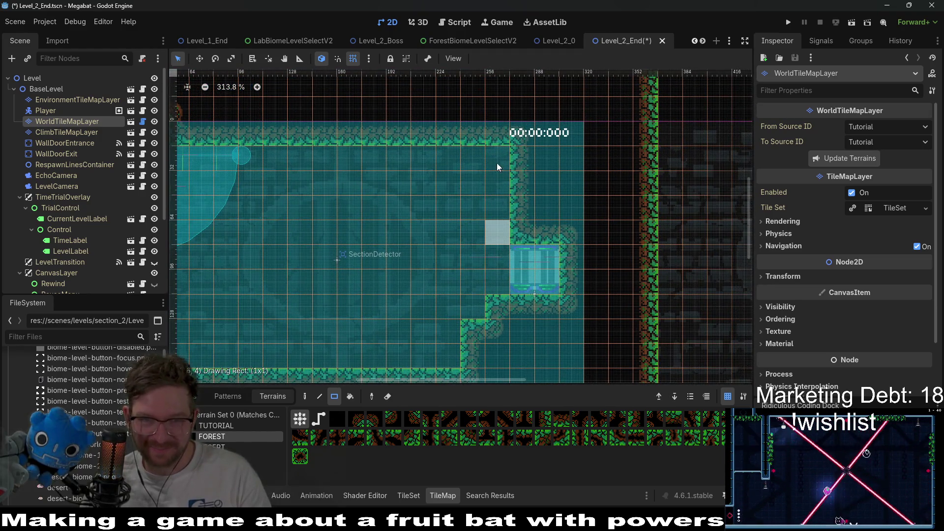
pyautogui.moveTo(497, 175); pyautogui.dragTo(489, 152)
# Step: Paint a 2×2 block on the left wall and fill terrain rectangles inside the room, including a 9x6 one
pyautogui.scroll(-2, 499, 261)
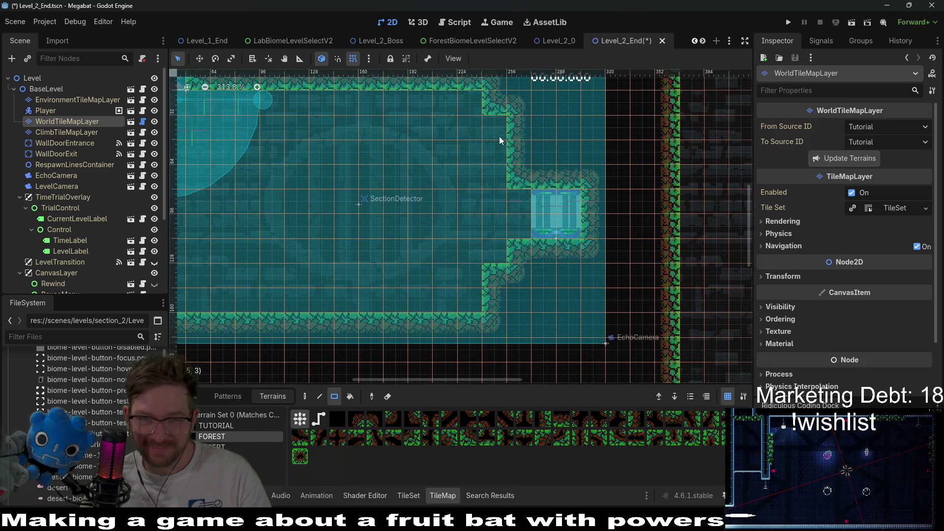
pyautogui.scroll(-4, 562, 232)
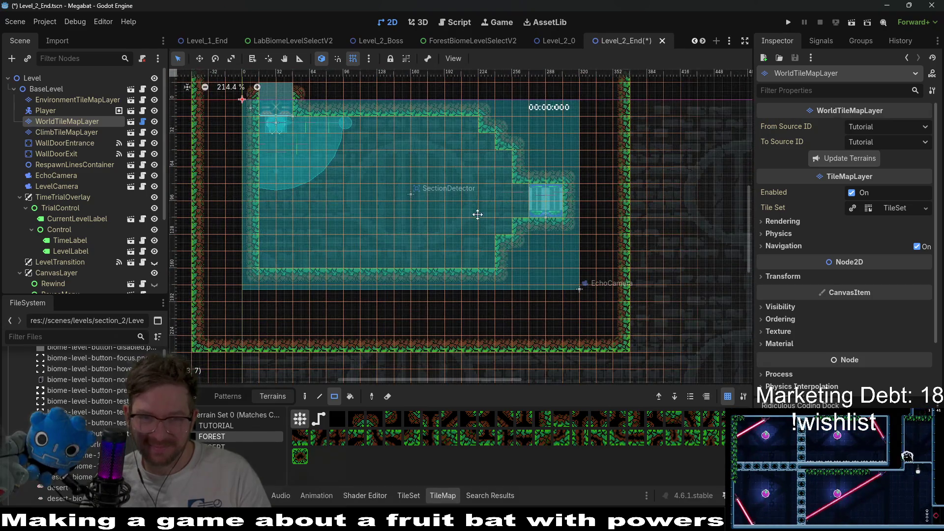
pyautogui.scroll(-1, 469, 219)
pyautogui.moveTo(315, 246)
pyautogui.mouseDown()
pyautogui.moveTo(301, 238)
pyautogui.moveTo(305, 230)
pyautogui.mouseUp()
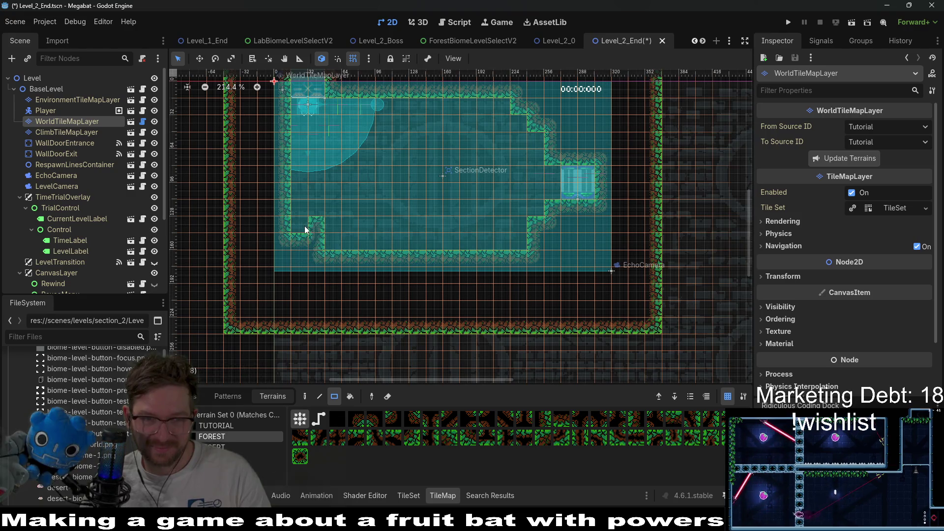
pyautogui.scroll(-4, 420, 231)
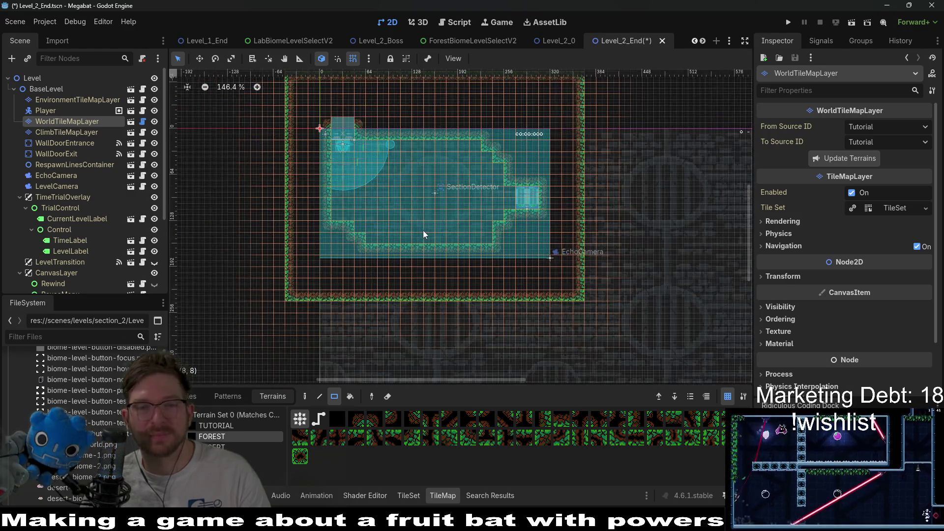
pyautogui.moveTo(394, 180); pyautogui.dragTo(450, 240)
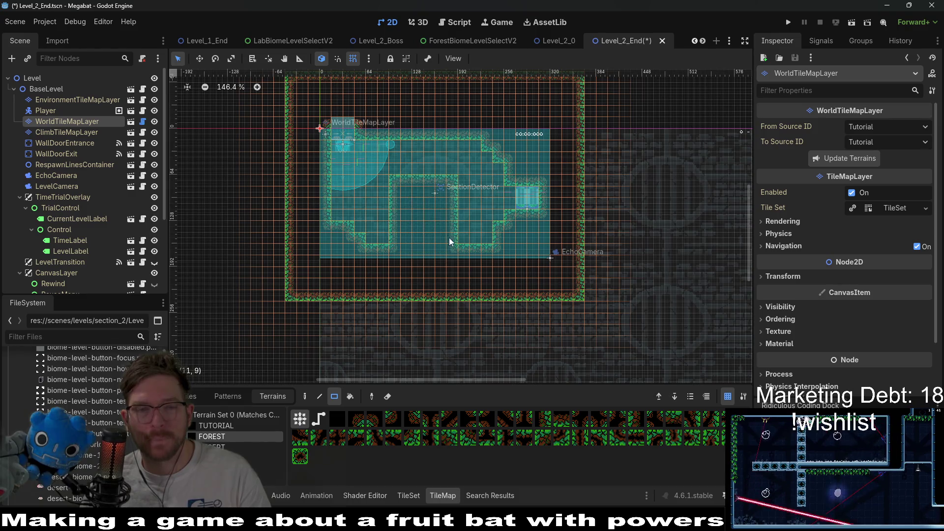
pyautogui.moveTo(402, 181); pyautogui.dragTo(394, 252)
pyautogui.moveTo(375, 173); pyautogui.dragTo(464, 232)
pyautogui.scroll(1, 459, 199)
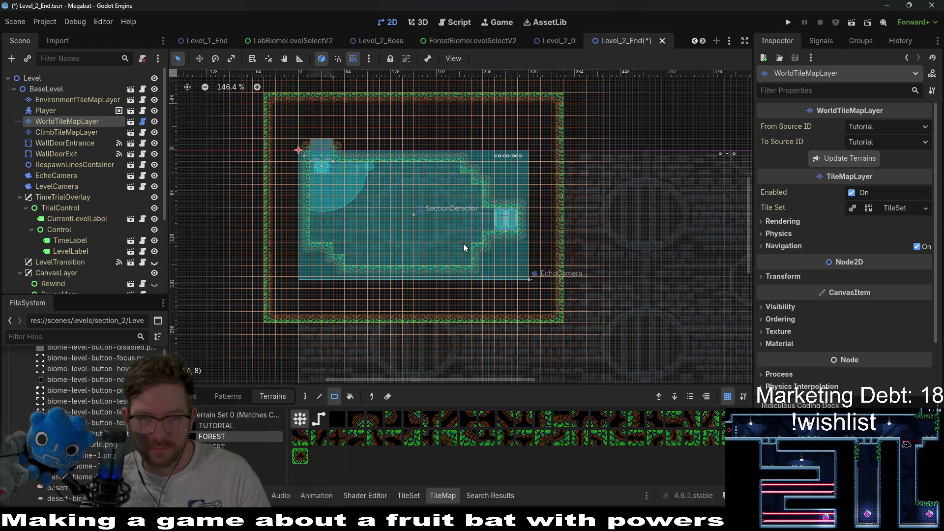
pyautogui.scroll(-4, 79, 245)
# Step: Check the BaseLevel node's properties, then select SectionContainer in the Scene tree
pyautogui.rightClick(71, 254)
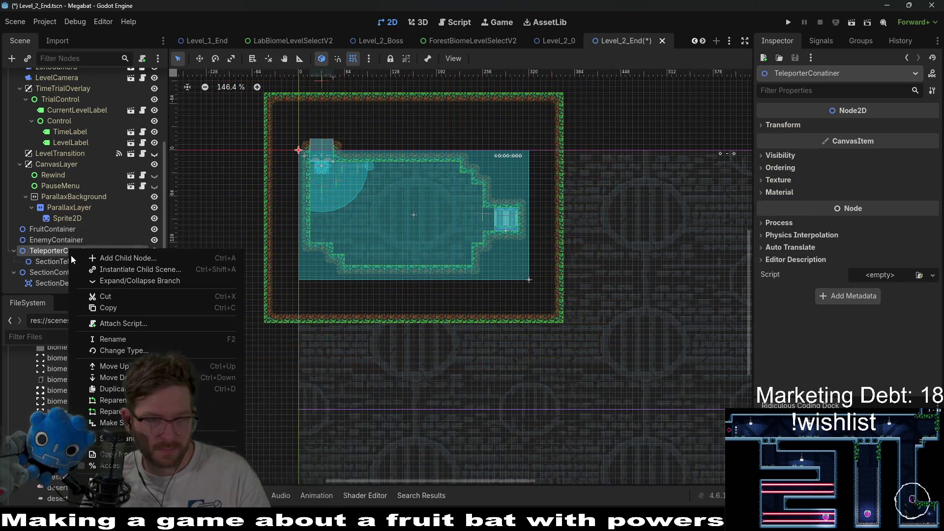
pyautogui.click(43, 246)
pyautogui.scroll(5, 71, 177)
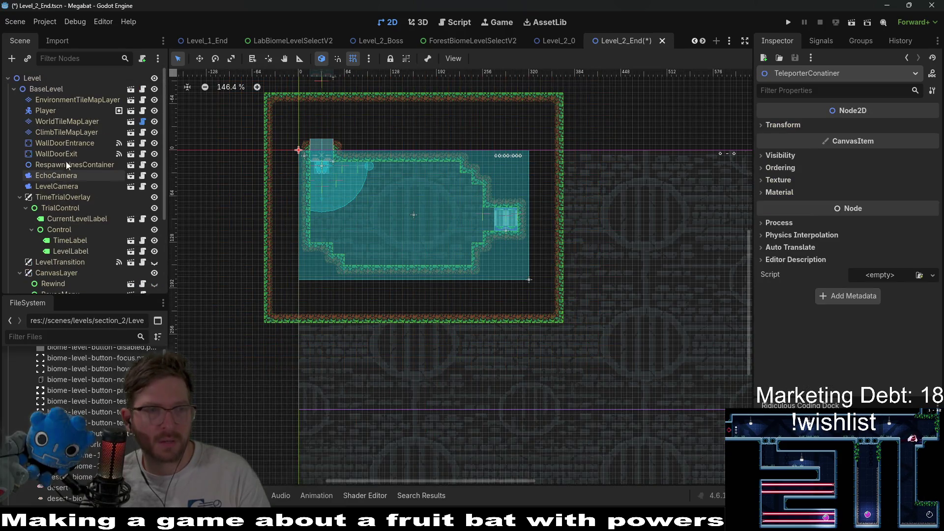
pyautogui.click(46, 88)
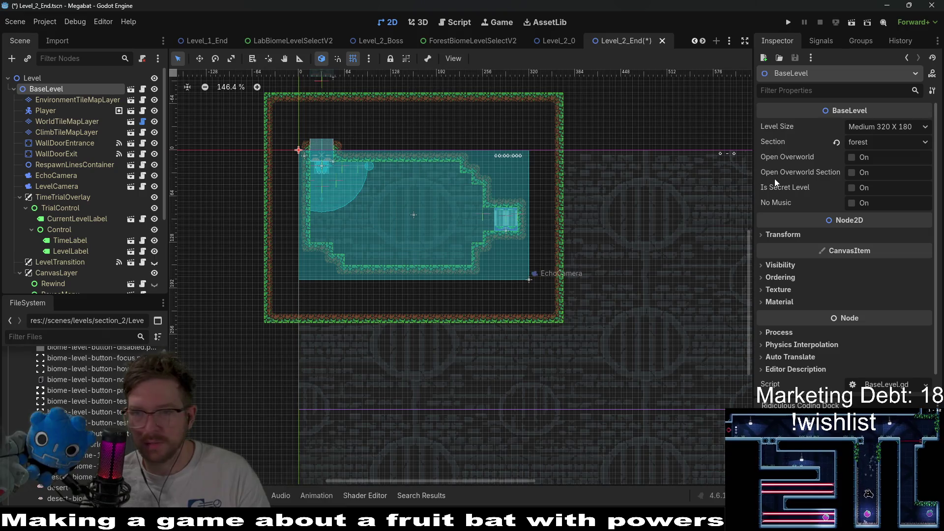
pyautogui.scroll(-5, 94, 228)
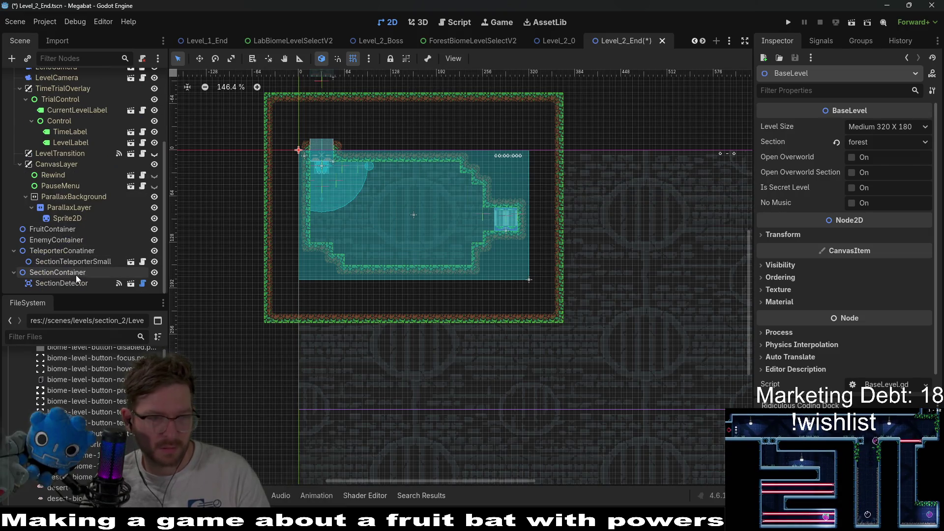
pyautogui.rightClick(78, 251)
pyautogui.click(61, 274)
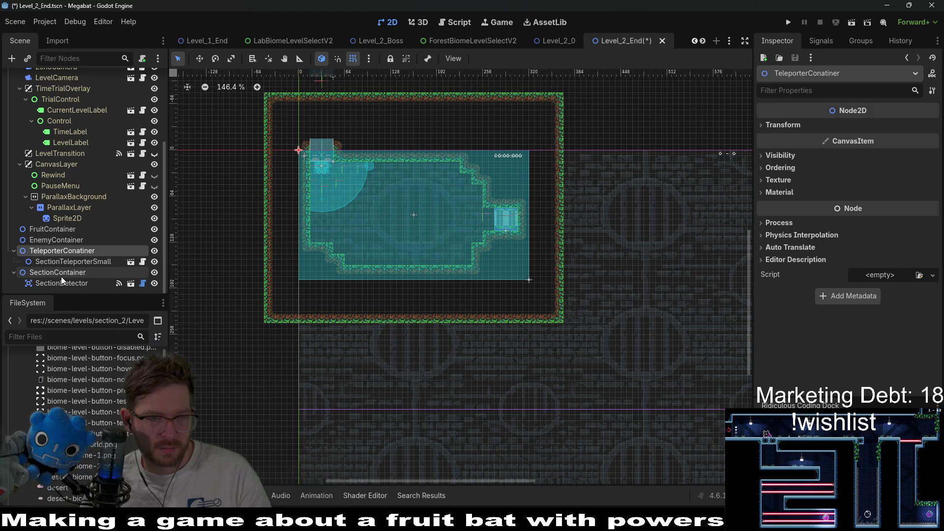
# Step: Instance SectionDetector.tscn under SectionContainer and move SectionDetector2 directly below the room
pyautogui.hotkey('ctrl', 'shift', 'a')
pyautogui.write('section')
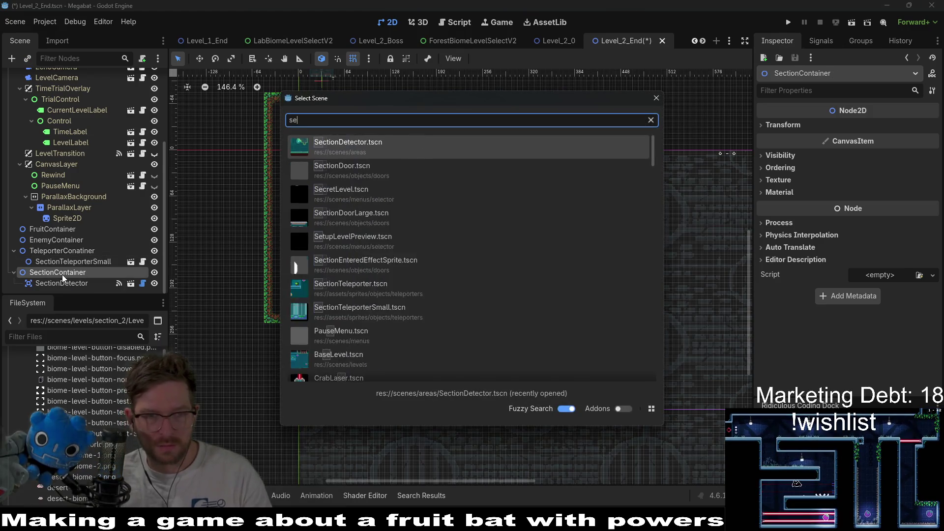
pyautogui.press('Return')
pyautogui.press('w')
pyautogui.moveTo(376, 172); pyautogui.dragTo(601, 368)
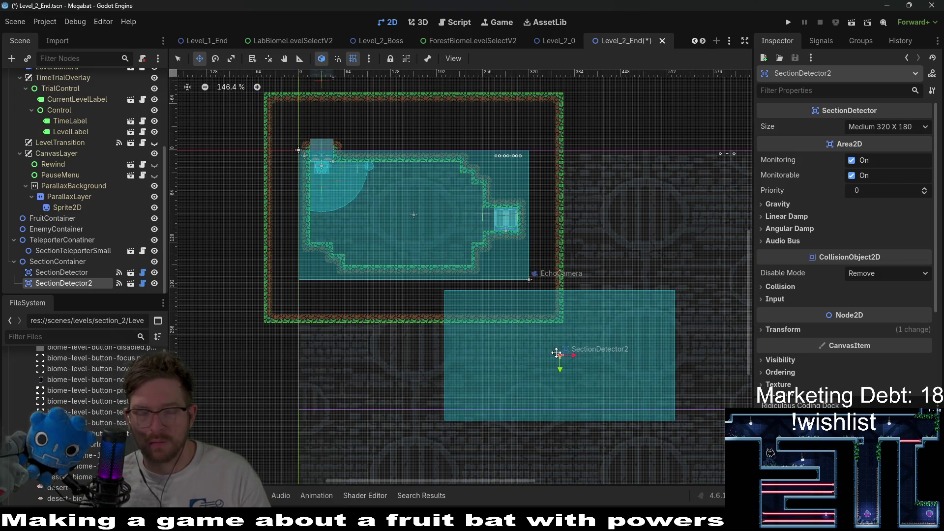
pyautogui.moveTo(551, 347)
pyautogui.mouseDown()
pyautogui.moveTo(384, 364)
pyautogui.moveTo(407, 349)
pyautogui.mouseUp()
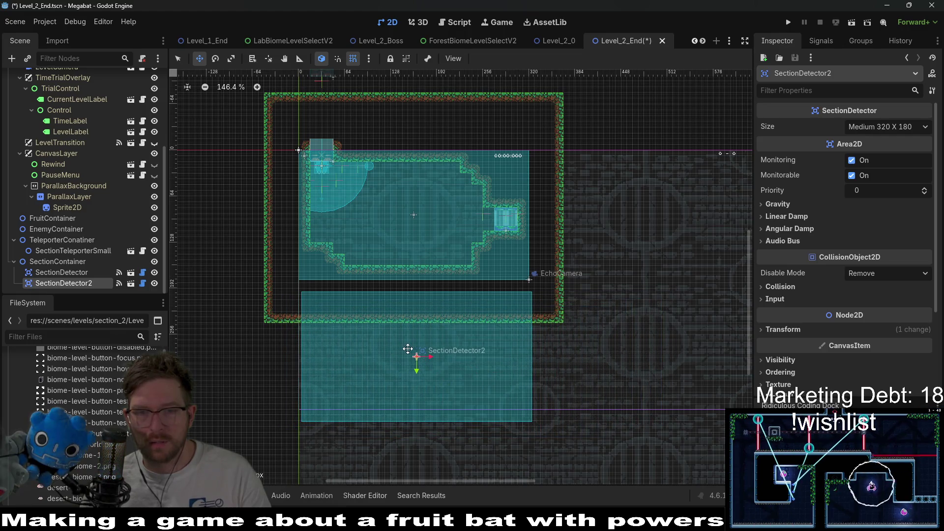
# Step: Assign the SectionDetector node as SectionTeleporterSmall's Section Detector Scene
pyautogui.click(73, 250)
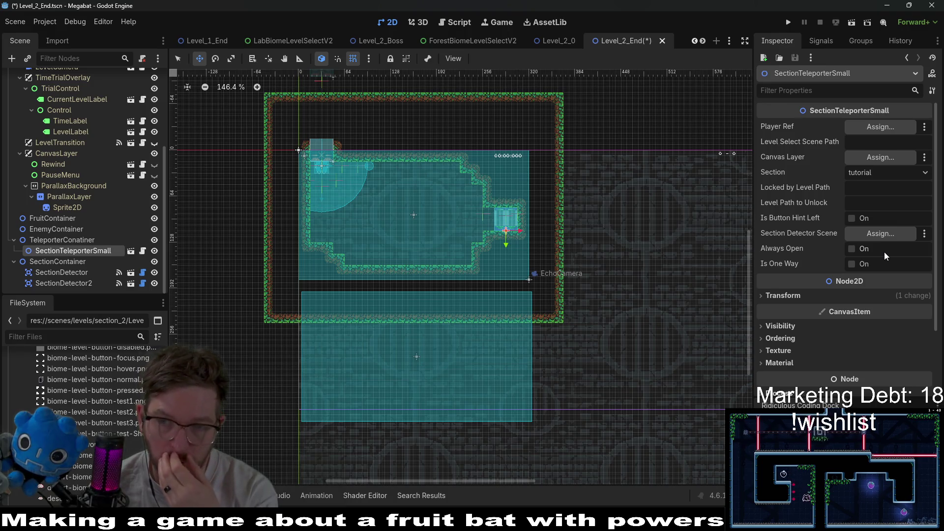
pyautogui.click(863, 235)
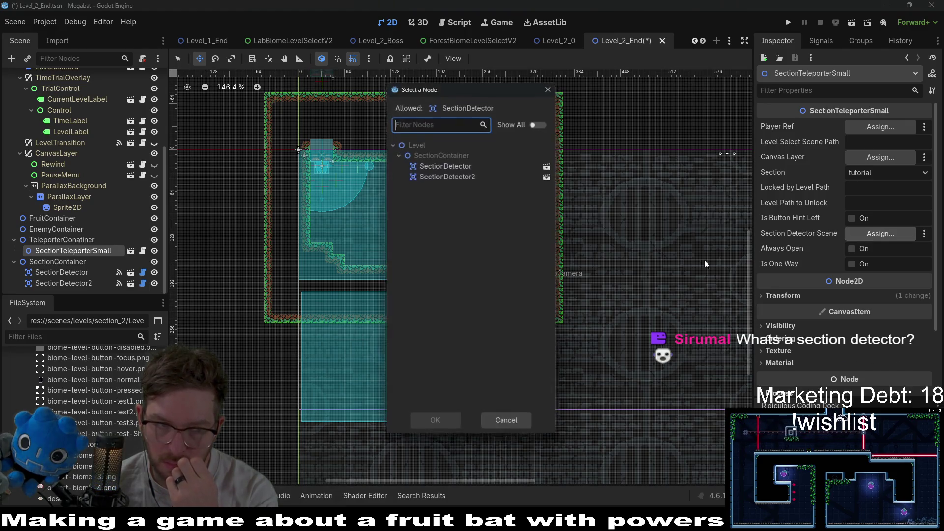
pyautogui.doubleClick(449, 164)
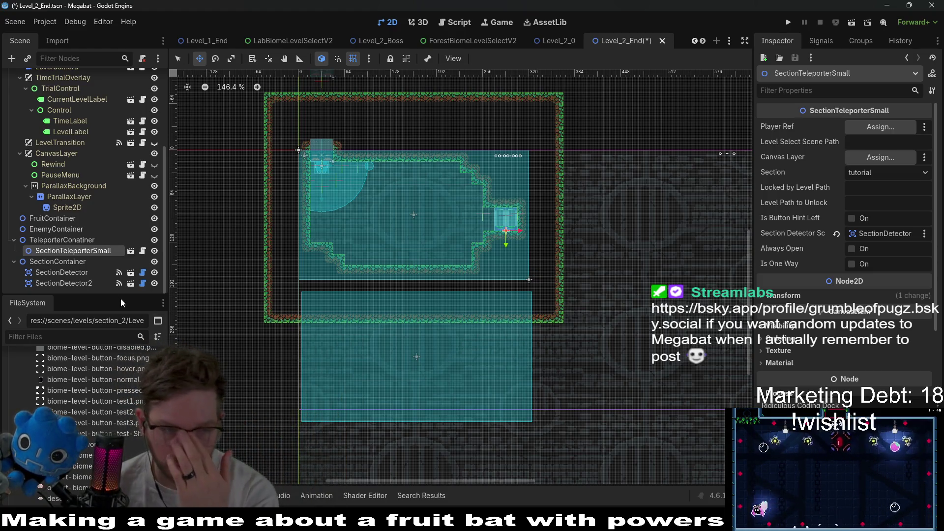
pyautogui.click(85, 283)
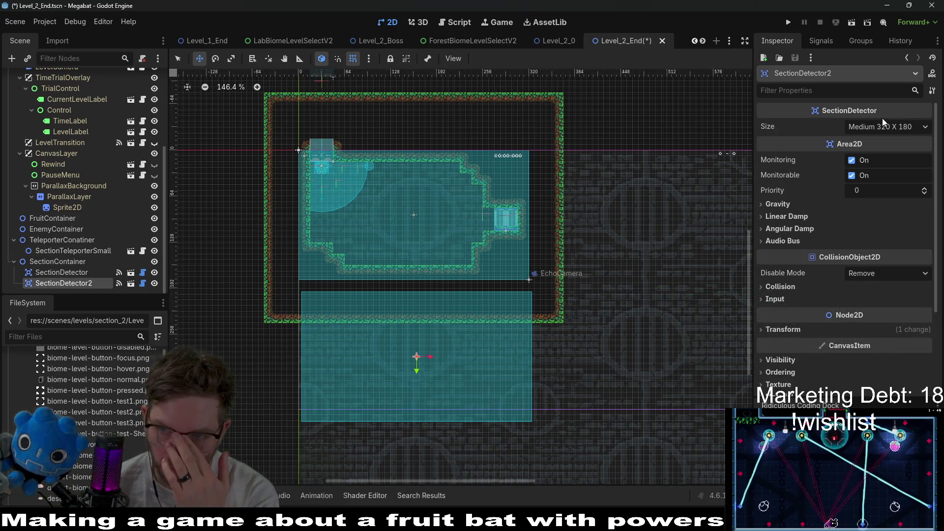
# Step: Set SectionDetector2's size to Xxlarge 640 X 360 and shift it below-right of the room
pyautogui.click(883, 126)
pyautogui.click(911, 212)
pyautogui.scroll(-2, 535, 294)
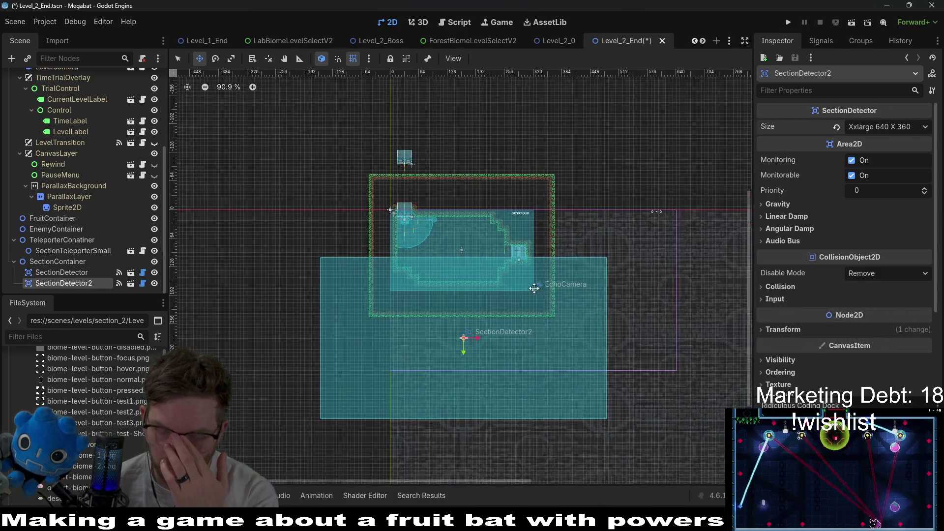
pyautogui.scroll(-3, 535, 294)
pyautogui.moveTo(417, 170)
pyautogui.mouseDown()
pyautogui.moveTo(465, 216)
pyautogui.moveTo(494, 221)
pyautogui.moveTo(485, 218)
pyautogui.mouseUp()
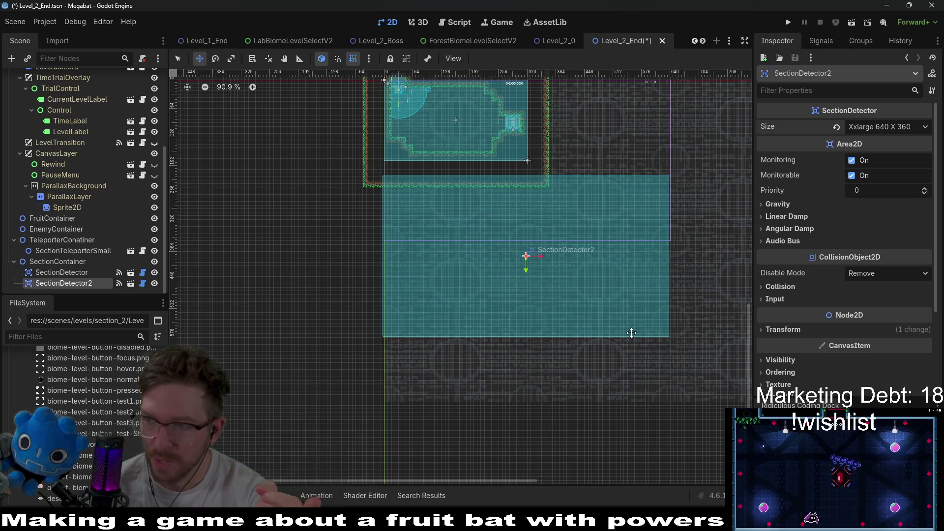
pyautogui.scroll(5, 545, 346)
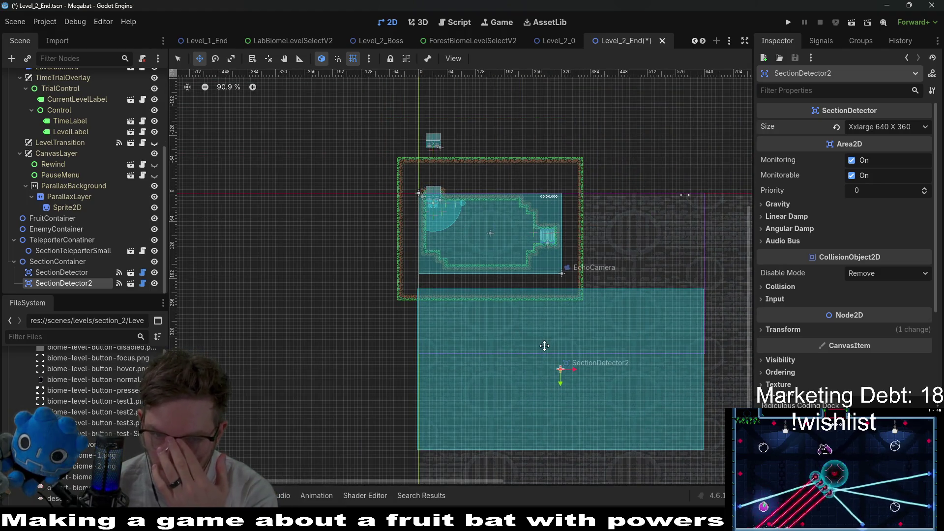
pyautogui.scroll(6, 494, 318)
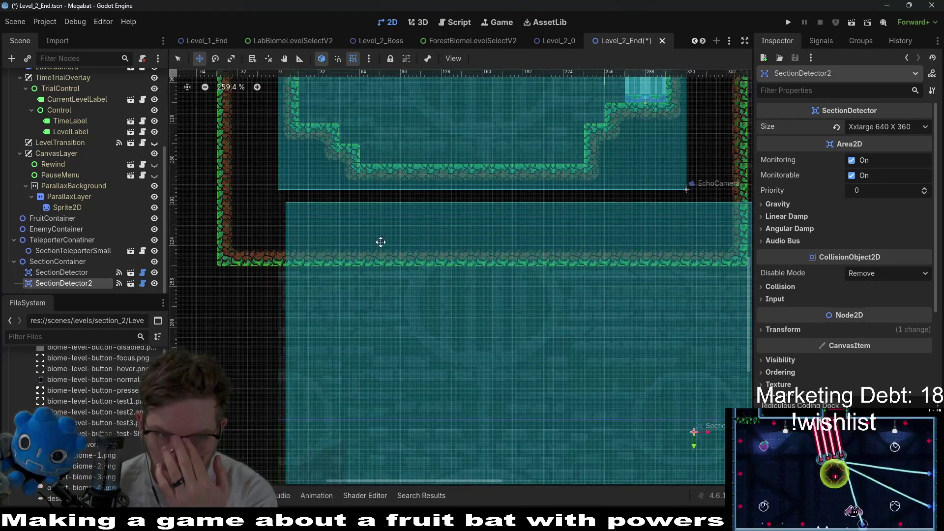
pyautogui.moveTo(375, 252); pyautogui.dragTo(376, 255)
pyautogui.scroll(4, 347, 213)
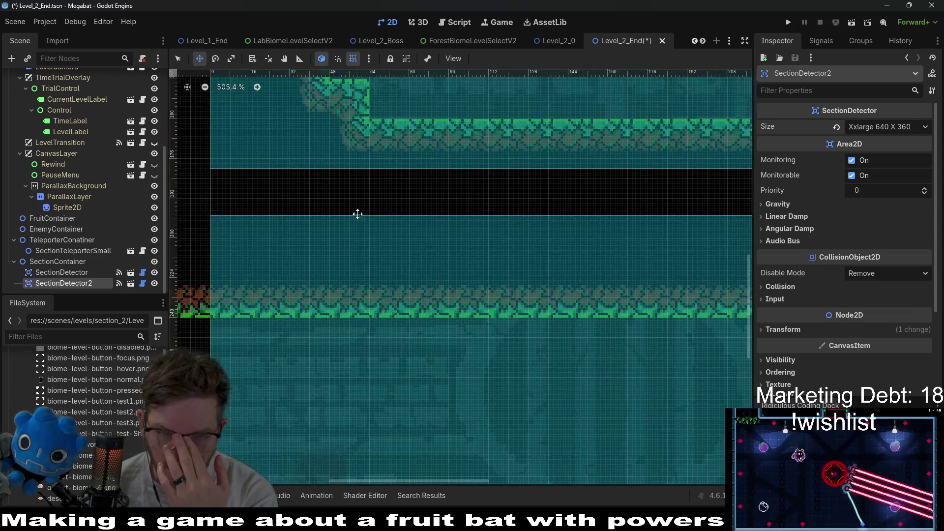
pyautogui.press('Up')
pyautogui.press('Up')
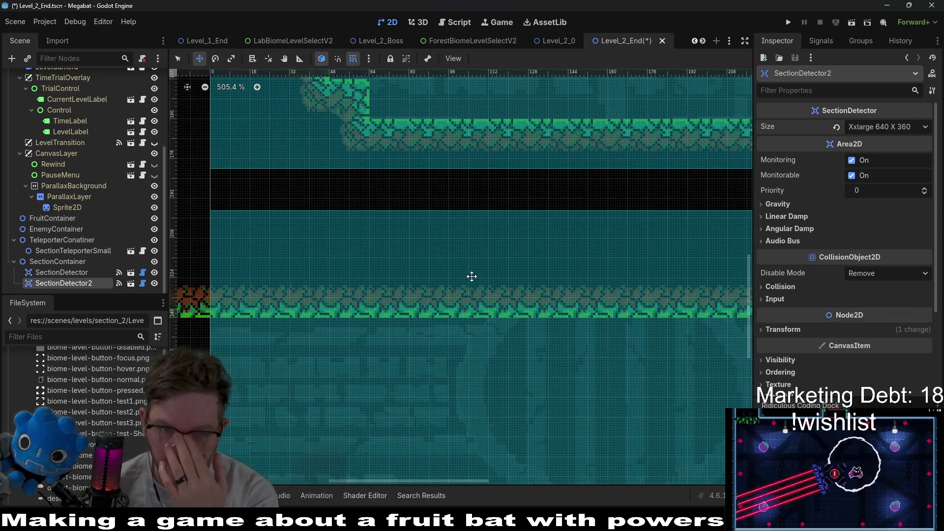
pyautogui.press('Up')
pyautogui.scroll(-6, 541, 274)
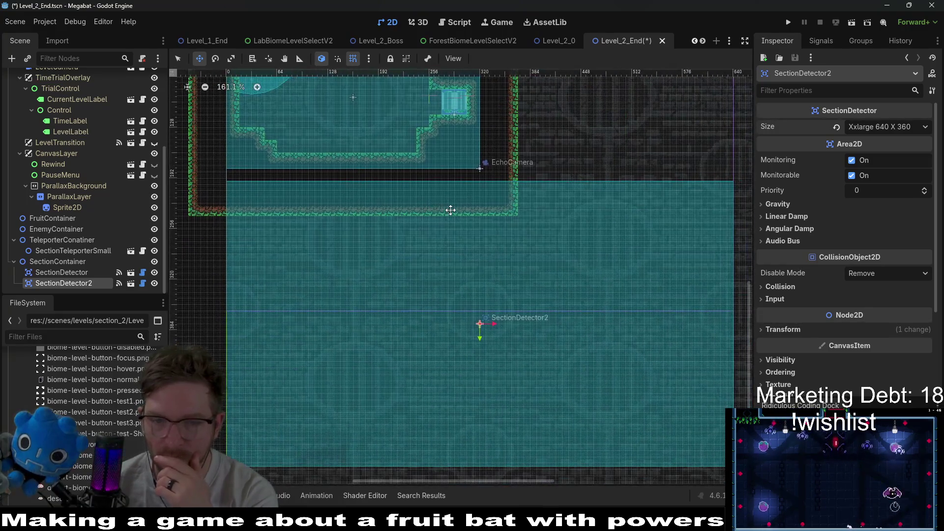
pyautogui.scroll(-4, 448, 234)
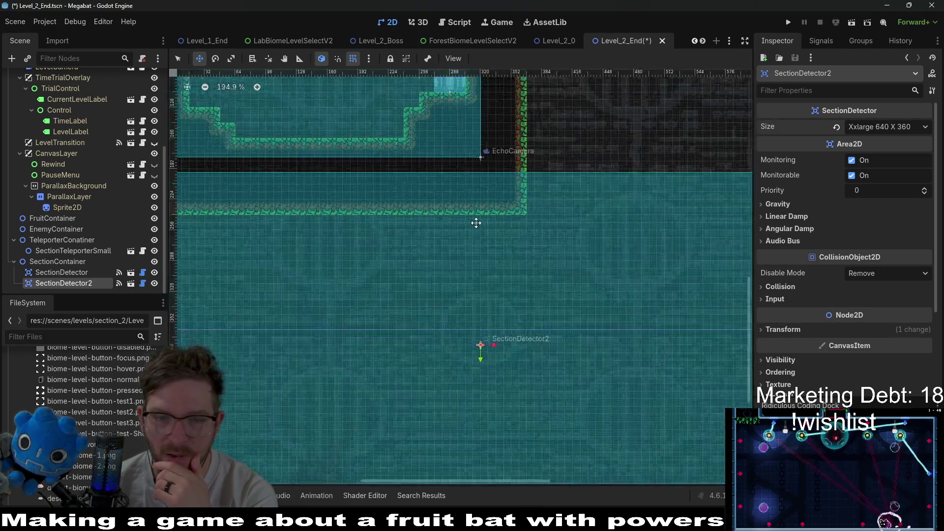
pyautogui.scroll(5, 73, 152)
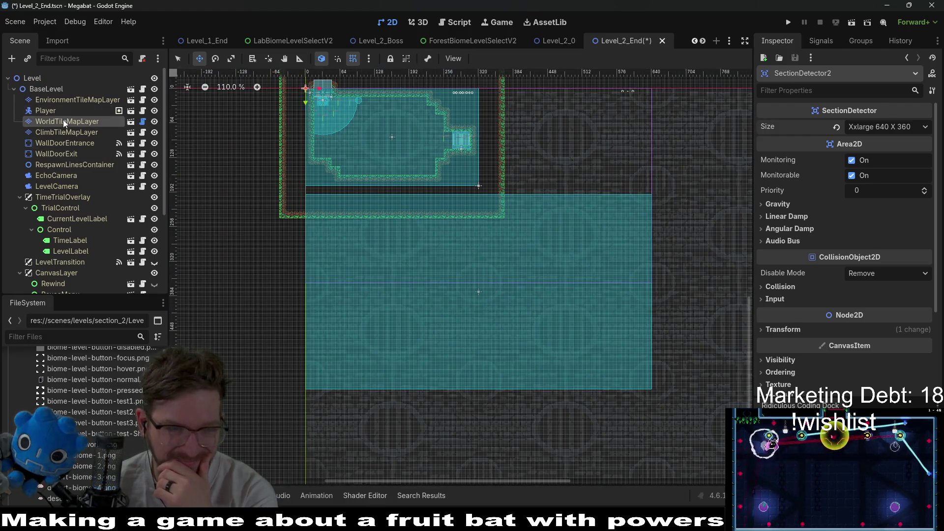
# Step: Select WorldTileMapLayer and pan to show the room and the area below it
pyautogui.click(63, 121)
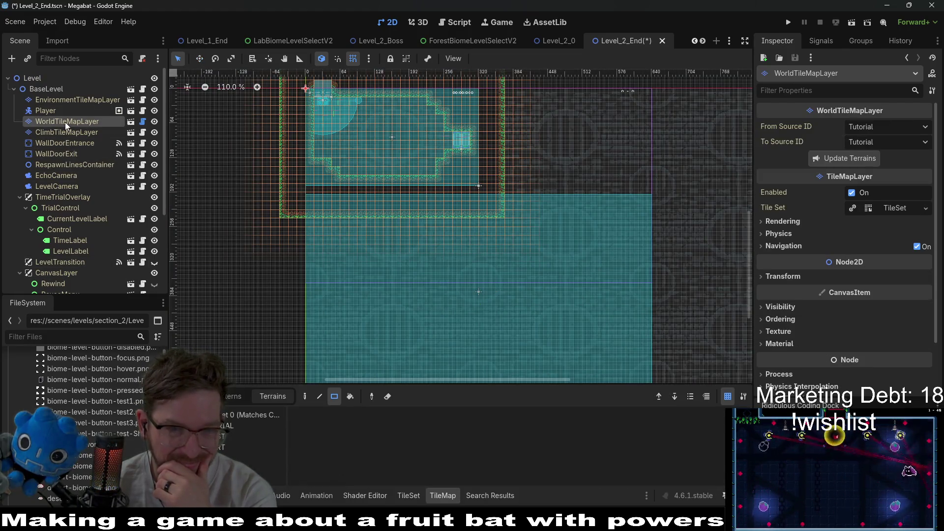
pyautogui.moveTo(606, 253); pyautogui.dragTo(488, 290)
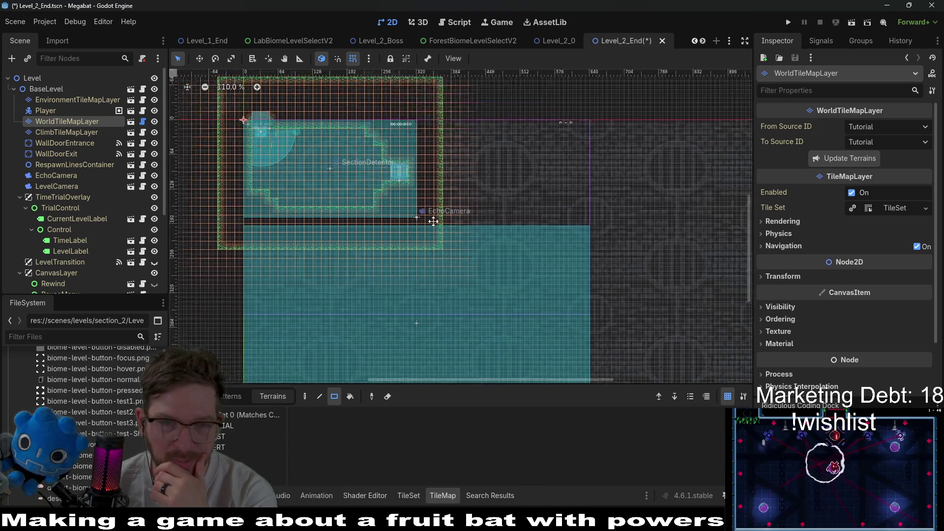
pyautogui.scroll(5, 433, 221)
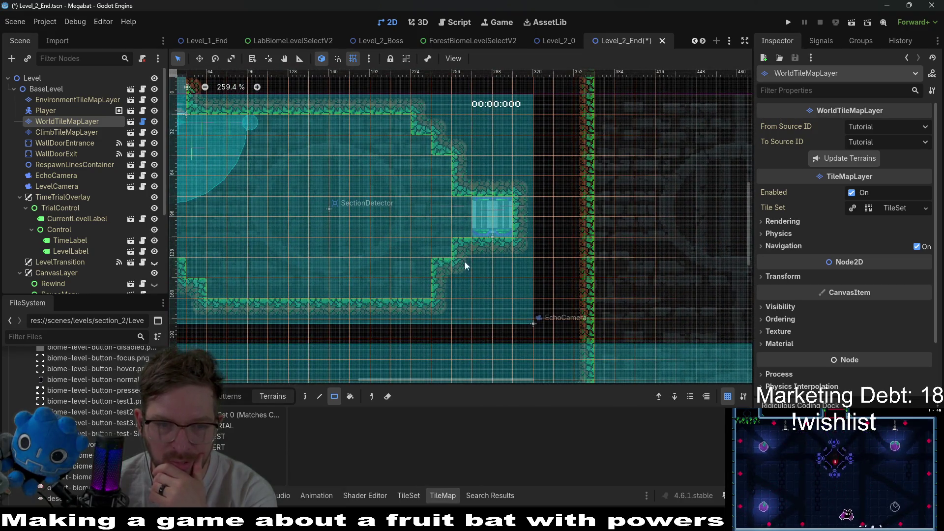
pyautogui.scroll(-3, 491, 278)
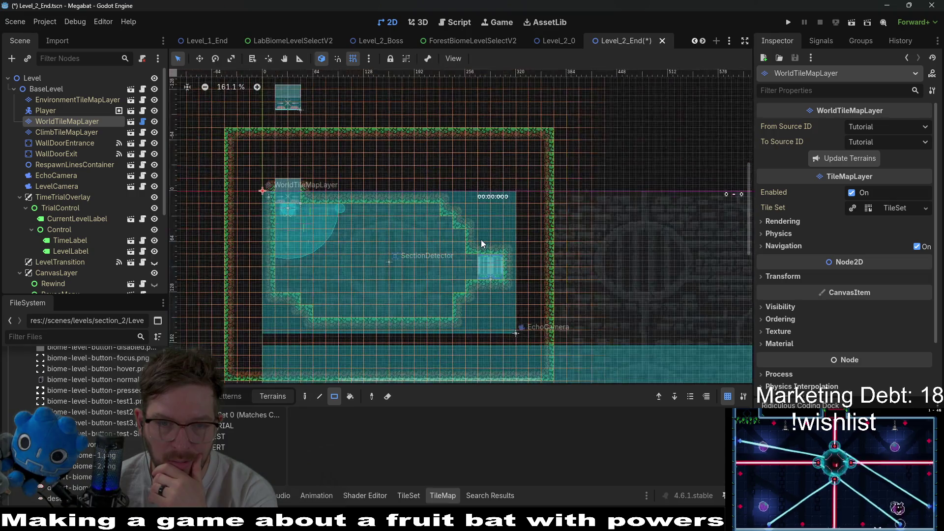
pyautogui.scroll(-2, 481, 240)
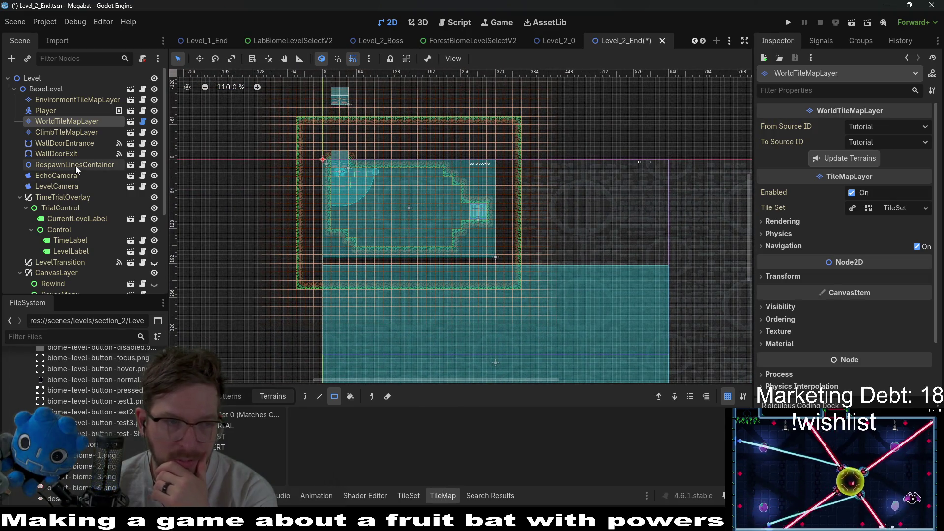
pyautogui.scroll(-5, 77, 166)
# Step: Move SectionDetector2 from below the room to above and right of it
pyautogui.click(60, 282)
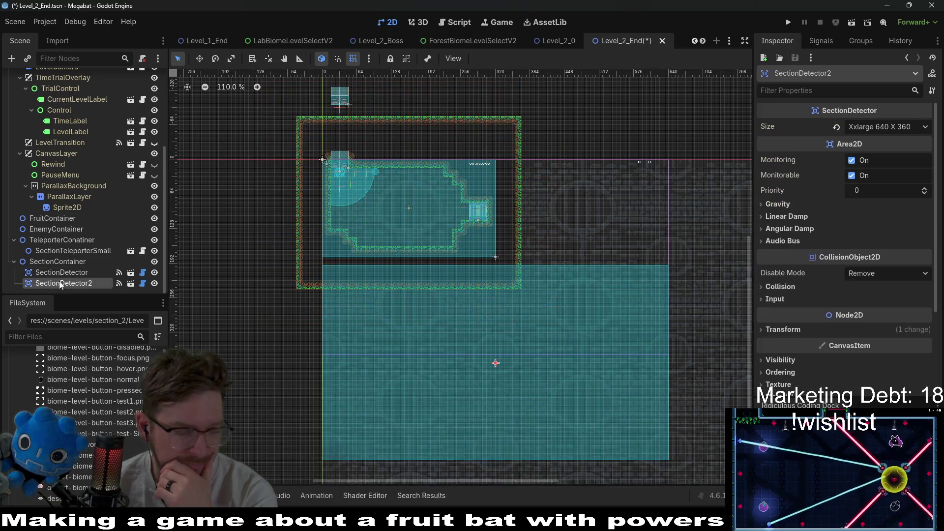
pyautogui.press('w')
pyautogui.moveTo(500, 363)
pyautogui.mouseDown()
pyautogui.moveTo(495, 88)
pyautogui.moveTo(551, 52)
pyautogui.mouseUp()
pyautogui.scroll(6, 550, 214)
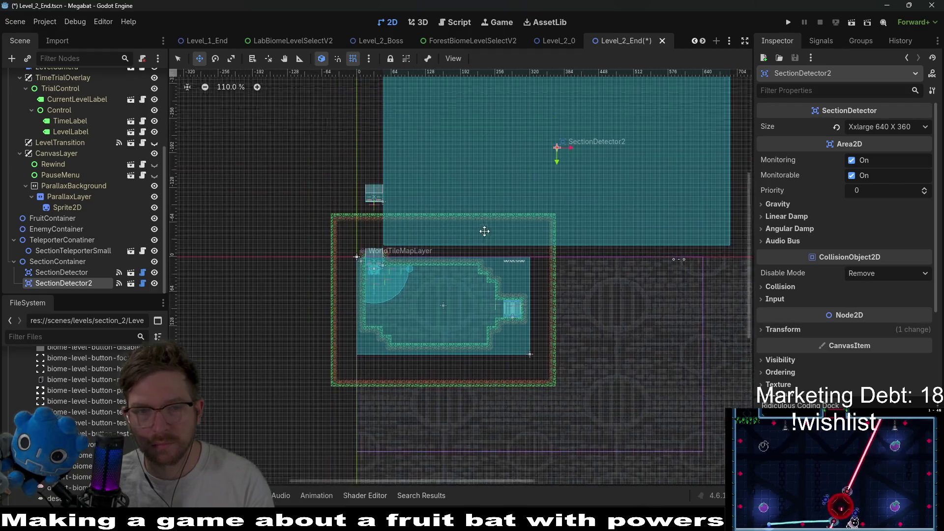
pyautogui.moveTo(551, 214)
pyautogui.mouseDown()
pyautogui.moveTo(573, 207)
pyautogui.moveTo(565, 216)
pyautogui.mouseUp()
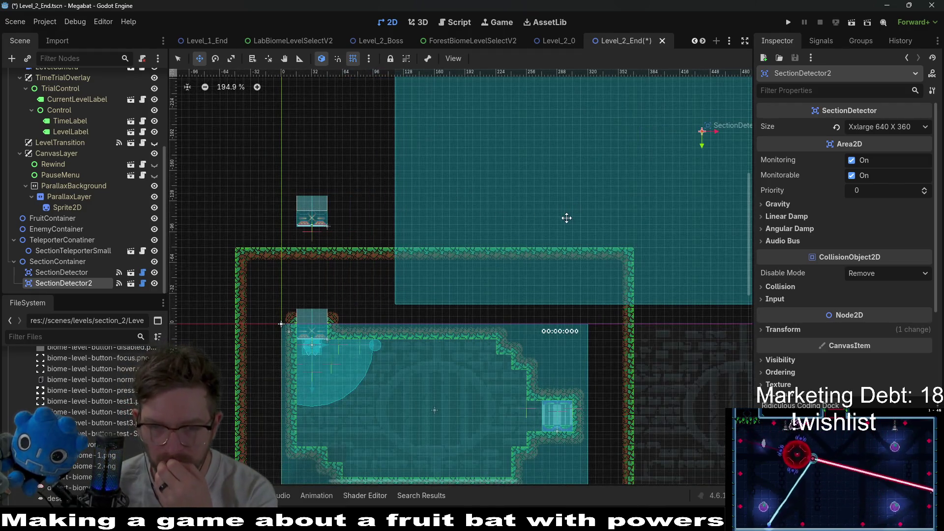
pyautogui.scroll(7, 599, 290)
pyautogui.press('Down')
pyautogui.press('Down')
pyautogui.press('Down')
pyautogui.press('Right')
pyautogui.scroll(-10, 670, 284)
pyautogui.scroll(3, 559, 266)
# Step: Fine-tune SectionDetector2's horizontal position with a few rightward arrow-key nudges
pyautogui.moveTo(387, 352); pyautogui.dragTo(432, 272)
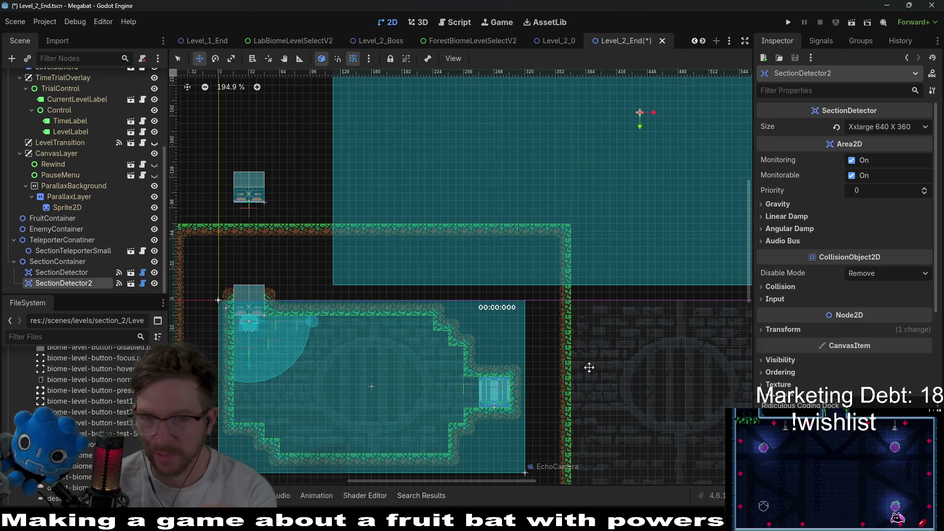
pyautogui.scroll(5, 397, 278)
pyautogui.scroll(-5, 429, 268)
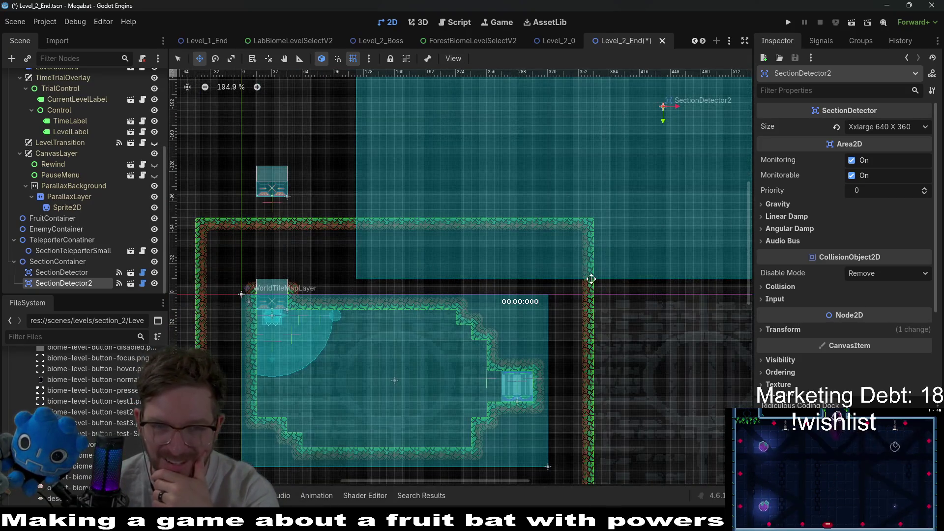
pyautogui.scroll(-3, 591, 279)
pyautogui.hscroll(4, 606, 291)
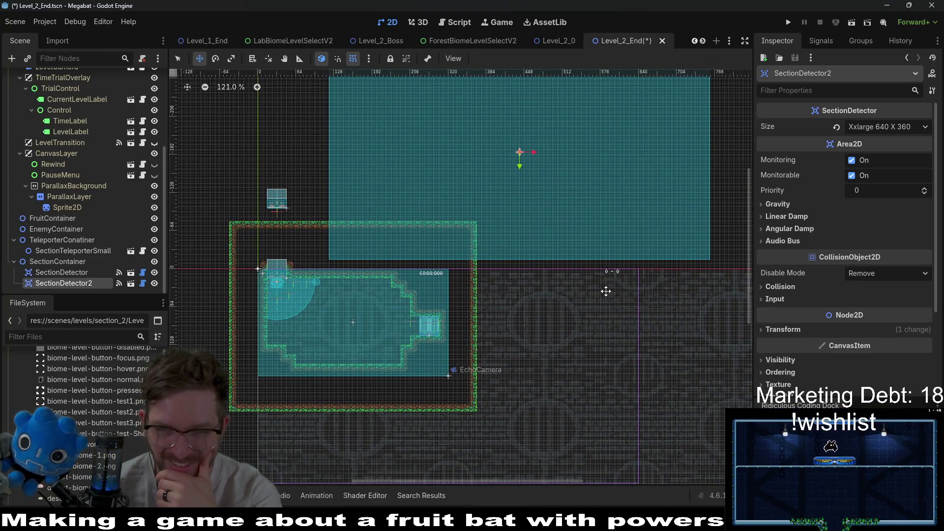
pyautogui.press('Right')
pyautogui.press('Right')
pyautogui.press('Right')
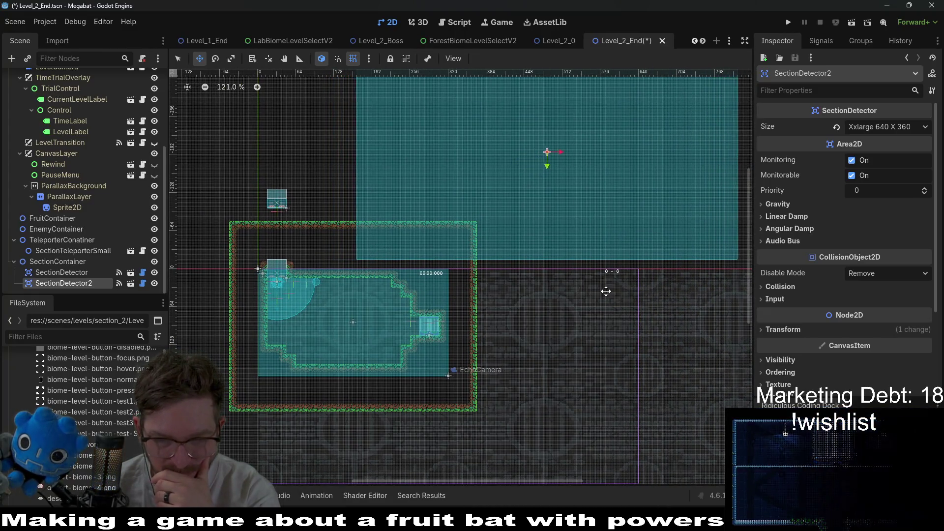
pyautogui.press('Right')
pyautogui.press('Right')
pyautogui.press('Right')
pyautogui.press('Right')
pyautogui.press('Right')
pyautogui.press('Right')
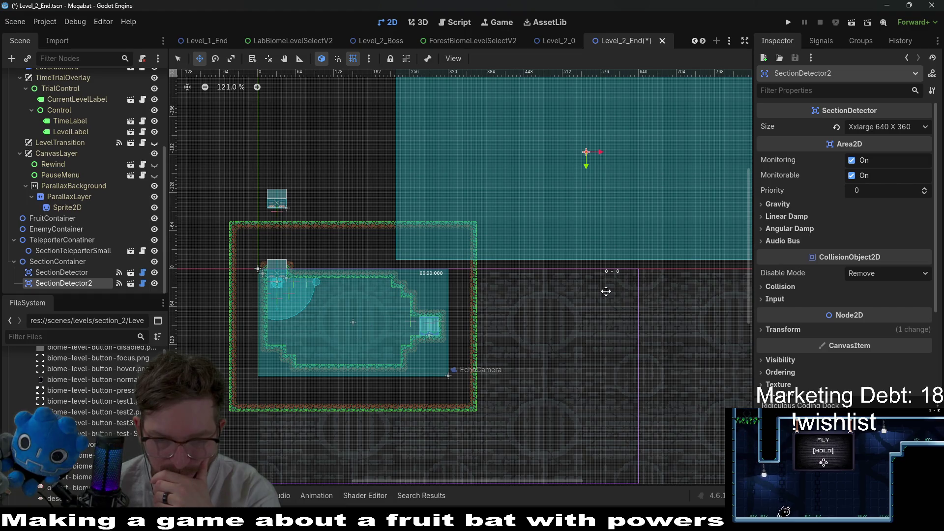
pyautogui.press('Right')
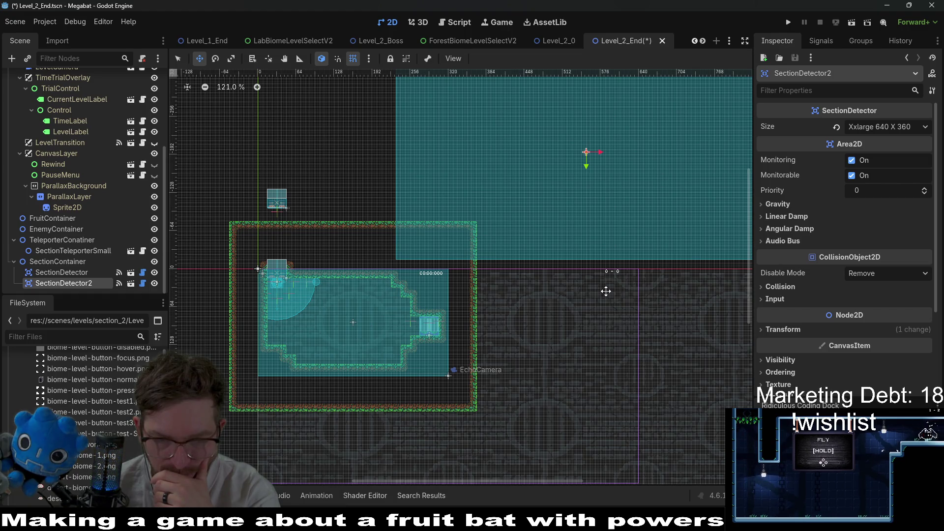
pyautogui.press('Right')
pyautogui.press('Right')
pyautogui.press('Right')
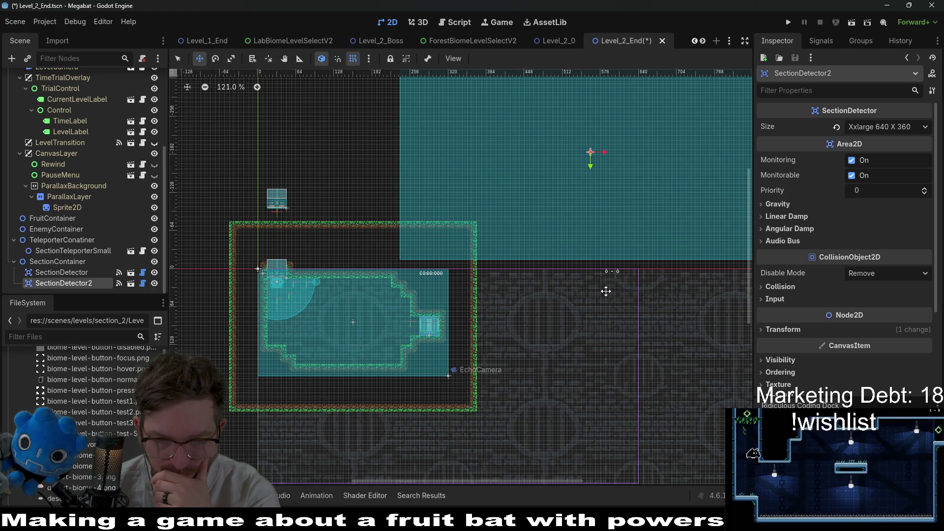
pyautogui.scroll(5, 396, 221)
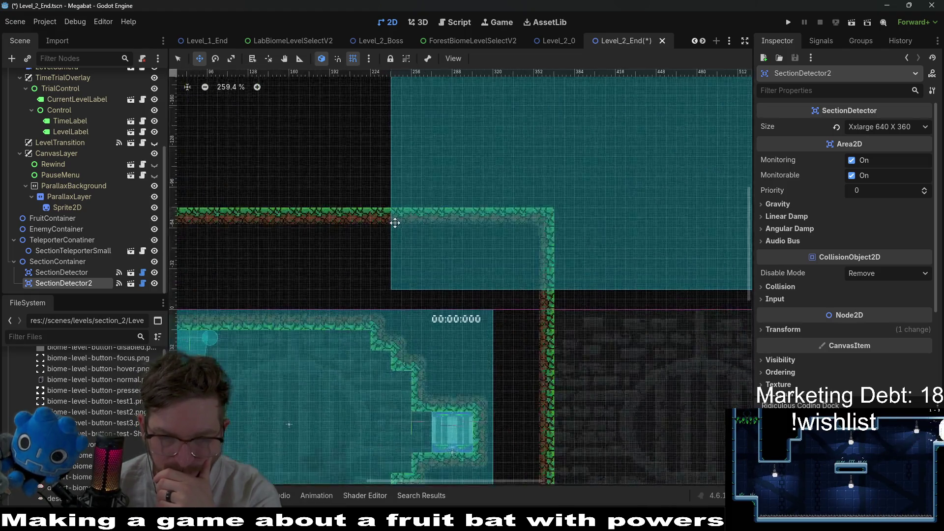
pyautogui.scroll(-5, 394, 217)
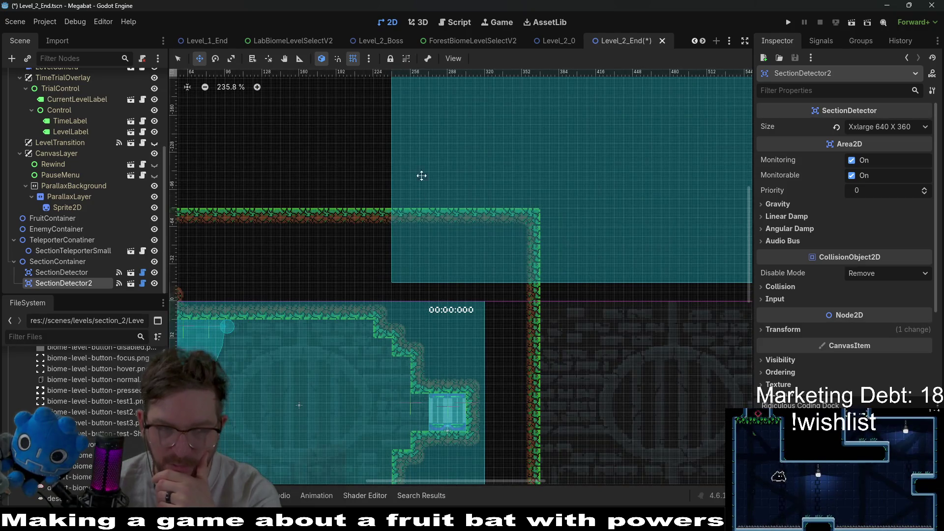
pyautogui.scroll(-4, 474, 258)
pyautogui.scroll(5, 77, 176)
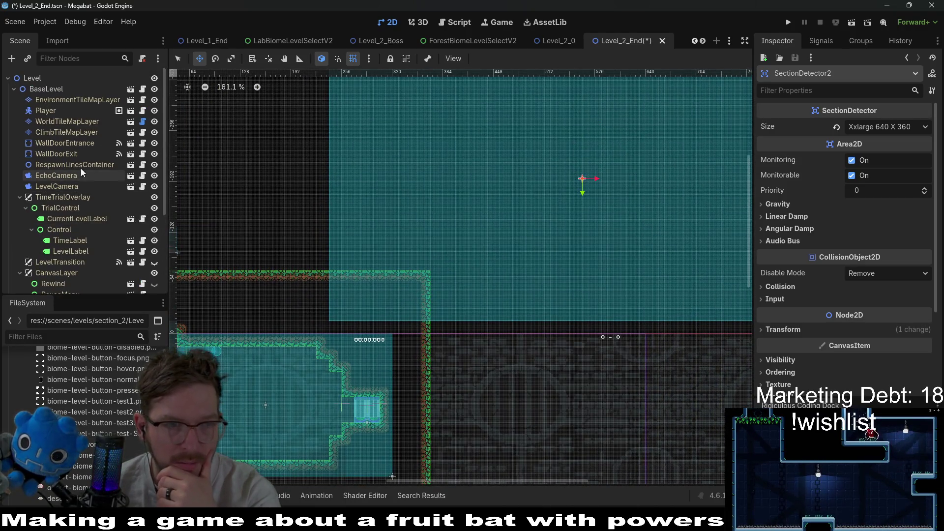
# Step: Paint forest terrain for the new room's floor, right wall and ceiling on WorldTileMapLayer
pyautogui.click(69, 122)
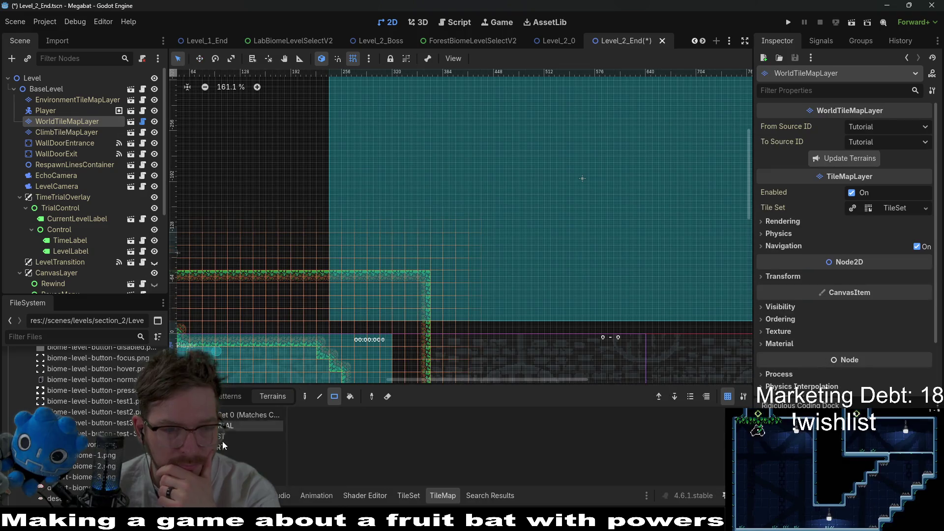
pyautogui.scroll(-4, 418, 241)
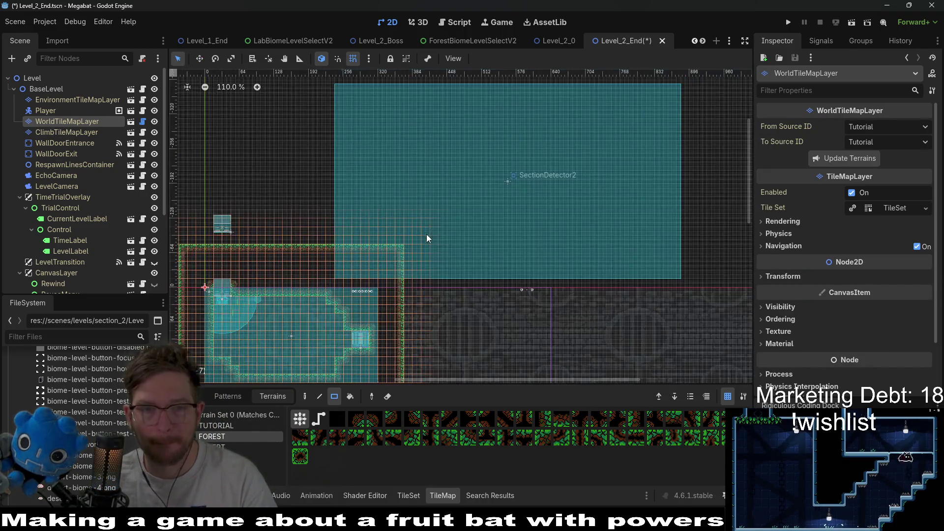
pyautogui.scroll(1, 444, 235)
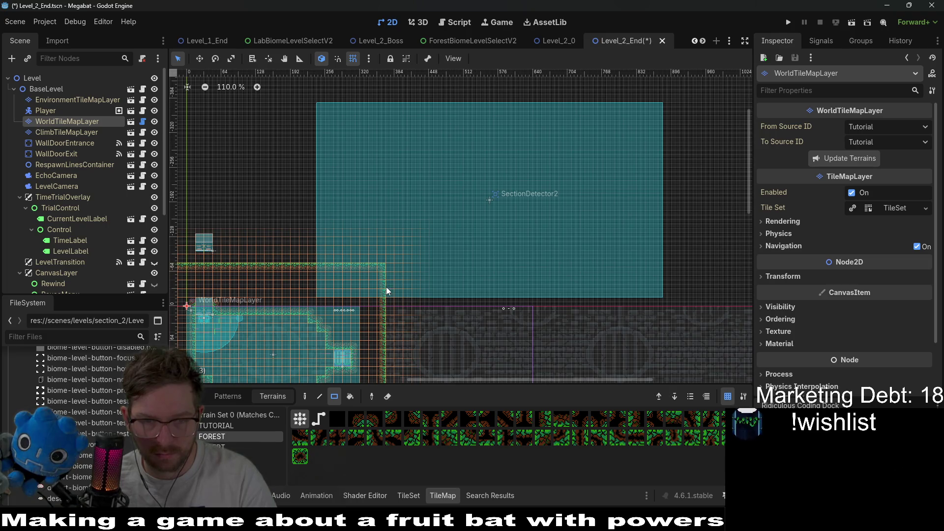
pyautogui.moveTo(389, 291); pyautogui.dragTo(671, 338)
pyautogui.moveTo(657, 104)
pyautogui.mouseDown()
pyautogui.moveTo(691, 153)
pyautogui.moveTo(693, 346)
pyautogui.moveTo(694, 337)
pyautogui.mouseUp()
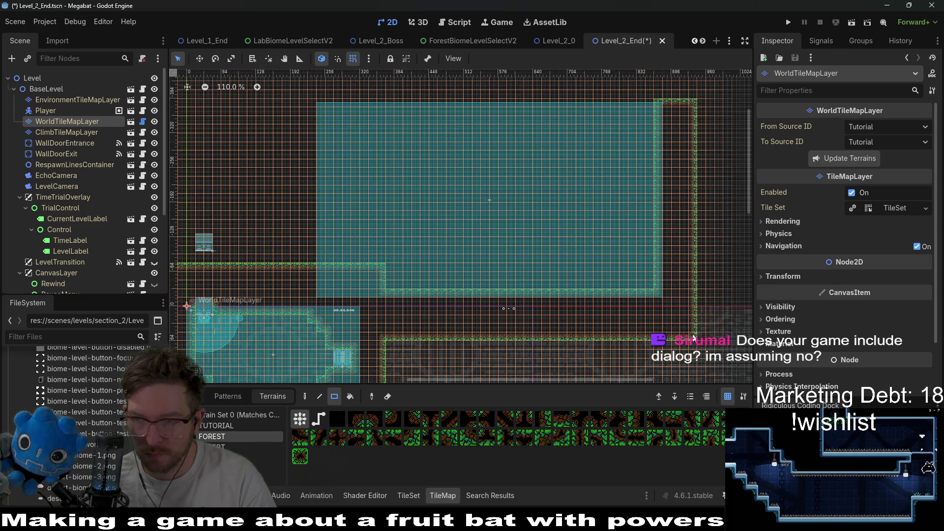
pyautogui.scroll(2, 694, 158)
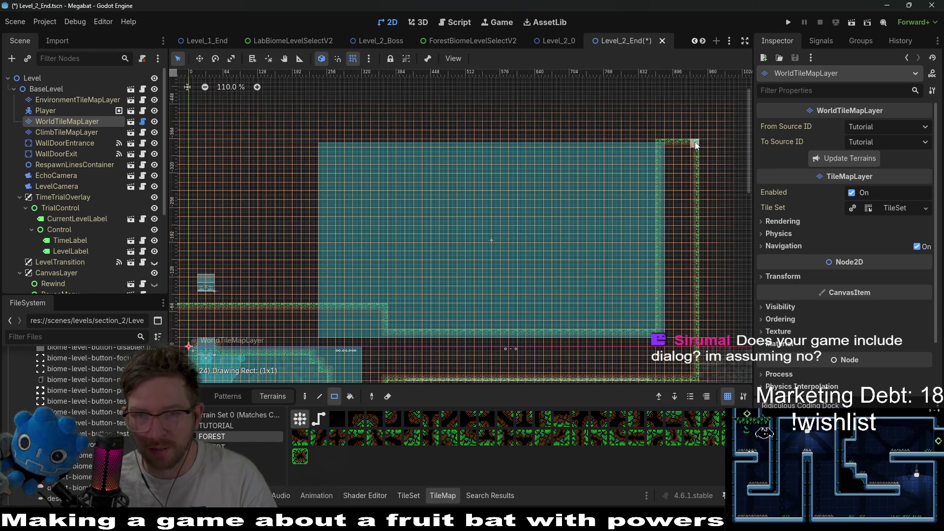
pyautogui.moveTo(682, 146)
pyautogui.mouseDown()
pyautogui.moveTo(314, 110)
pyautogui.moveTo(324, 320)
pyautogui.mouseUp()
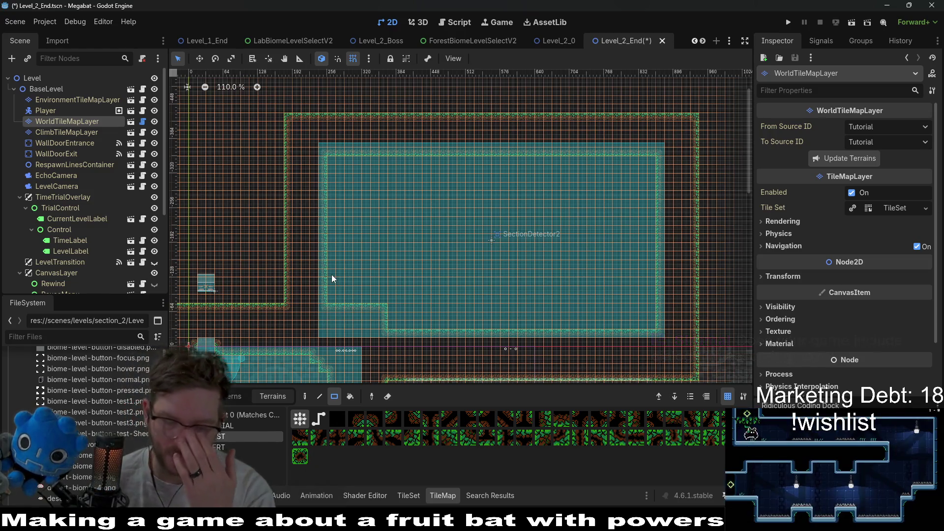
# Step: Fill a terrain block in the new room's top-left corner, leaving a small nook below it
pyautogui.scroll(-4, 465, 295)
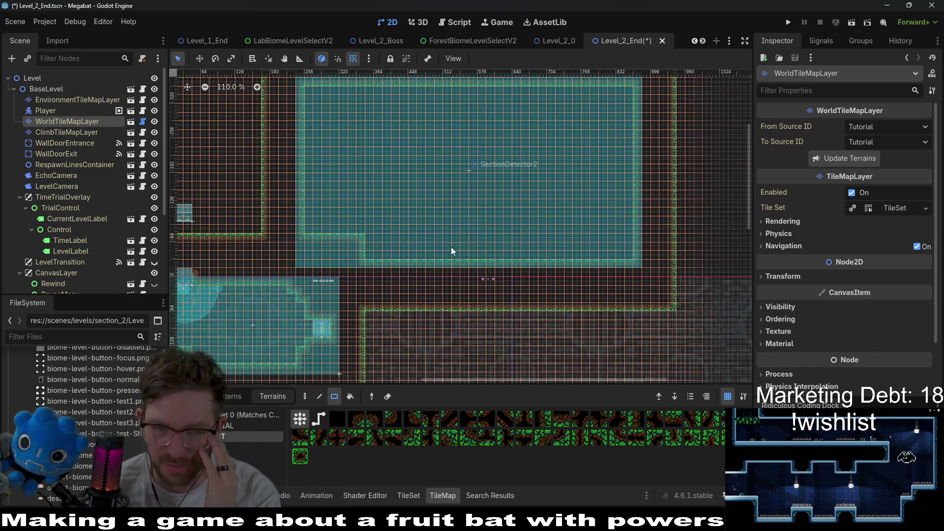
pyautogui.hscroll(-3, 457, 251)
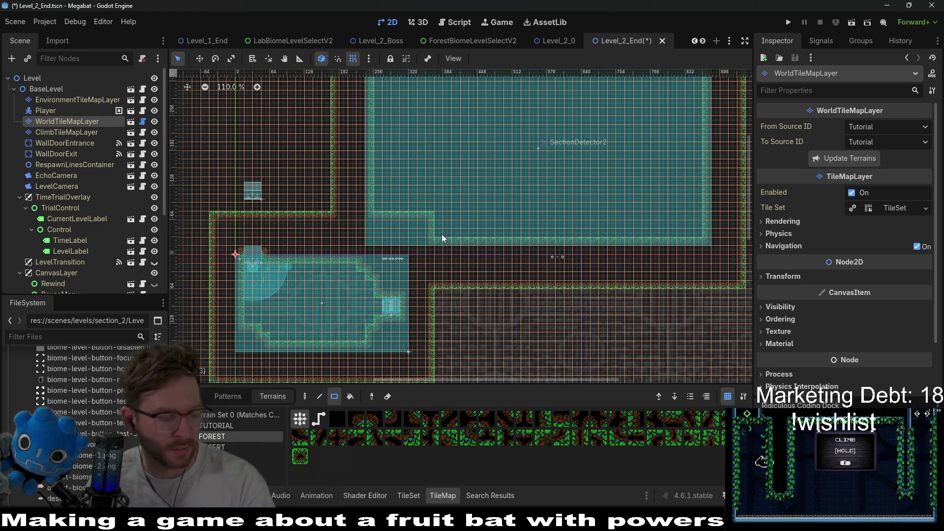
pyautogui.scroll(-1, 437, 276)
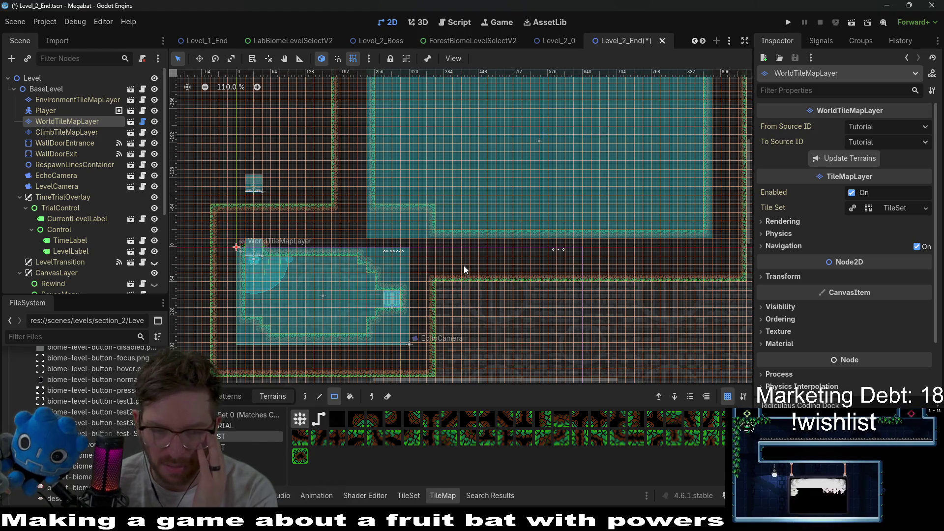
pyautogui.scroll(4, 464, 268)
pyautogui.moveTo(474, 185); pyautogui.dragTo(478, 156)
pyautogui.moveTo(417, 214)
pyautogui.mouseDown()
pyautogui.moveTo(393, 232)
pyautogui.moveTo(361, 293)
pyautogui.moveTo(345, 226)
pyautogui.moveTo(341, 259)
pyautogui.mouseUp()
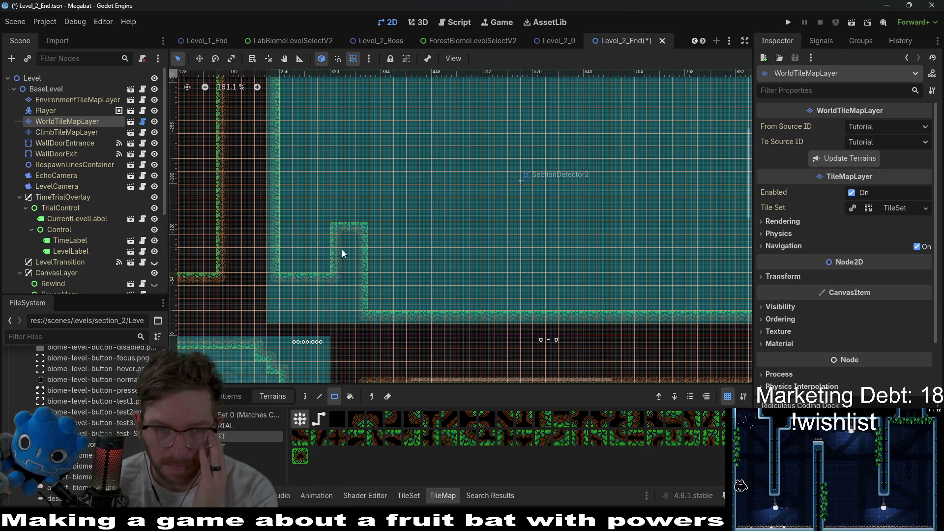
pyautogui.moveTo(355, 203)
pyautogui.mouseDown()
pyautogui.moveTo(339, 268)
pyautogui.moveTo(346, 116)
pyautogui.mouseUp()
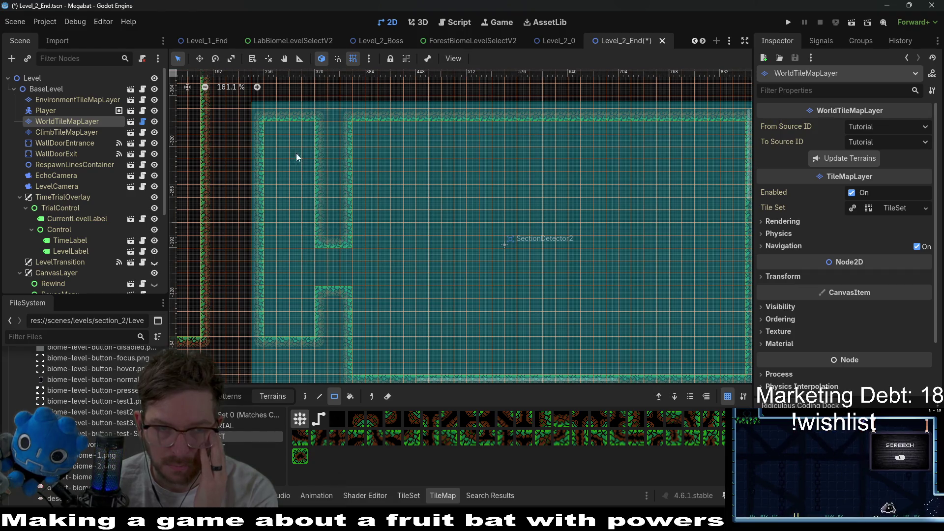
pyautogui.moveTo(270, 132)
pyautogui.mouseDown()
pyautogui.moveTo(305, 159)
pyautogui.moveTo(311, 144)
pyautogui.moveTo(318, 196)
pyautogui.mouseUp()
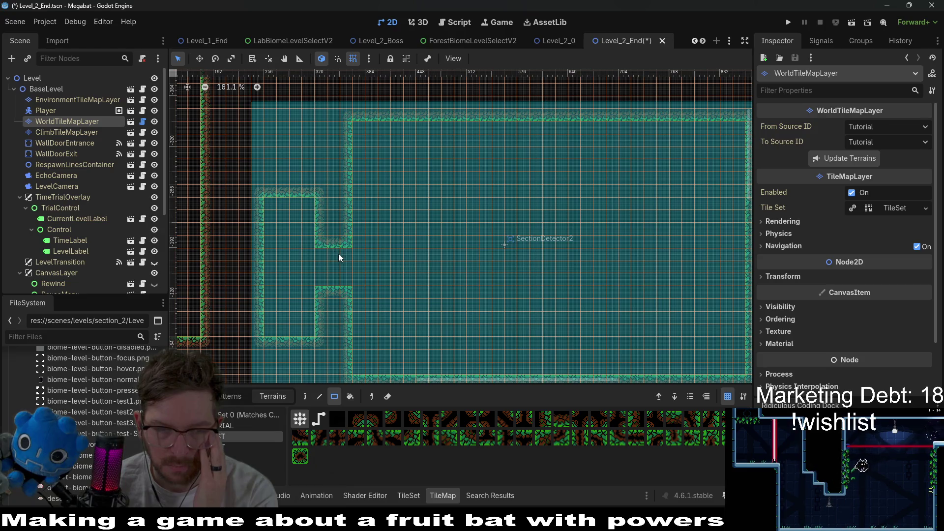
pyautogui.click(39, 81)
# Step: Add a Node2D as a child of the Level root
pyautogui.rightClick(40, 81)
pyautogui.click(66, 91)
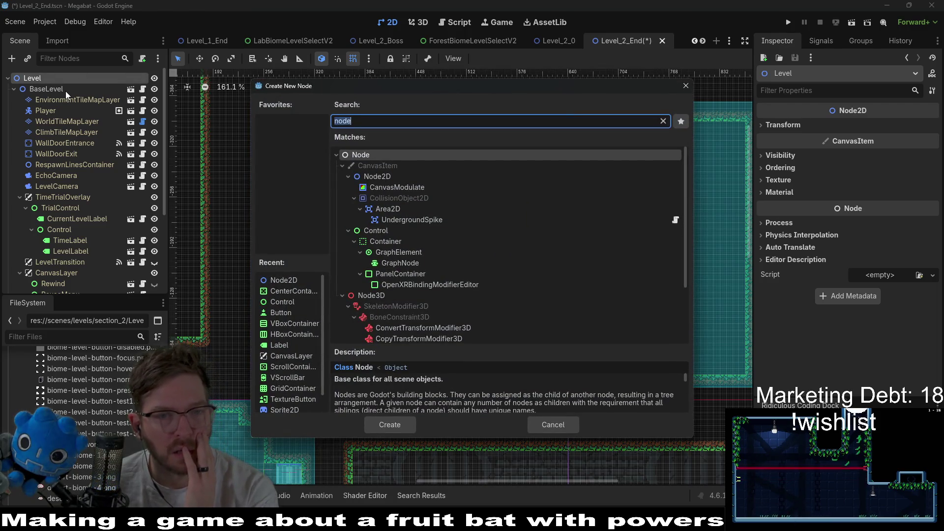
pyautogui.write('node2d')
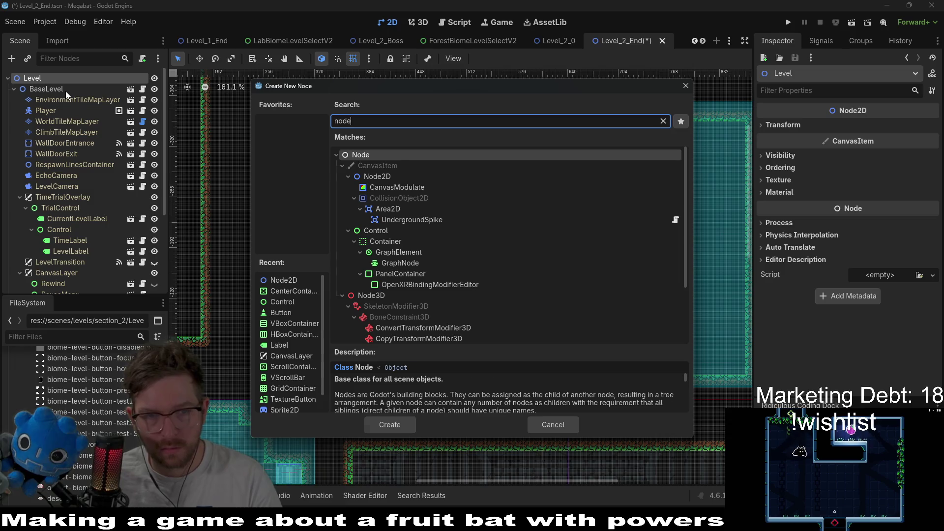
pyautogui.press('Return')
# Step: Rename the Node2D to CheckpointContainer and move it directly under Level, above BaseLevel
pyautogui.doubleClick(54, 283)
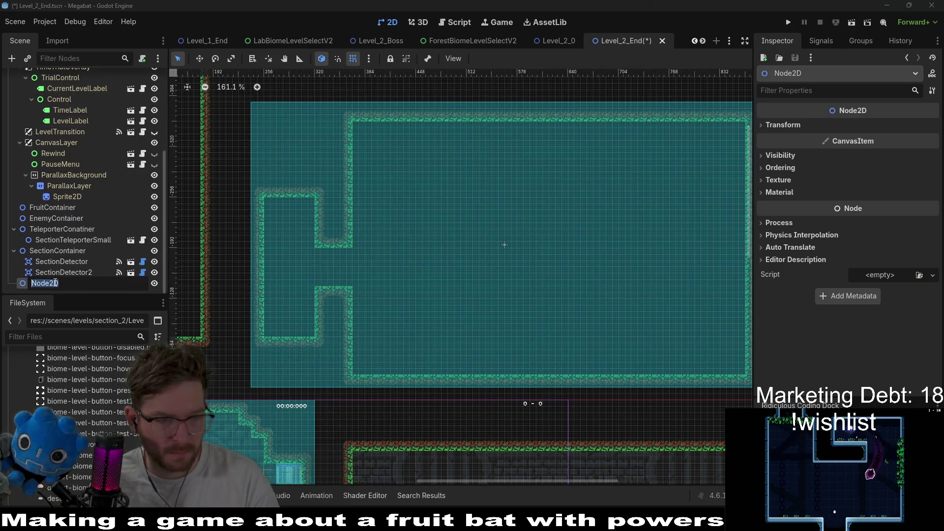
pyautogui.write('check')
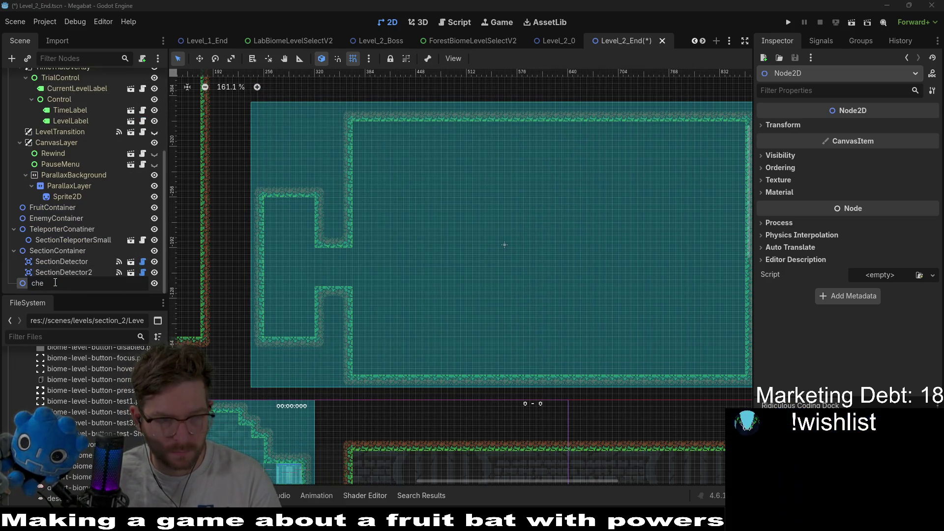
pyautogui.press('BackSpace')
pyautogui.press('BackSpace')
pyautogui.press('BackSpace')
pyautogui.write('poi')
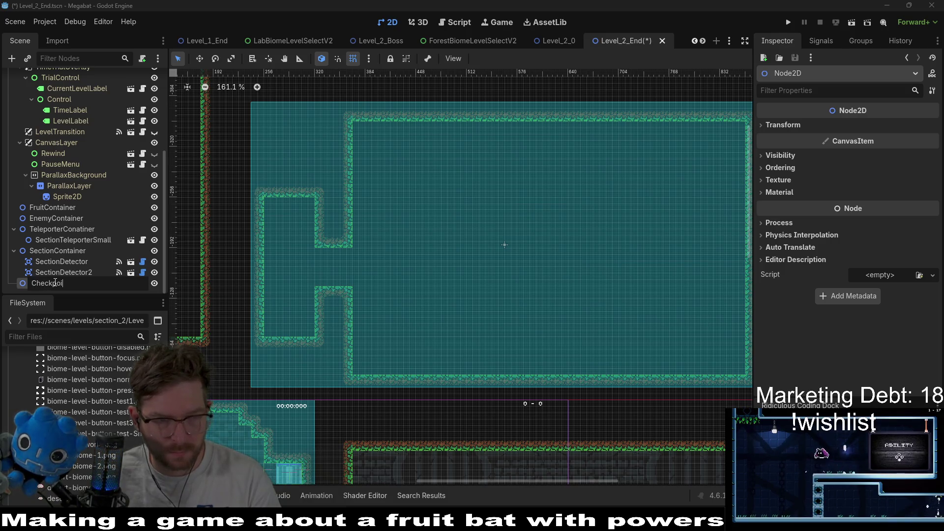
pyautogui.write('ntConatiner')
pyautogui.press('Return')
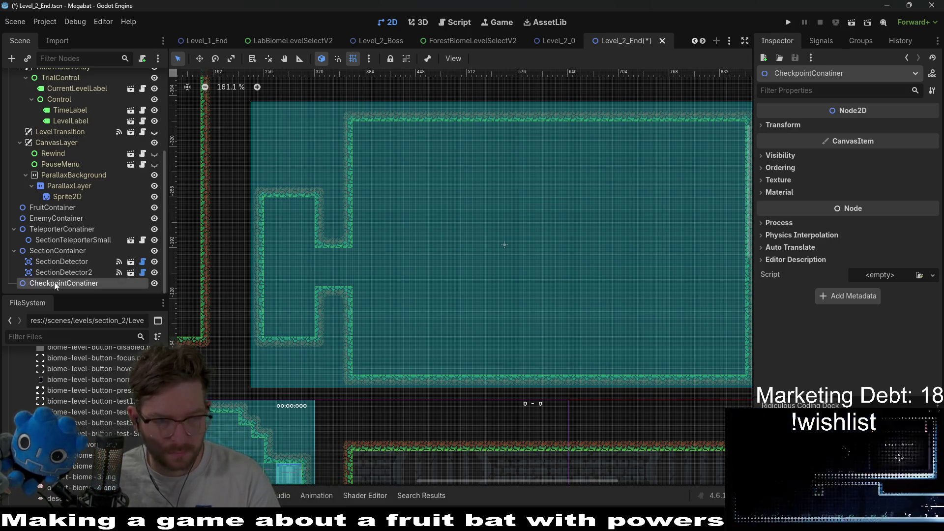
pyautogui.press('Right')
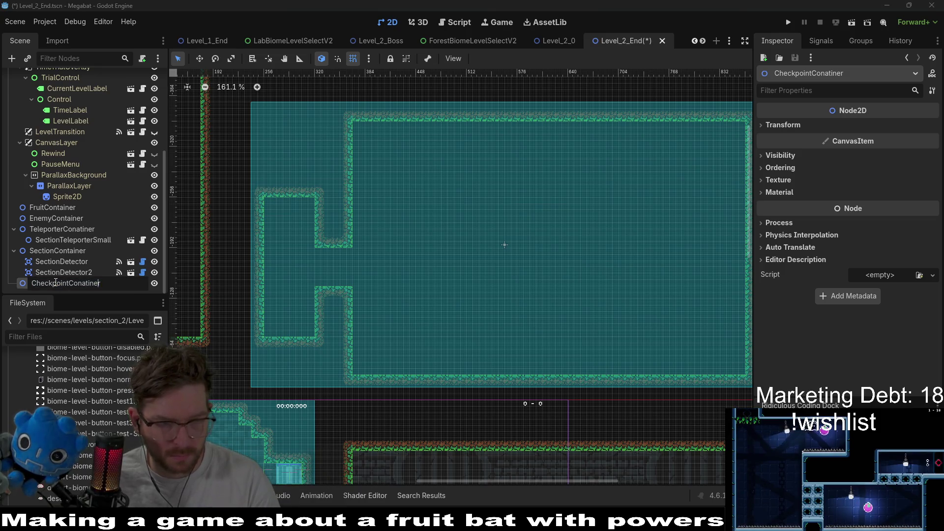
pyautogui.press('BackSpace')
pyautogui.press('BackSpace')
pyautogui.write('ta')
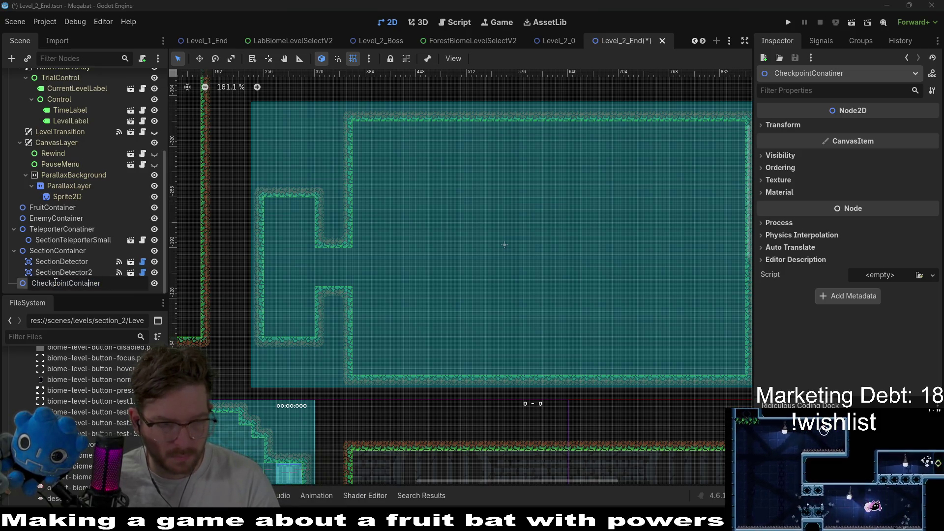
pyautogui.press('Return')
pyautogui.moveTo(54, 282)
pyautogui.mouseDown()
pyautogui.moveTo(69, 108)
pyautogui.moveTo(83, 59)
pyautogui.moveTo(71, 86)
pyautogui.mouseUp()
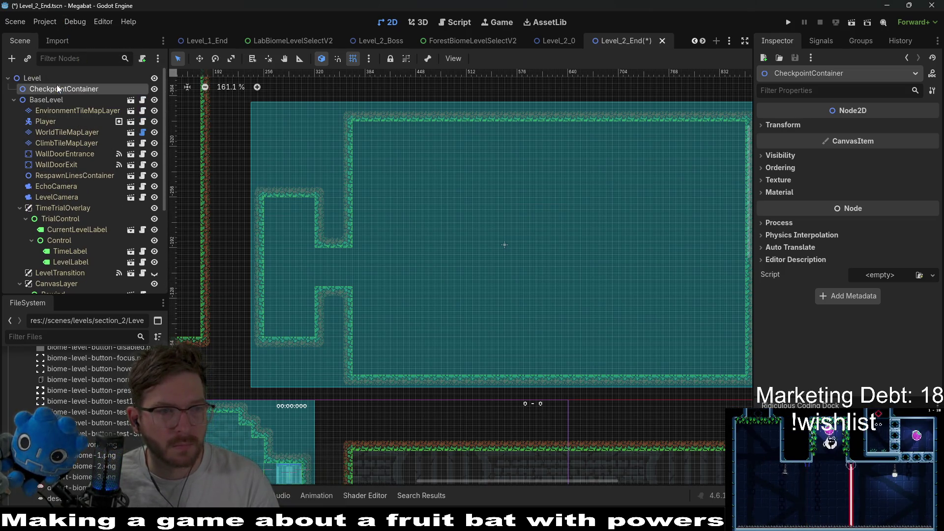
# Step: Instance CheckPoint.tscn under CheckpointContainer and place it in the room's upper-left nook
pyautogui.rightClick(58, 89)
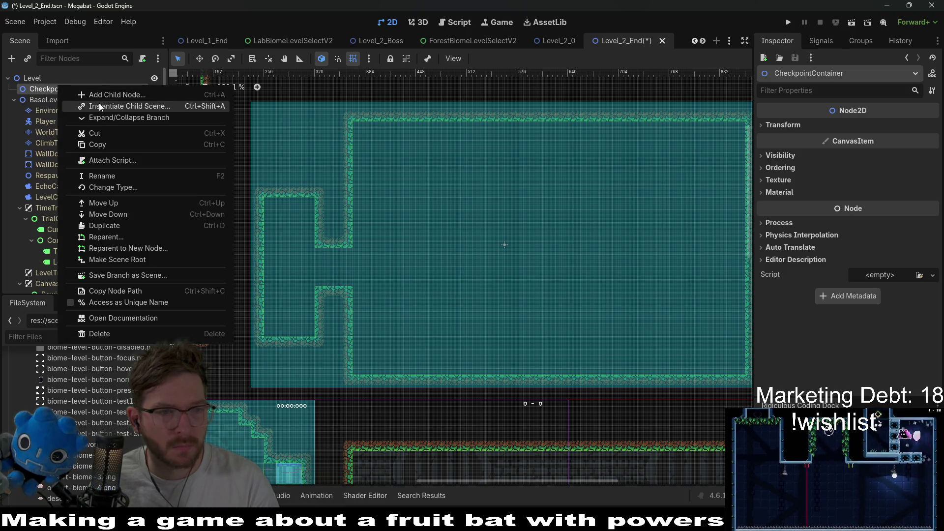
pyautogui.click(123, 106)
pyautogui.write('cehck')
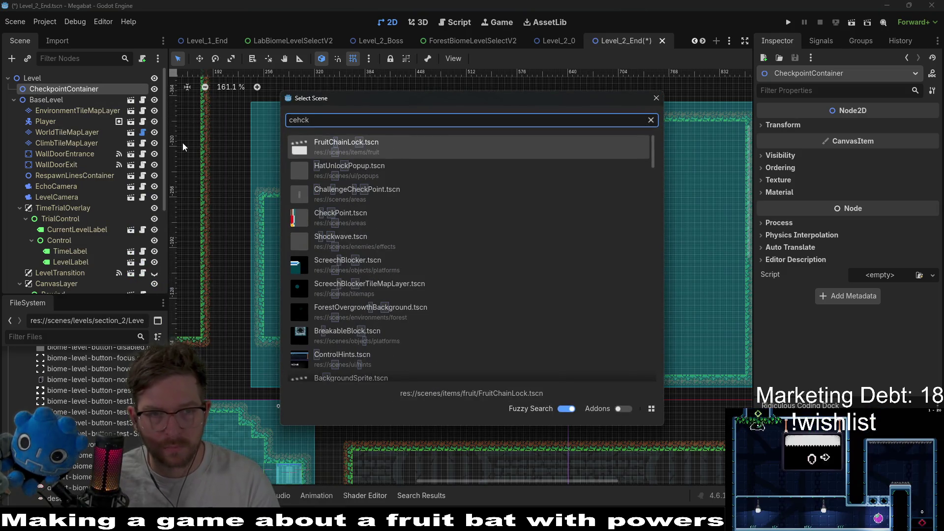
pyautogui.press('BackSpace')
pyautogui.press('BackSpace')
pyautogui.press('BackSpace')
pyautogui.write('check')
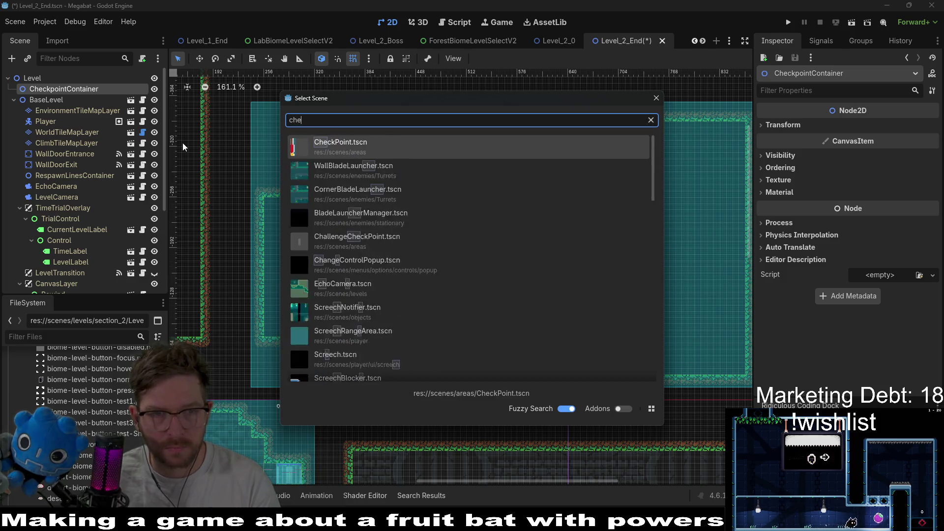
pyautogui.press('Return')
pyautogui.press('w')
pyautogui.moveTo(374, 185)
pyautogui.mouseDown()
pyautogui.moveTo(305, 196)
pyautogui.moveTo(424, 290)
pyautogui.mouseUp()
pyautogui.moveTo(344, 288)
pyautogui.mouseDown()
pyautogui.moveTo(301, 215)
pyautogui.moveTo(326, 213)
pyautogui.mouseUp()
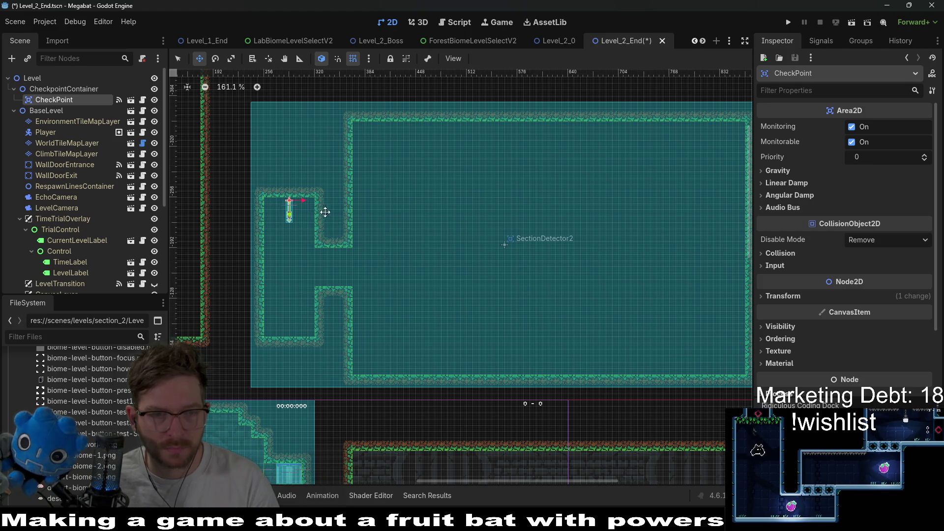
# Step: Save the Level_2_End scene with Ctrl+S
pyautogui.scroll(8, 294, 199)
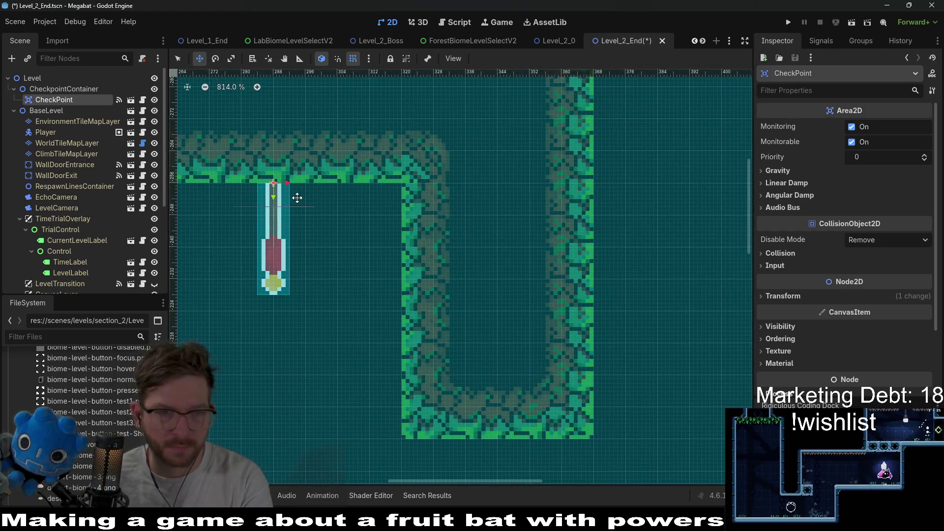
pyautogui.scroll(-6, 295, 198)
pyautogui.scroll(-2, 363, 197)
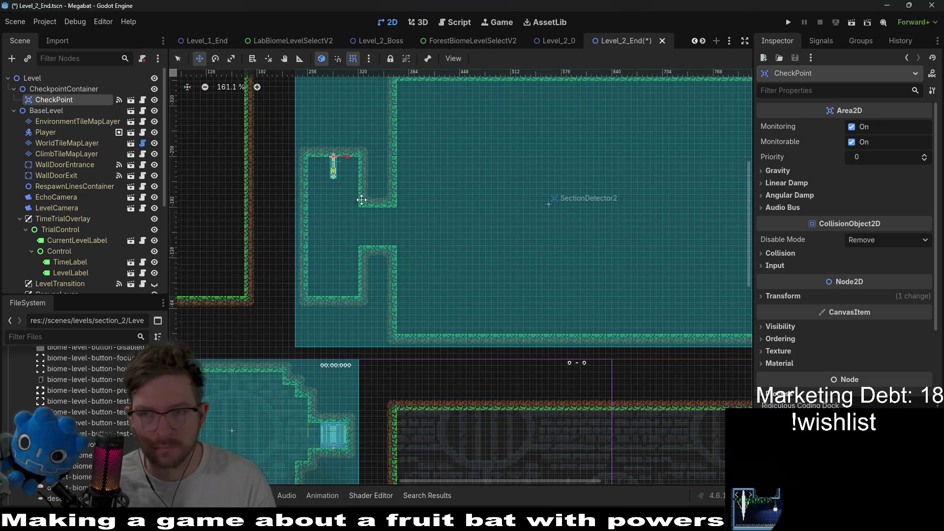
pyautogui.scroll(-2, 383, 207)
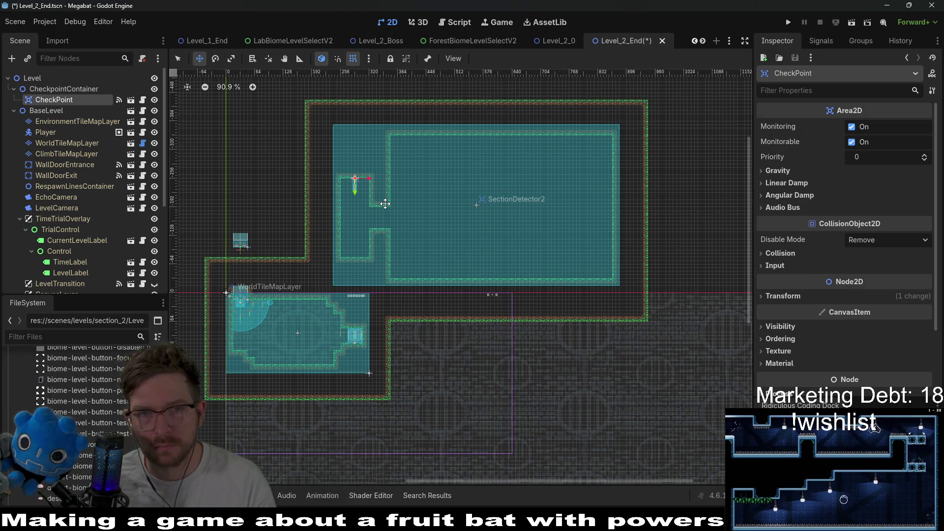
pyautogui.hotkey('ctrl', 's')
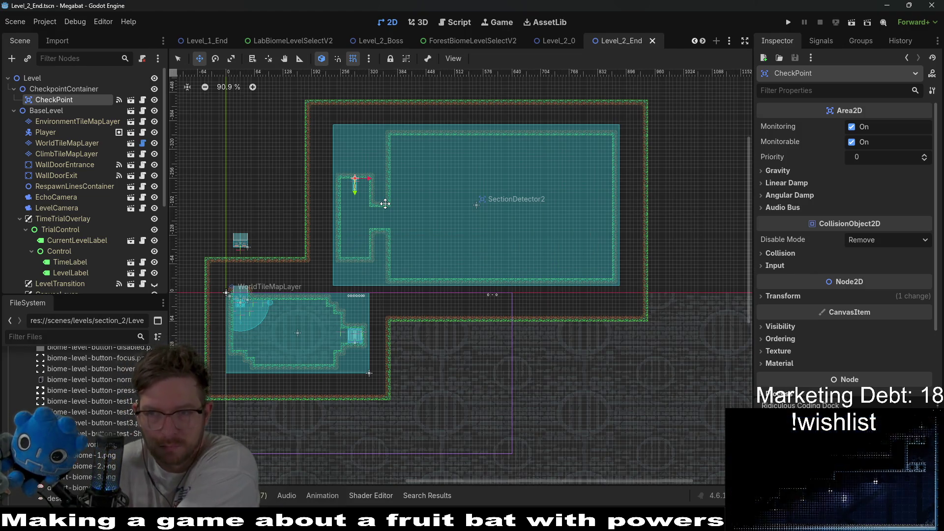
# Step: Zoom around the canvas to review the checkpoint in the forest room
pyautogui.scroll(3, 385, 204)
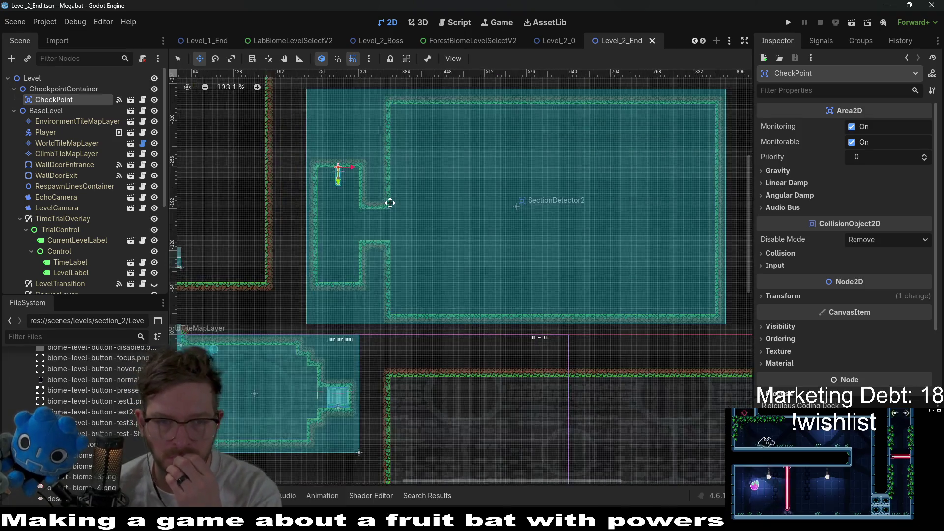
pyautogui.scroll(-2, 389, 203)
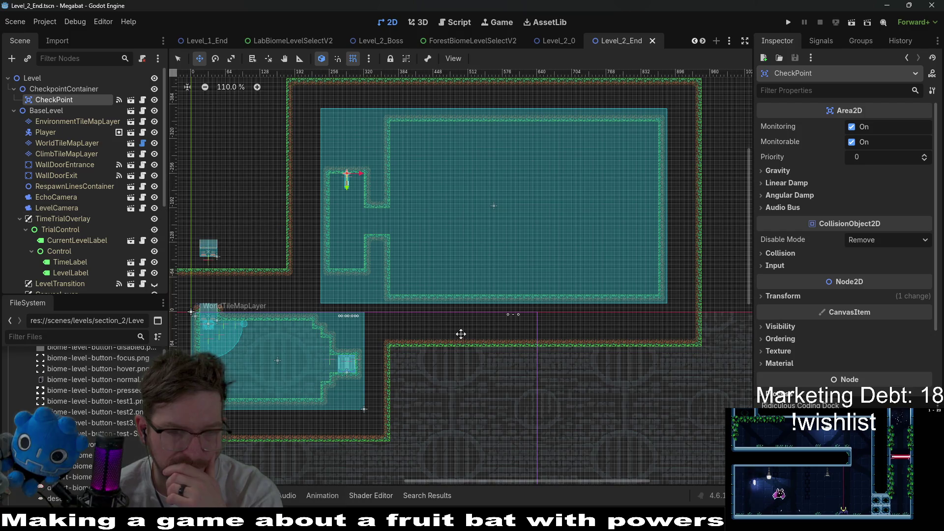
pyautogui.scroll(-2, 485, 312)
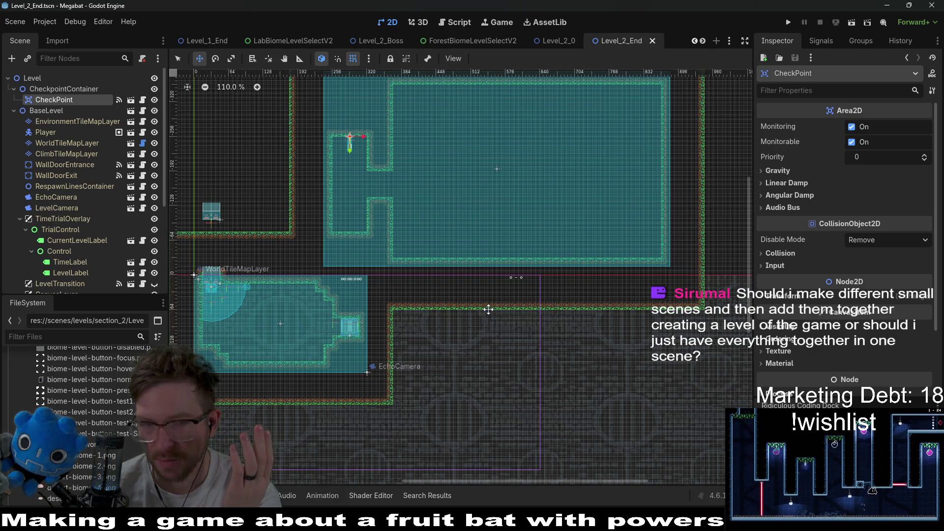
pyautogui.scroll(-3, 488, 309)
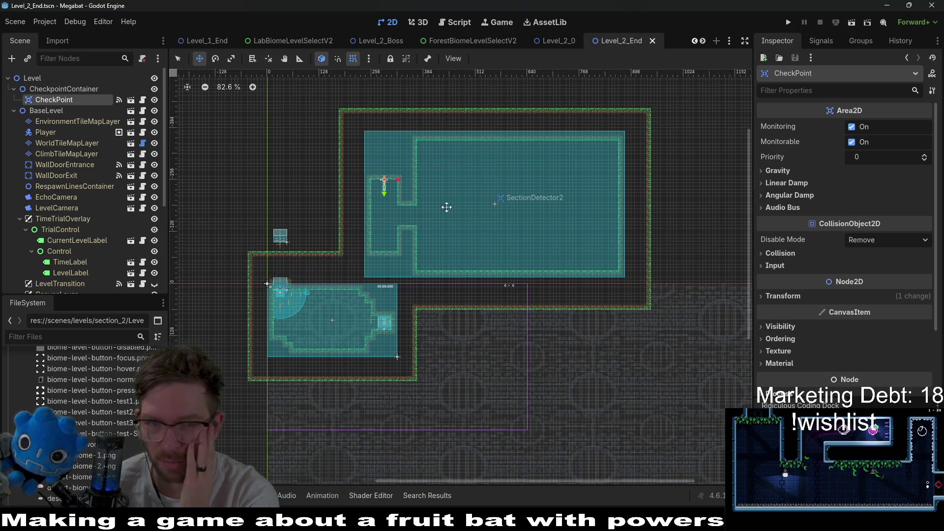
pyautogui.scroll(-5, 81, 273)
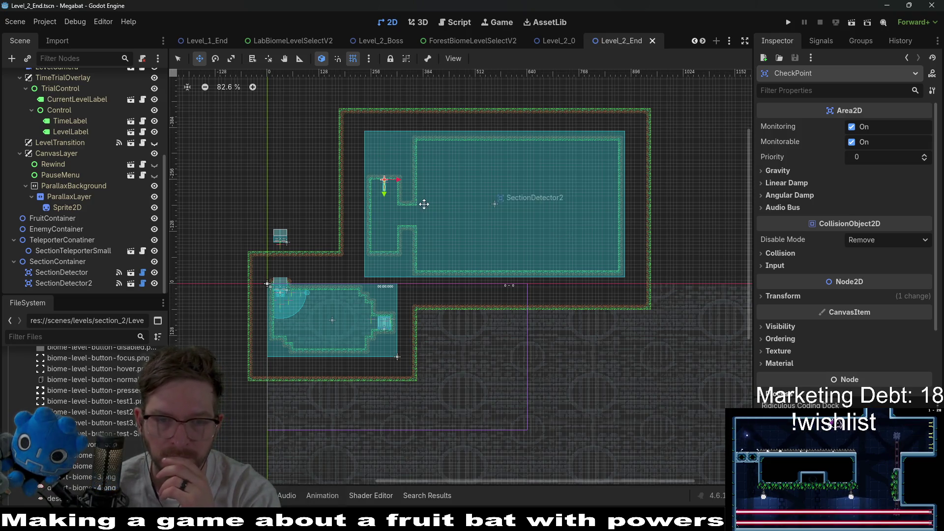
pyautogui.scroll(3, 485, 184)
pyautogui.scroll(-2, 513, 173)
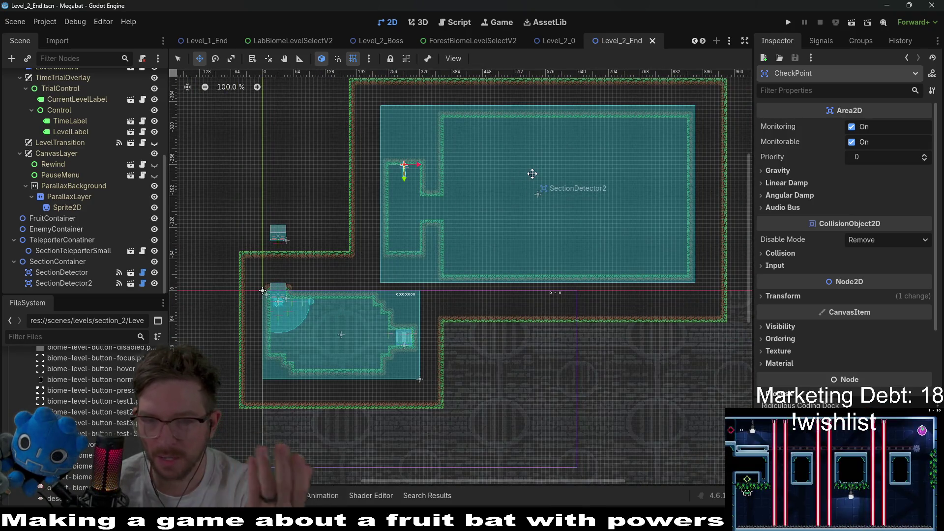
pyautogui.scroll(2, 464, 248)
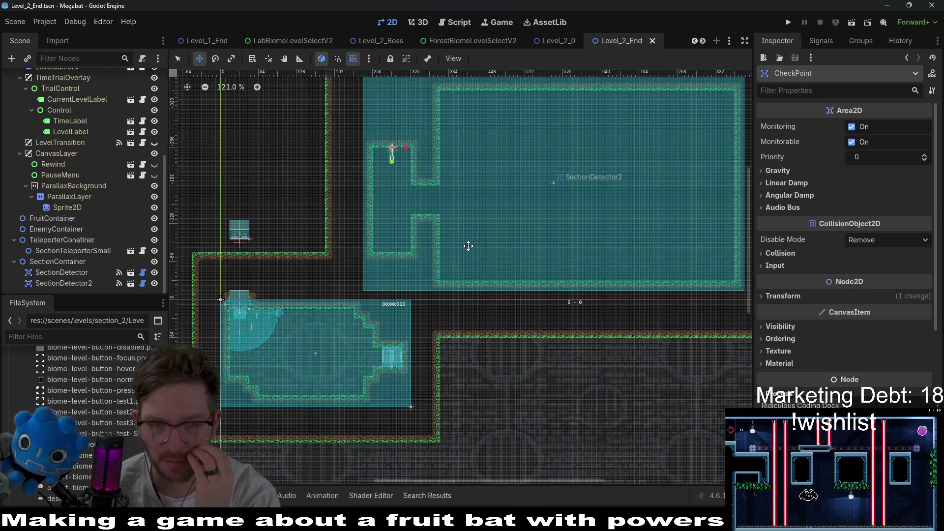
pyautogui.scroll(5, 121, 196)
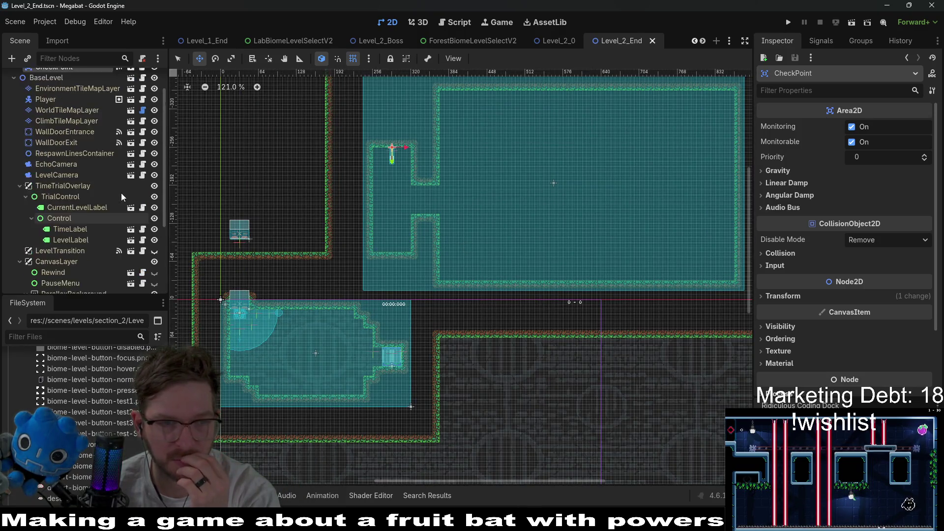
# Step: Pan the canvas over both forest rooms and select the TeleporterConatiner node to view its properties
pyautogui.click(66, 143)
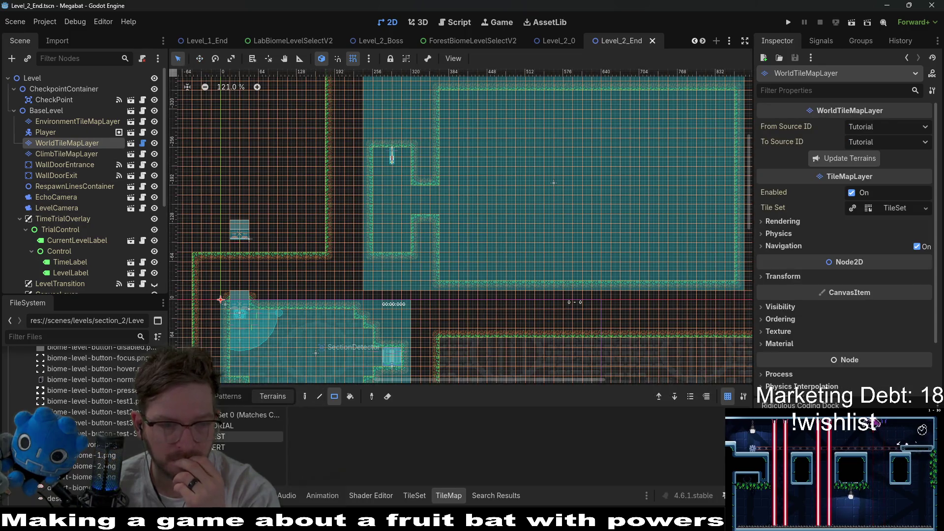
pyautogui.scroll(3, 381, 315)
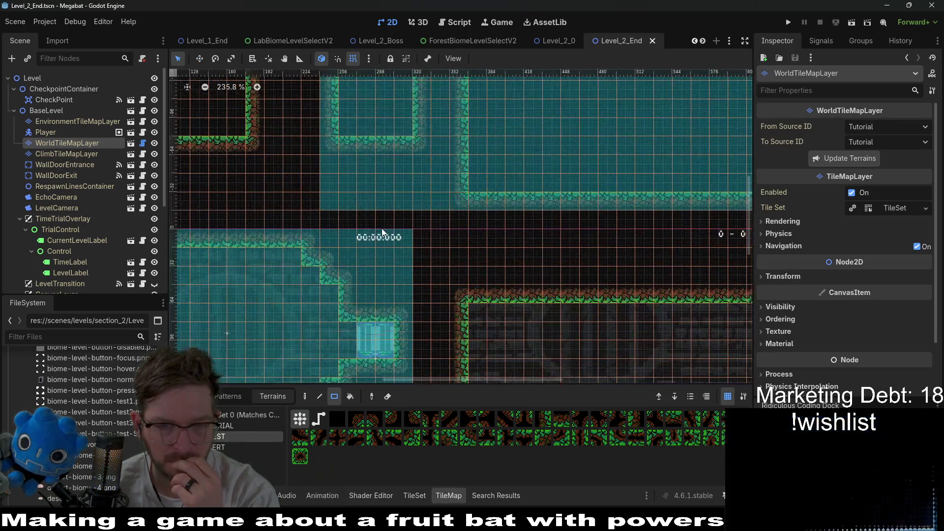
pyautogui.scroll(-2, 385, 271)
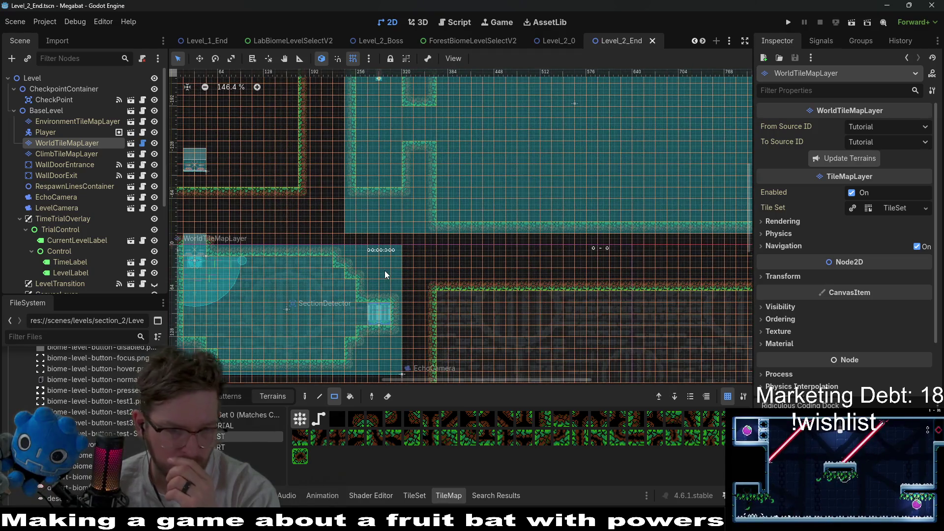
pyautogui.moveTo(361, 329); pyautogui.dragTo(393, 272)
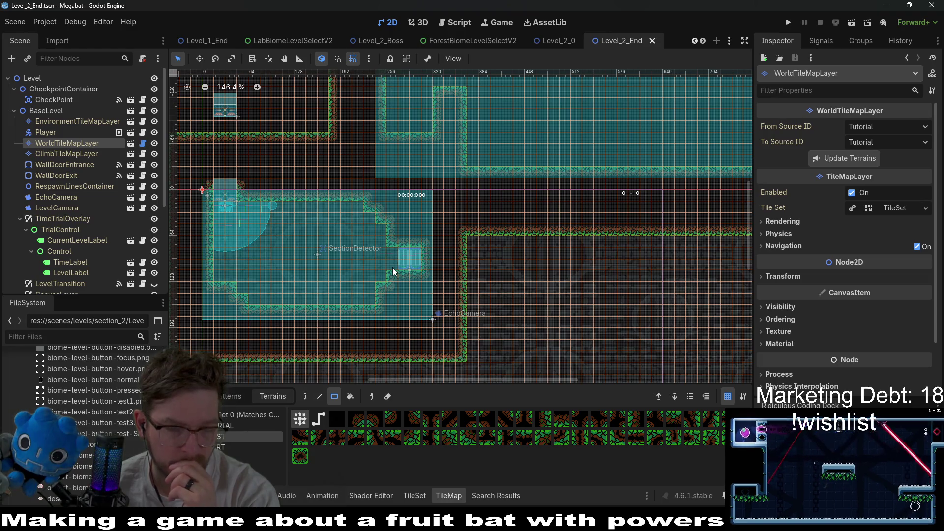
pyautogui.hscroll(3, 479, 308)
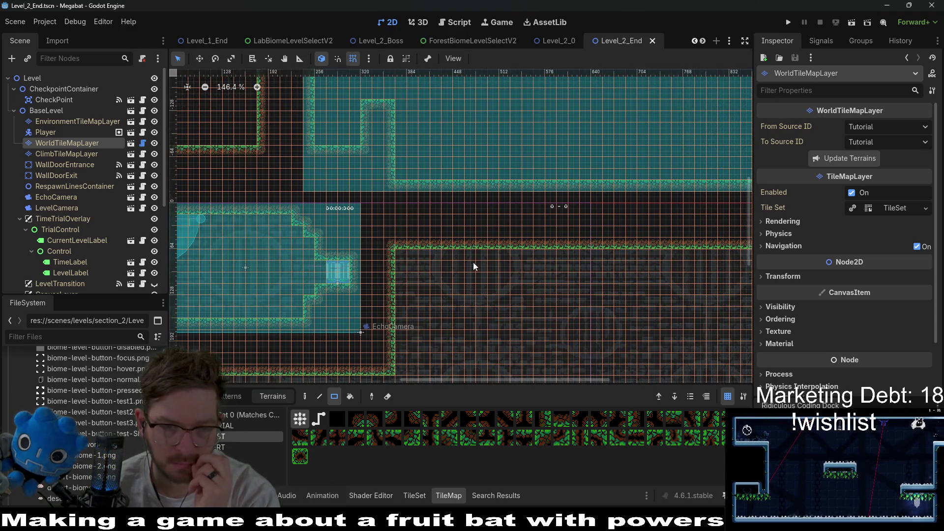
pyautogui.scroll(-3, 471, 262)
pyautogui.scroll(-2, 521, 285)
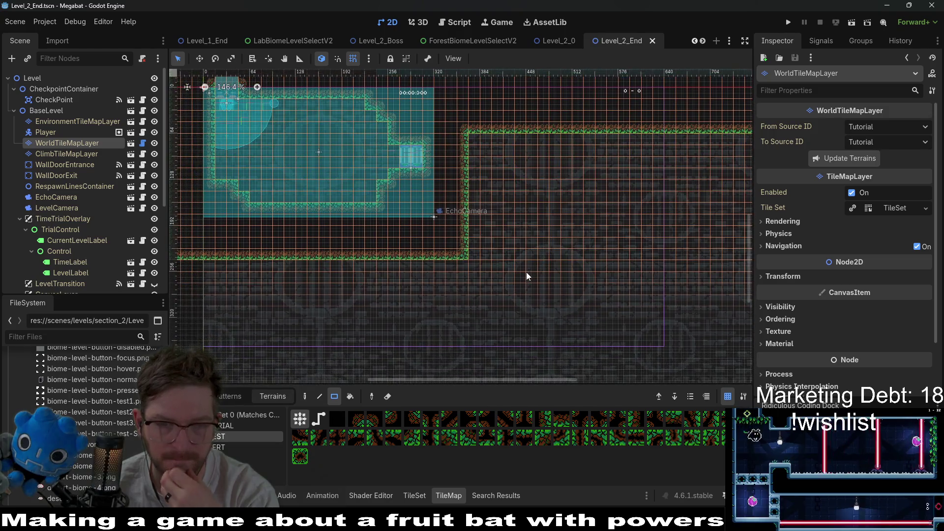
pyautogui.scroll(-5, 94, 236)
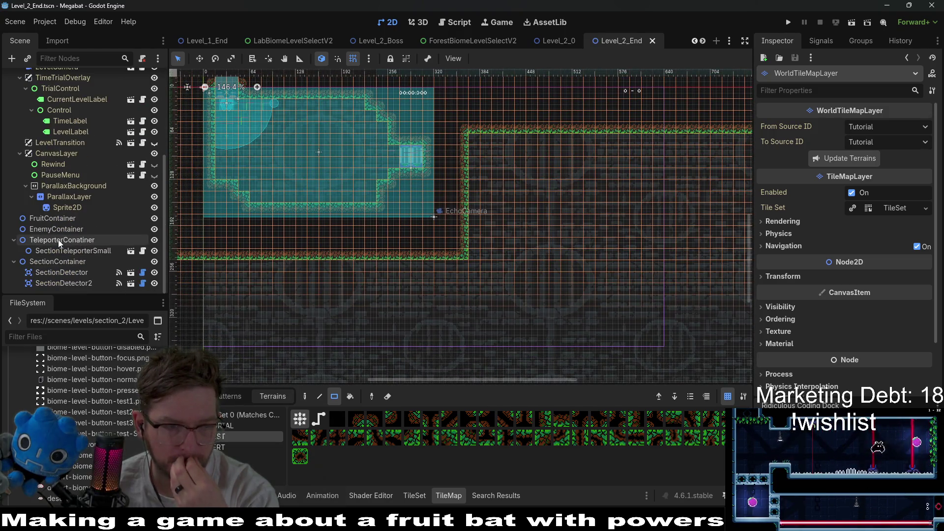
pyautogui.click(66, 242)
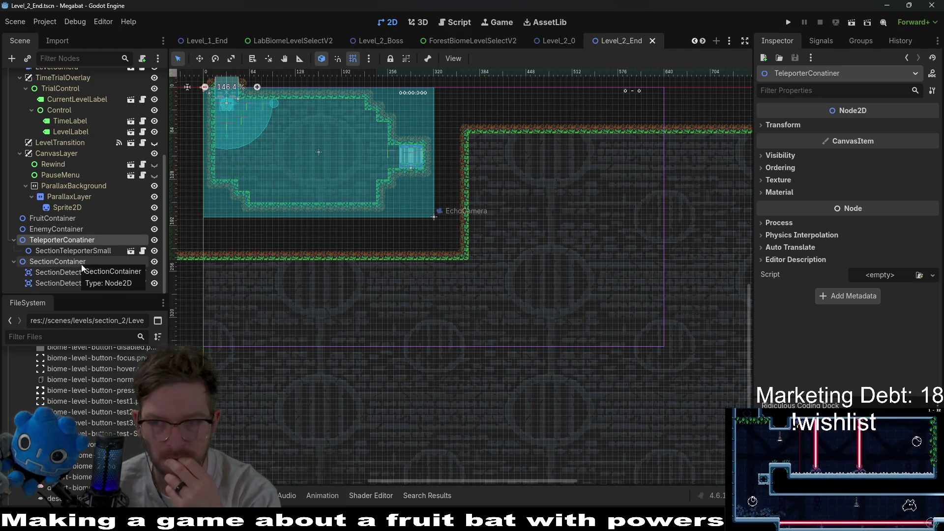
pyautogui.scroll(-4, 497, 158)
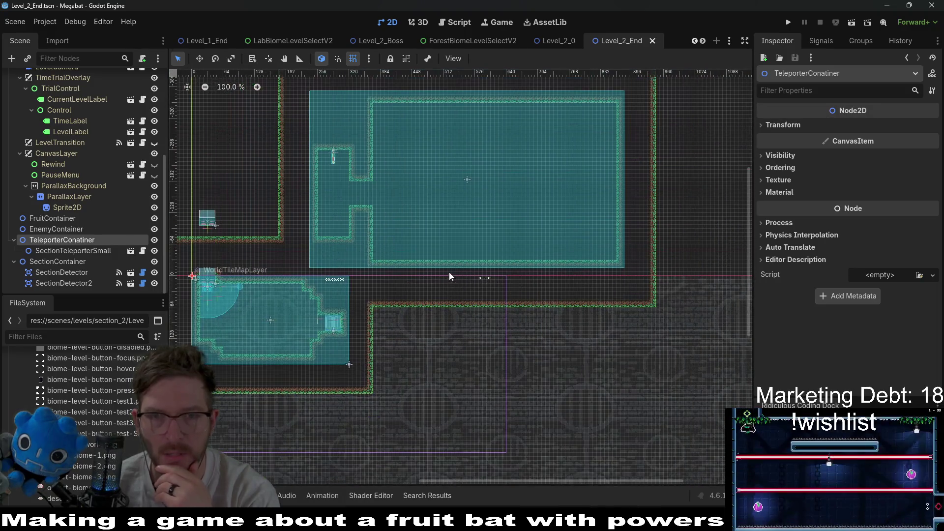
# Step: Select SectionTeleporterSmall and set its Player Ref to the Player node
pyautogui.click(63, 284)
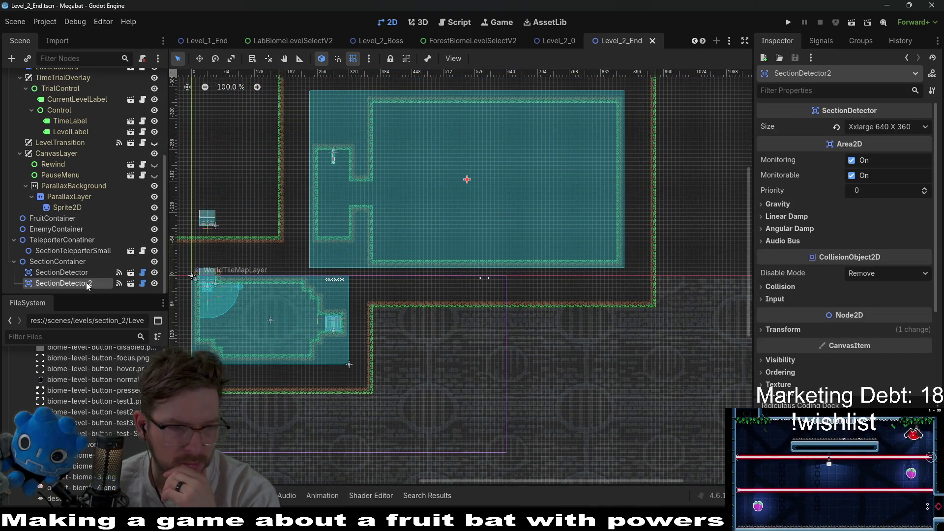
pyautogui.click(73, 252)
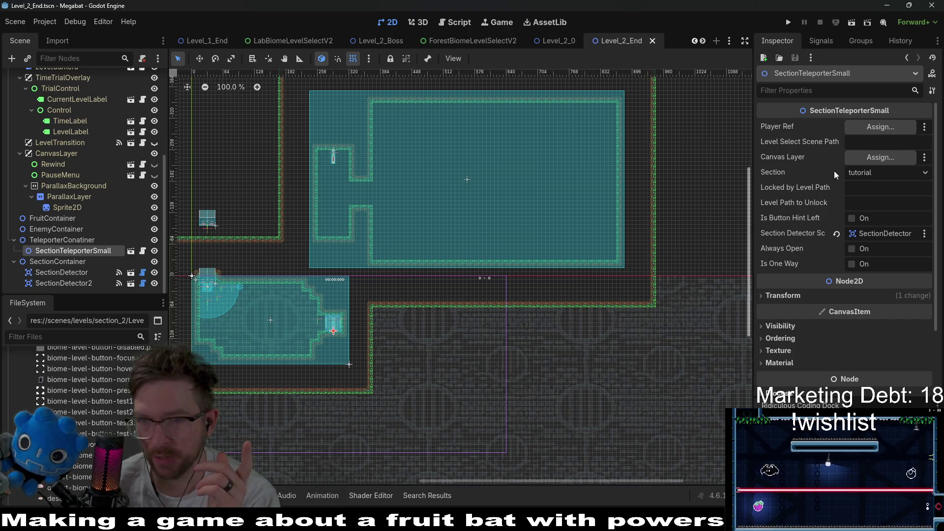
pyautogui.click(886, 127)
pyautogui.doubleClick(439, 163)
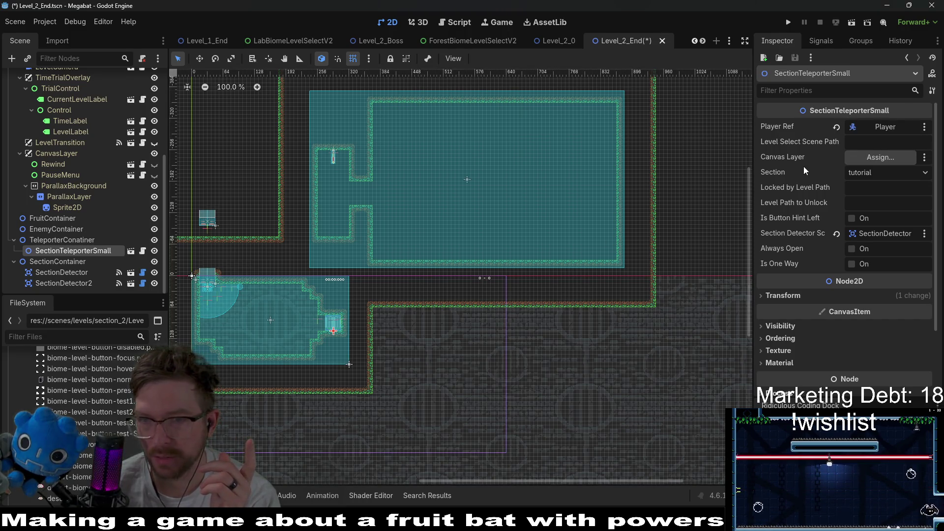
# Step: Paste ForestBiomeLevelSelectV2.tscn's path into Level Select Scene Path, then check BaseLevel's settings
pyautogui.click(888, 141)
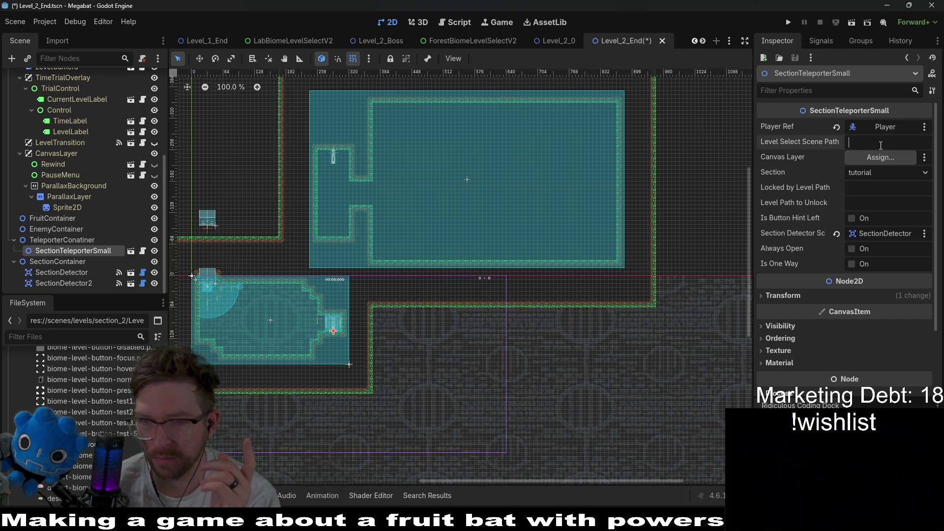
pyautogui.click(95, 337)
pyautogui.write('forest')
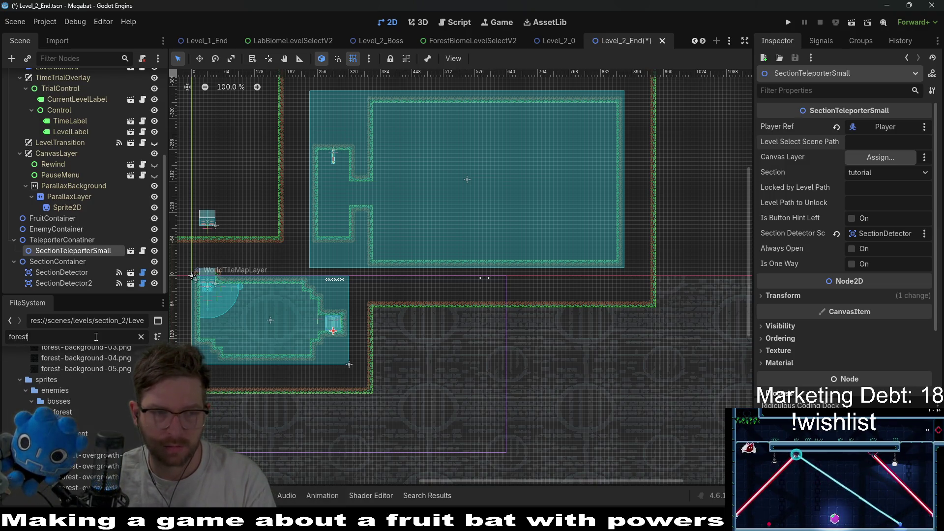
pyautogui.write('biome')
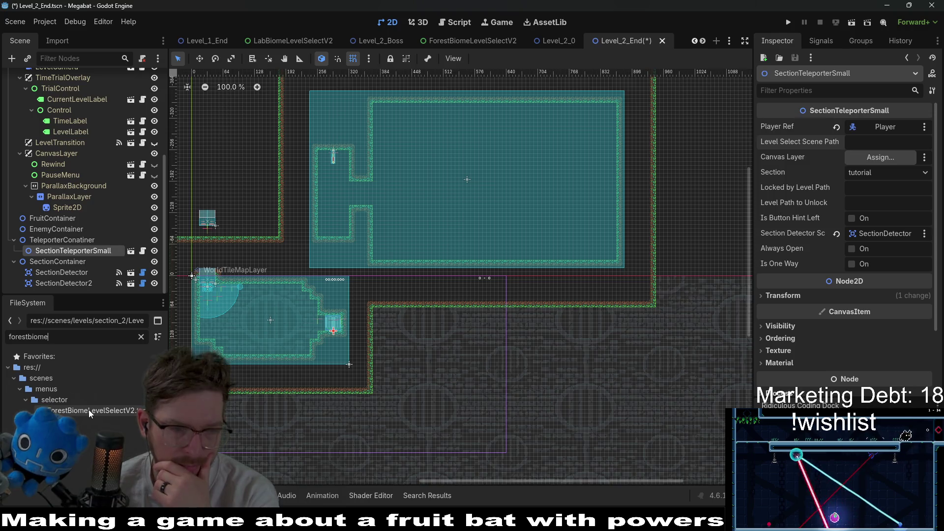
pyautogui.rightClick(99, 409)
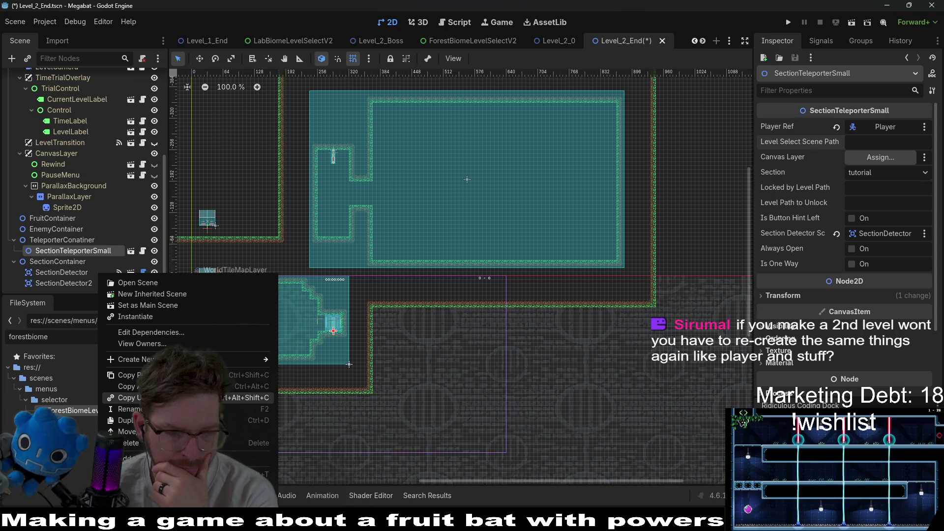
pyautogui.click(91, 426)
pyautogui.rightClick(117, 411)
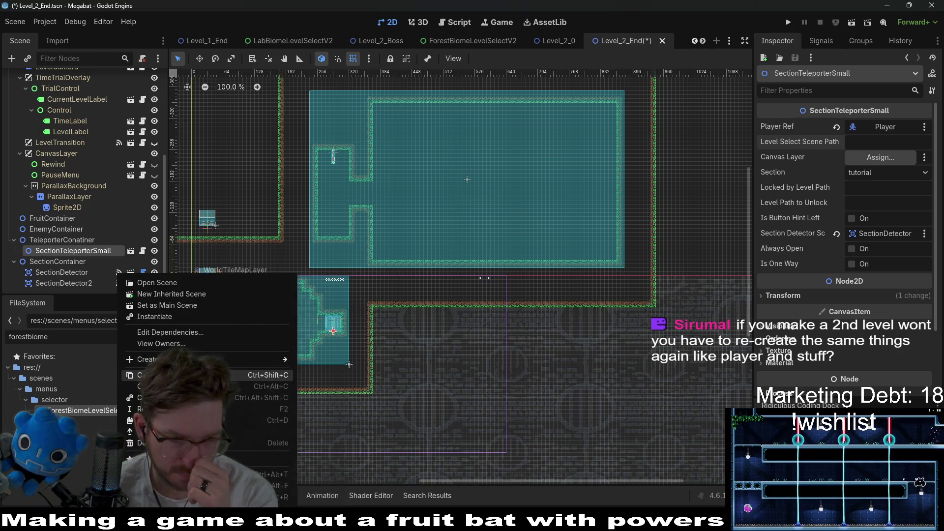
pyautogui.click(197, 375)
pyautogui.click(883, 142)
pyautogui.hotkey('ctrl', 'v')
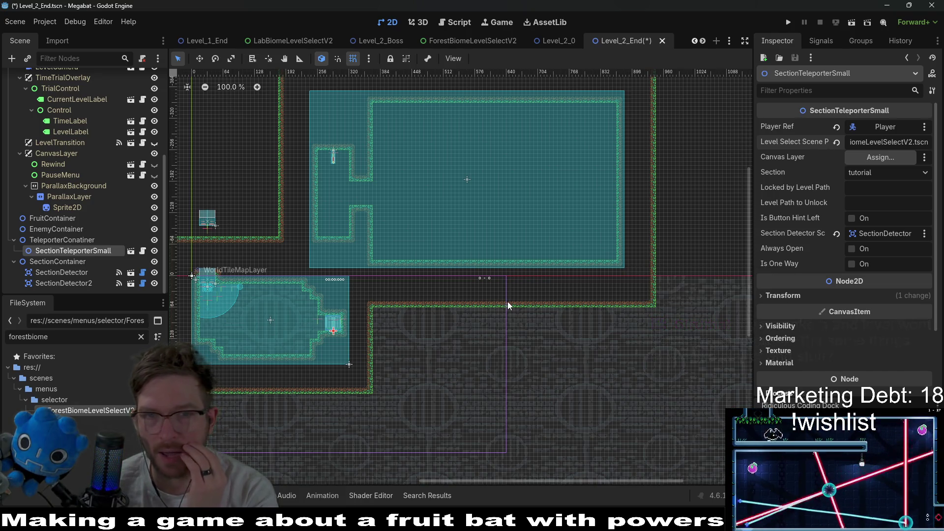
pyautogui.scroll(5, 113, 210)
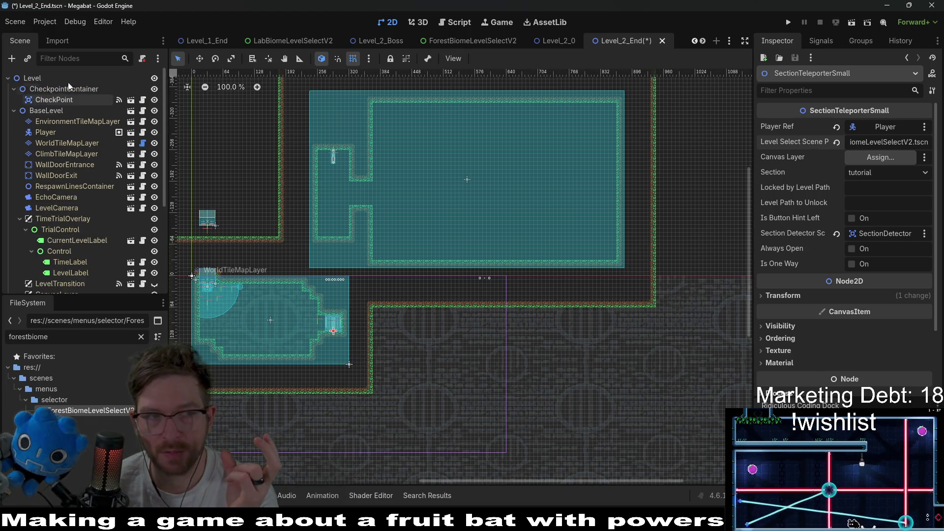
pyautogui.click(58, 109)
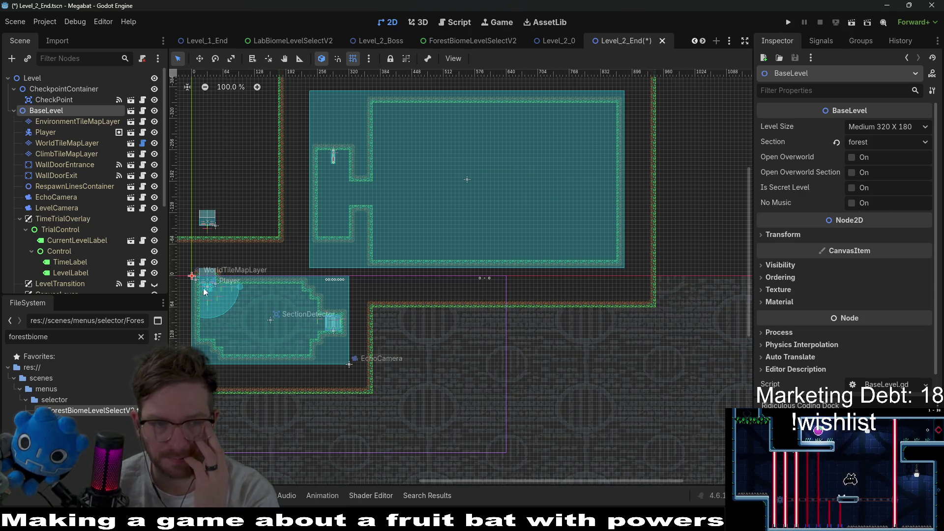
pyautogui.scroll(-5, 129, 222)
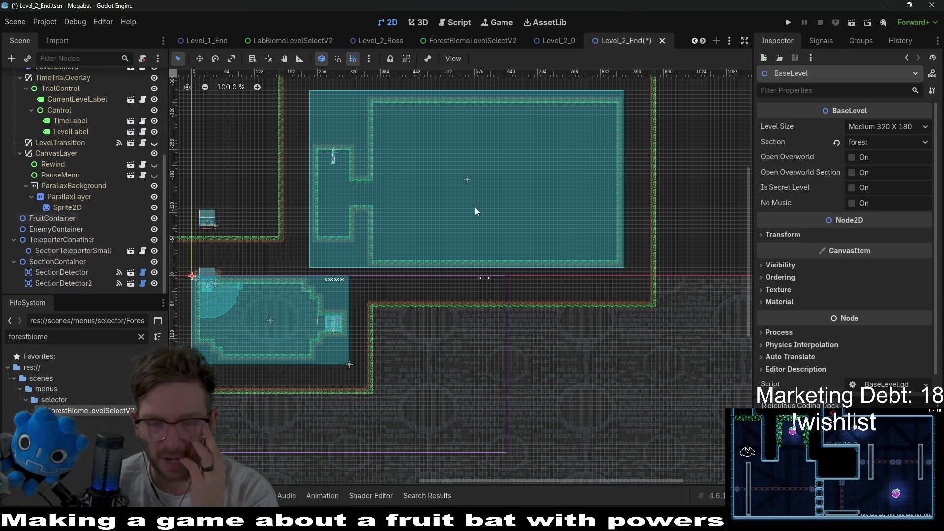
pyautogui.hscroll(-5, 414, 155)
pyautogui.scroll(-3, 414, 155)
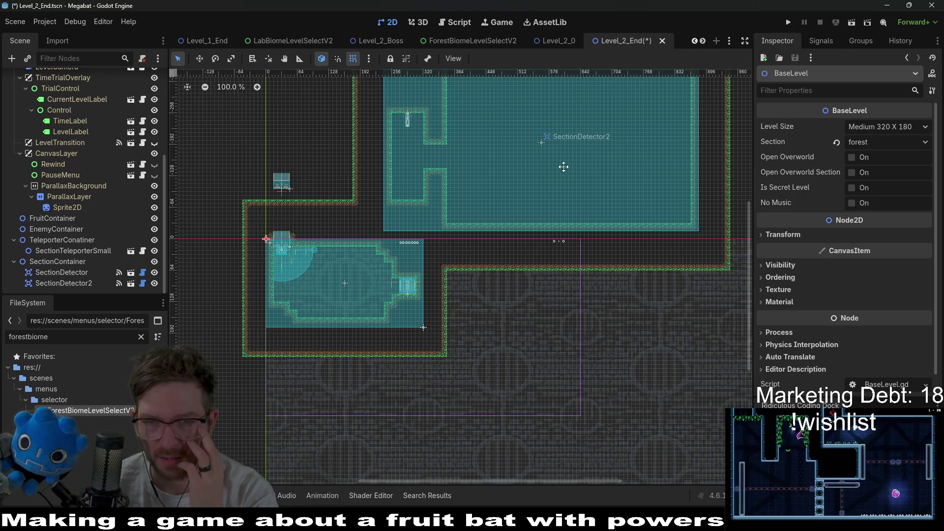
pyautogui.scroll(5, 570, 157)
pyautogui.hscroll(3, 569, 157)
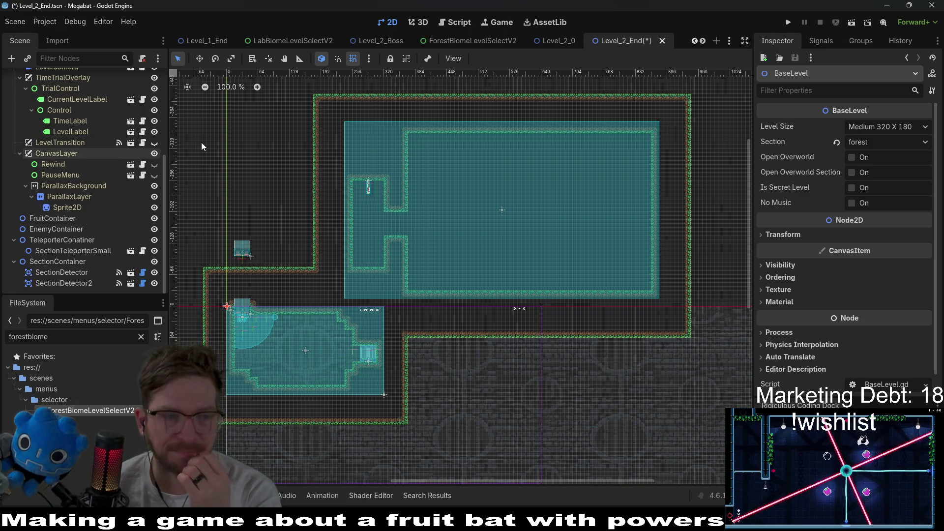
pyautogui.scroll(5, 110, 207)
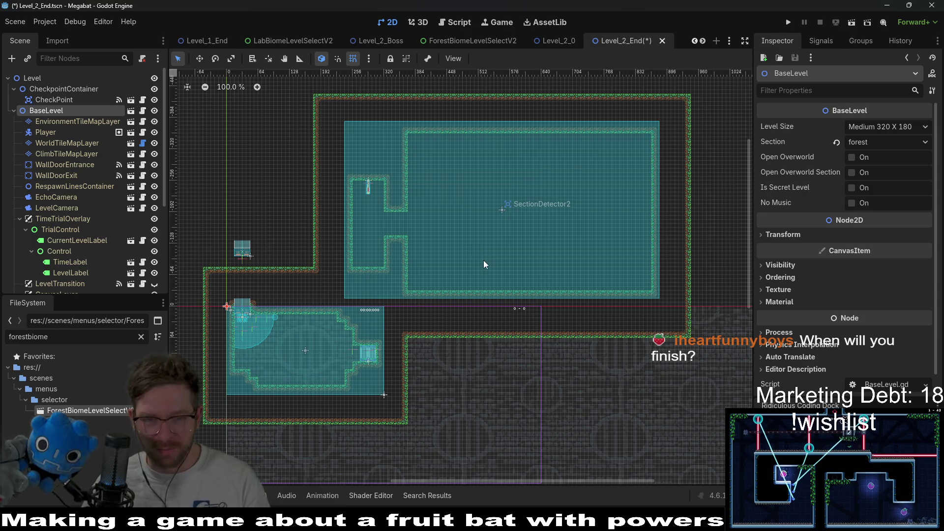
pyautogui.scroll(4, 454, 246)
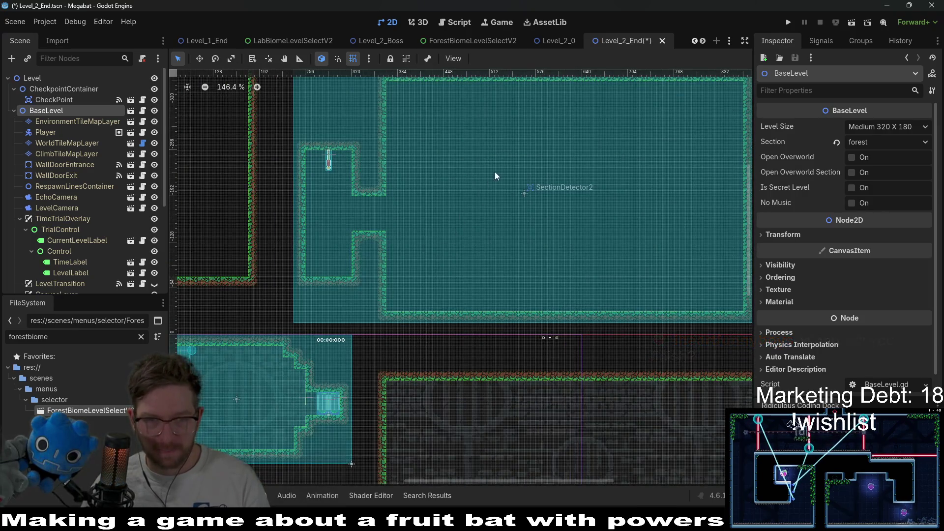
pyautogui.scroll(-2, 473, 229)
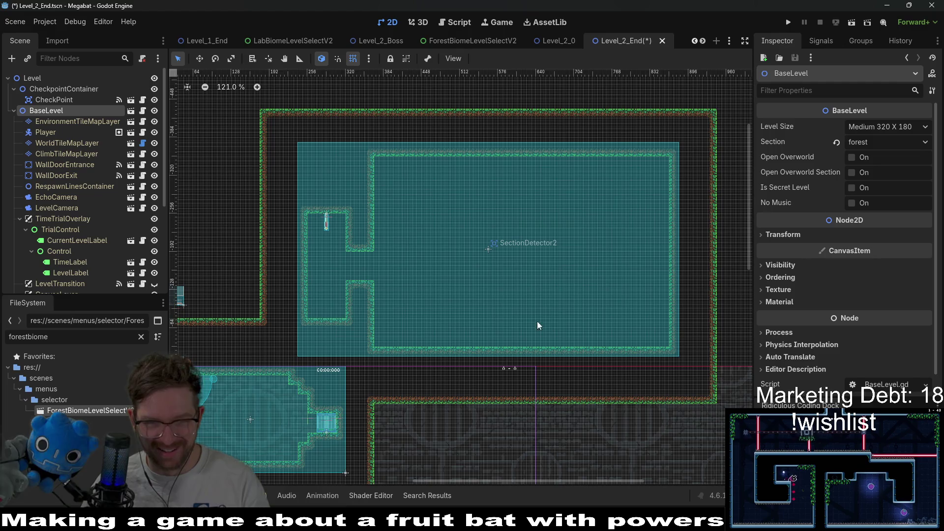
pyautogui.scroll(-3, 474, 254)
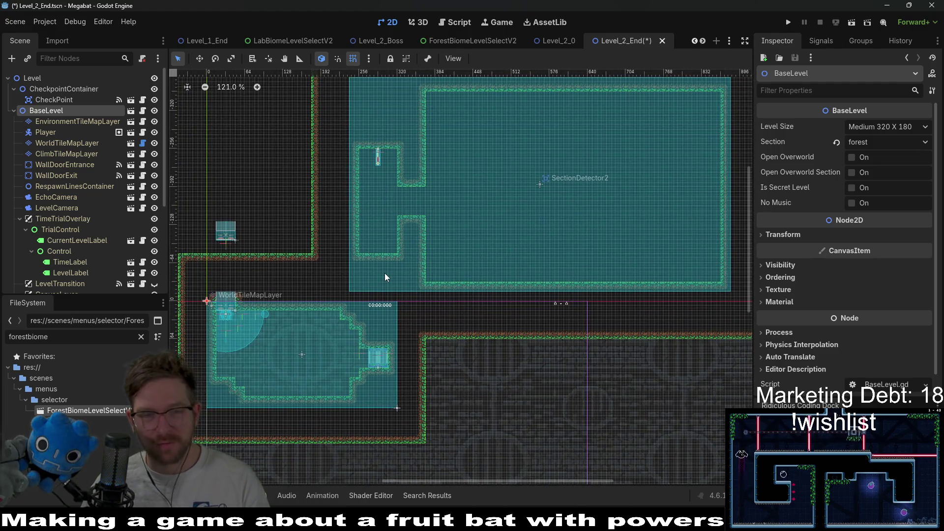